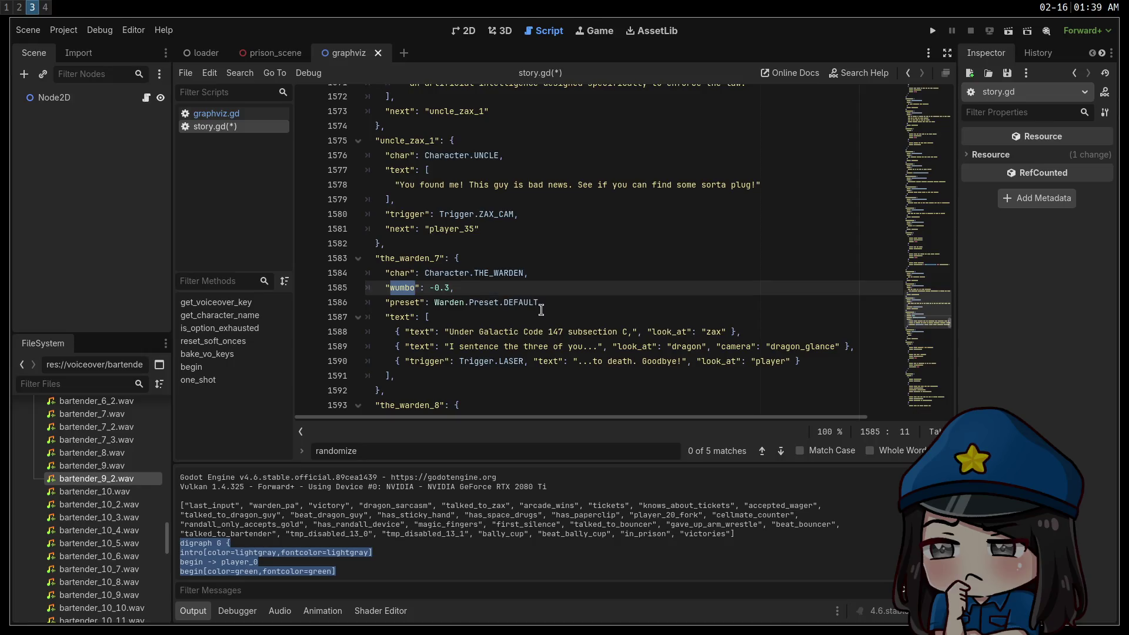
Scroll through the dialogue script and place the caret at the end of line 1680
scroll(553, 324, "down", 4)
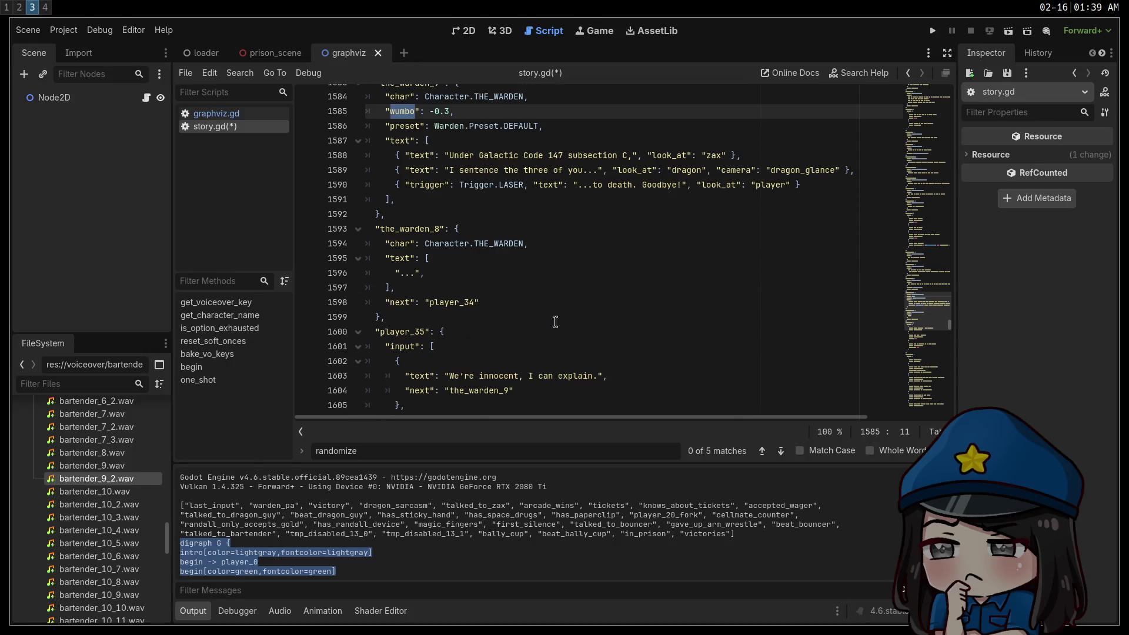
scroll(618, 276, "down", 3)
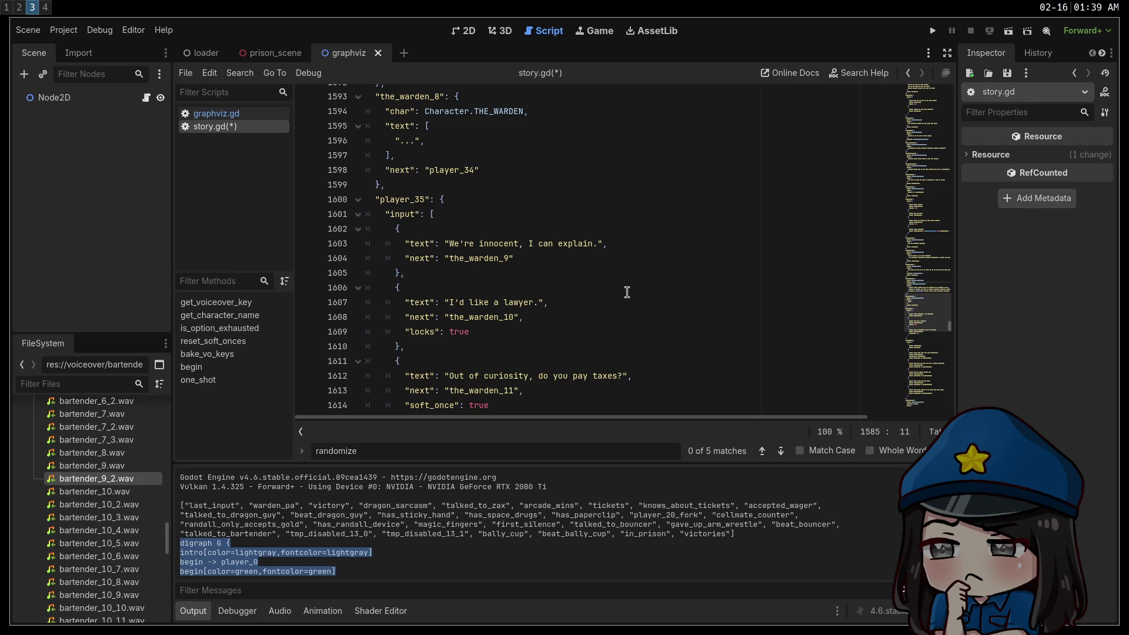
scroll(627, 292, "down", 4)
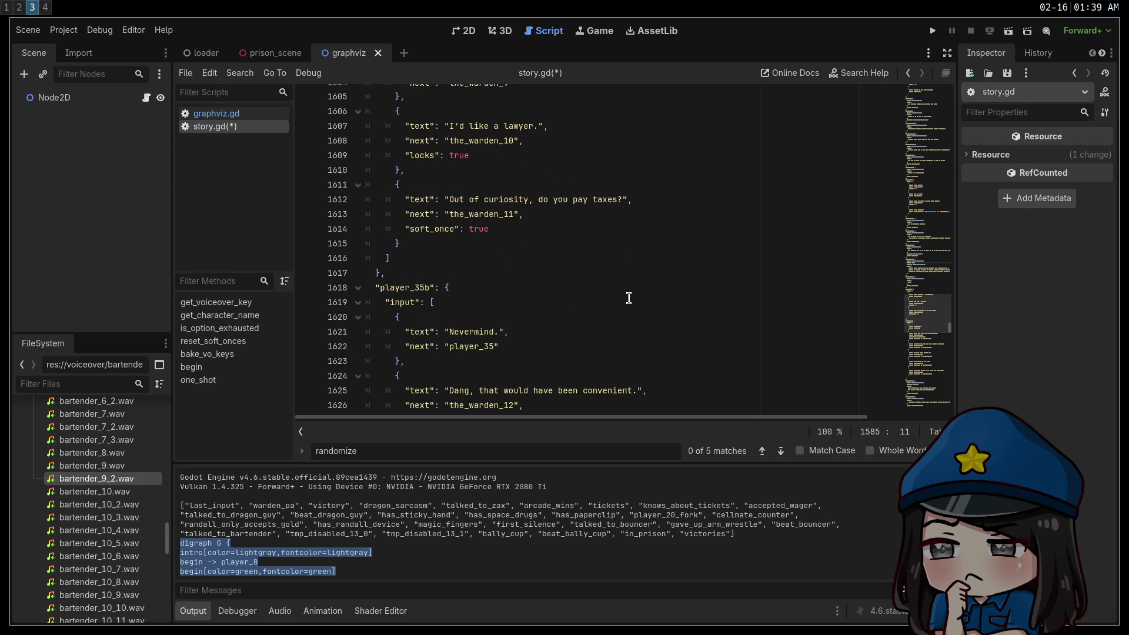
scroll(628, 297, "down", 3)
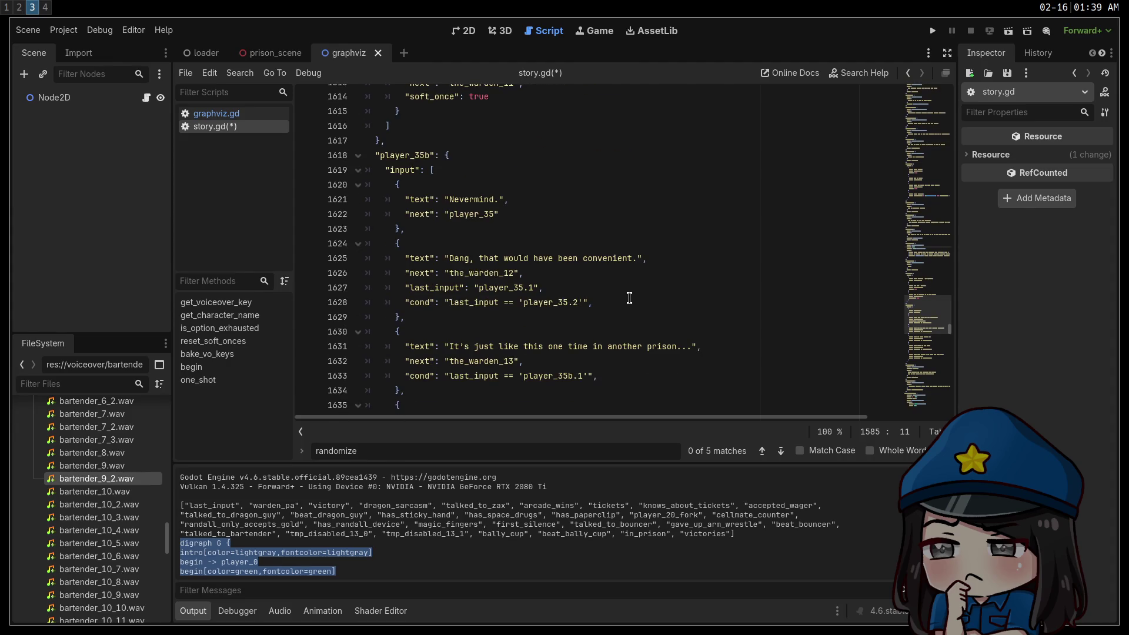
scroll(629, 298, "down", 9)
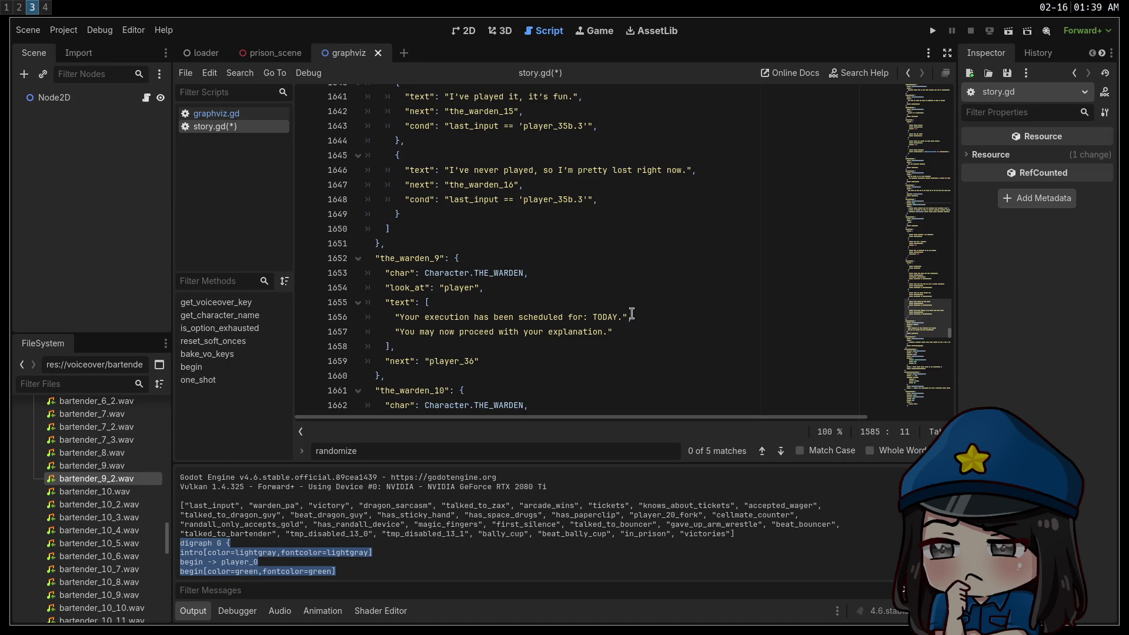
scroll(631, 314, "down", 1)
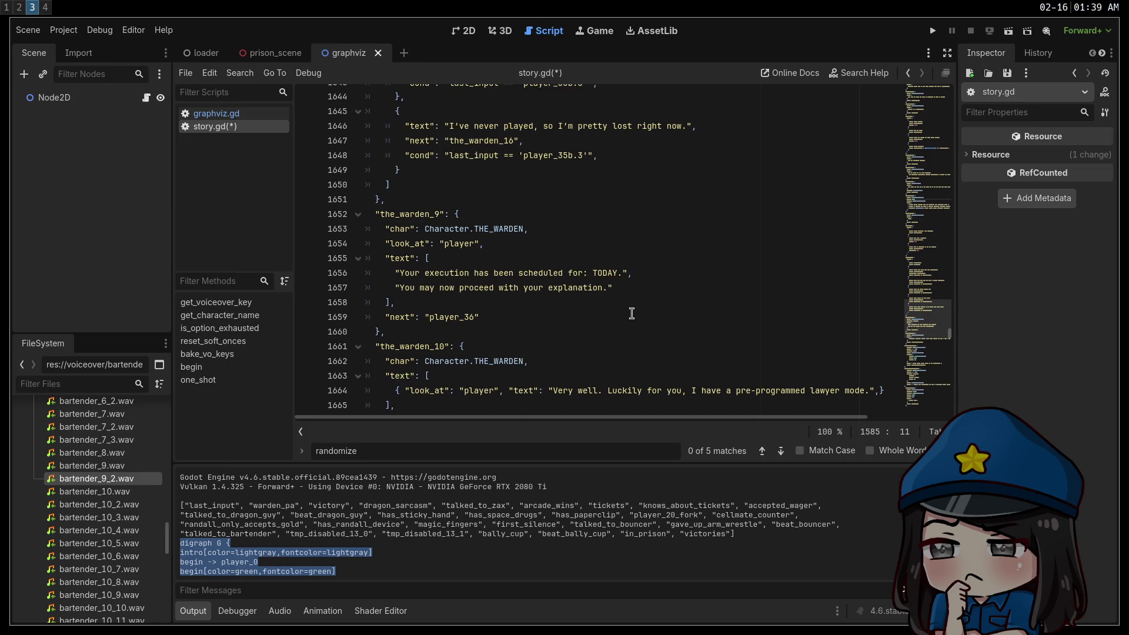
scroll(632, 311, "down", 4)
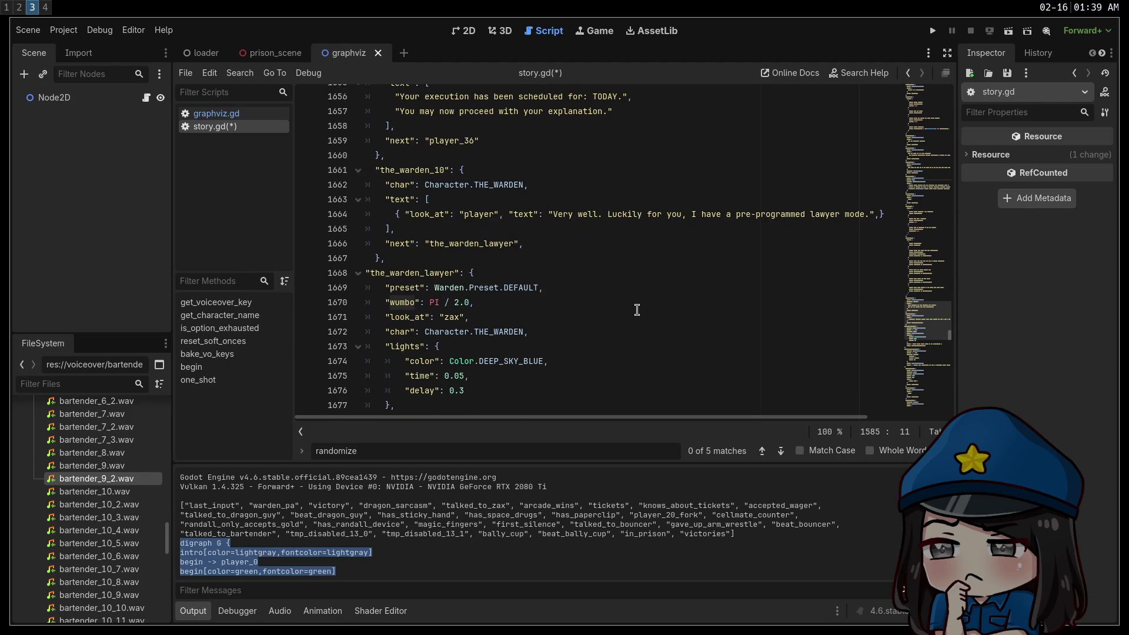
scroll(637, 310, "down", 3)
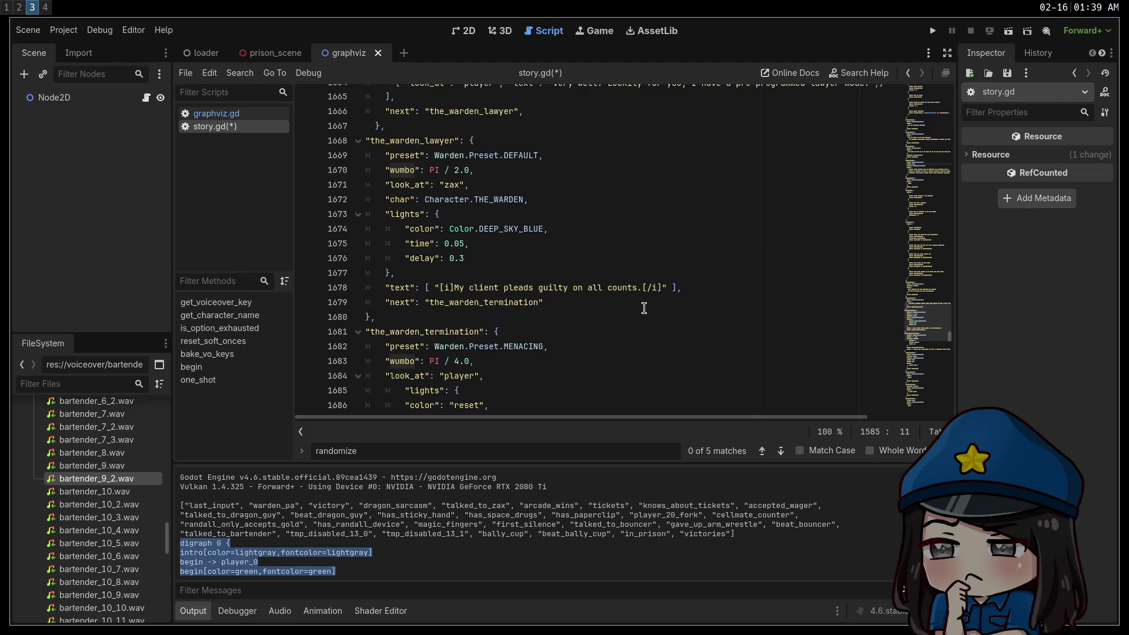
left_click(642, 311)
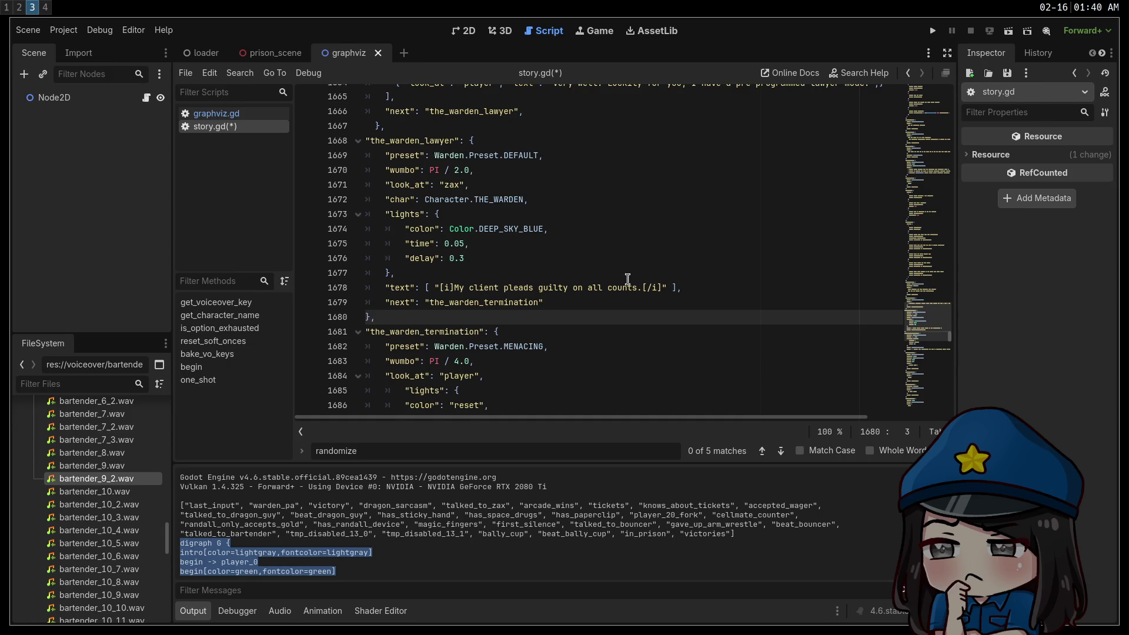
scroll(671, 298, "down", 15)
scroll(676, 296, "down", 19)
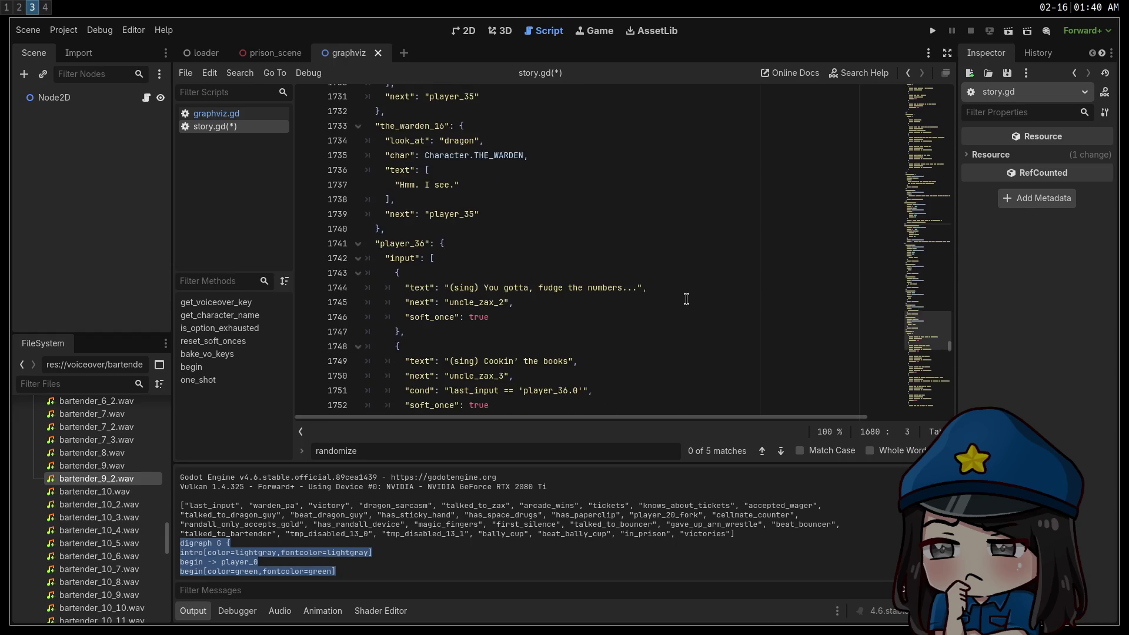
scroll(689, 302, "down", 7)
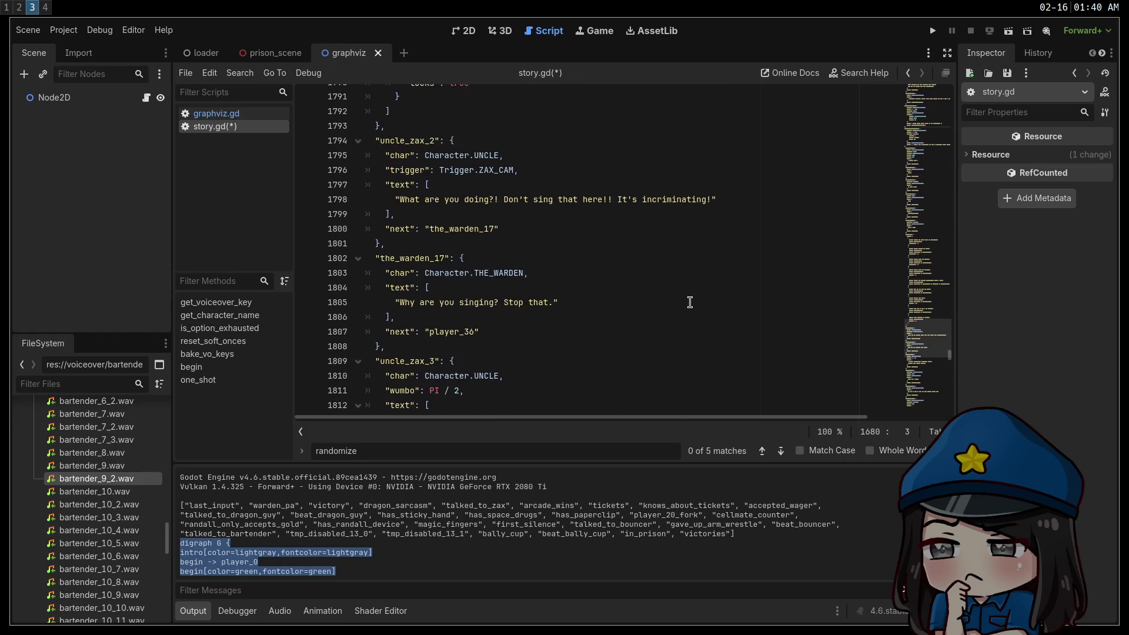
scroll(689, 301, "down", 6)
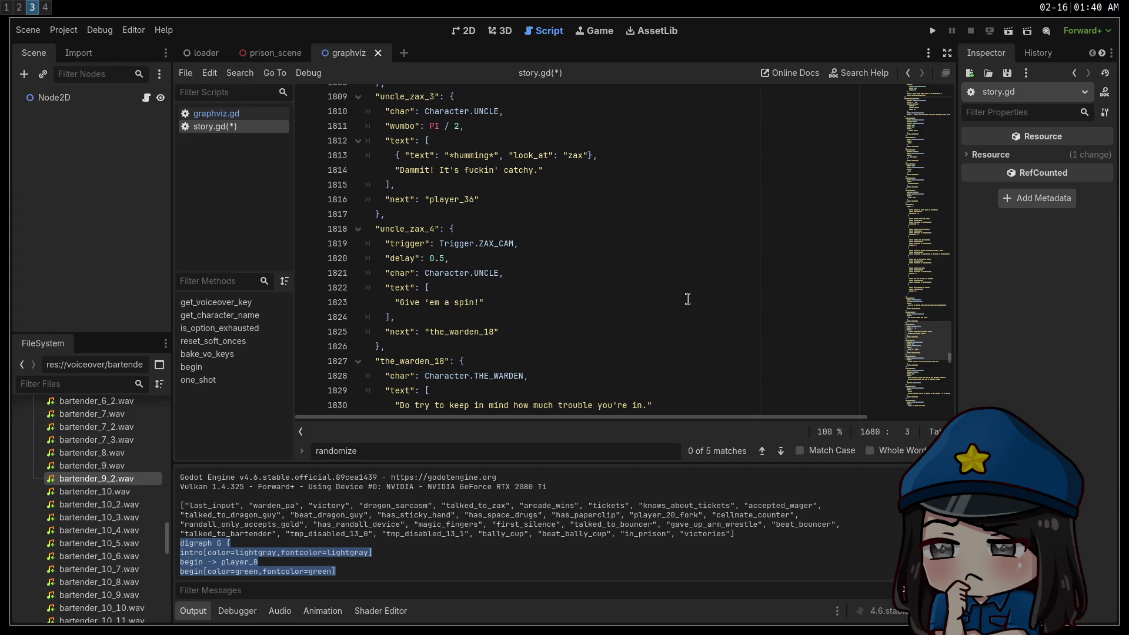
scroll(688, 299, "down", 9)
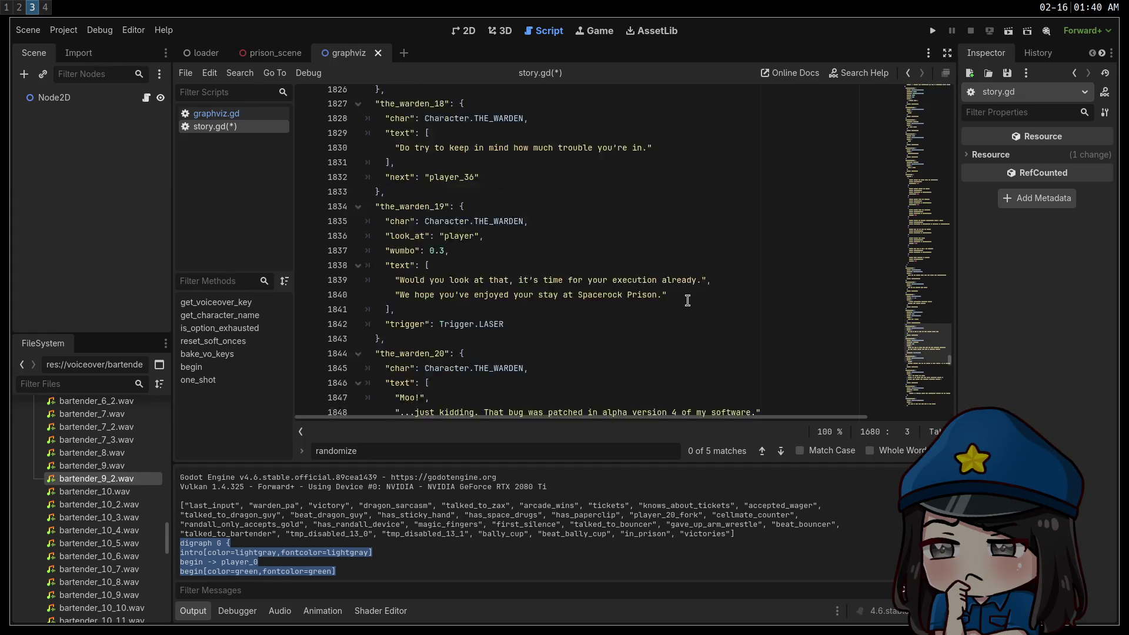
scroll(688, 300, "down", 3)
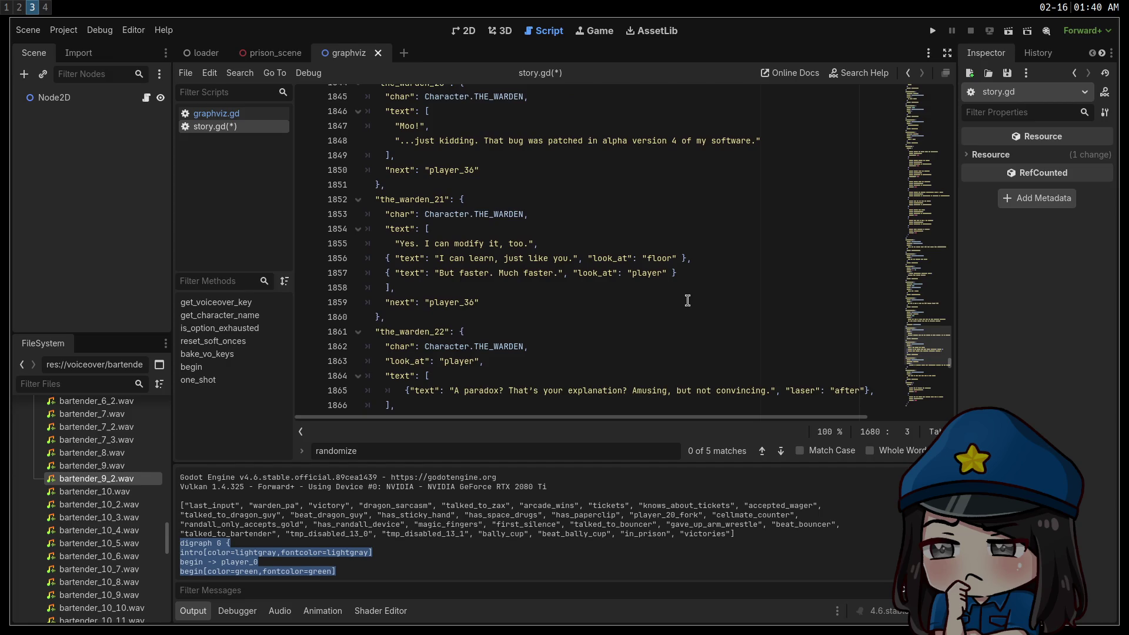
scroll(687, 300, "down", 9)
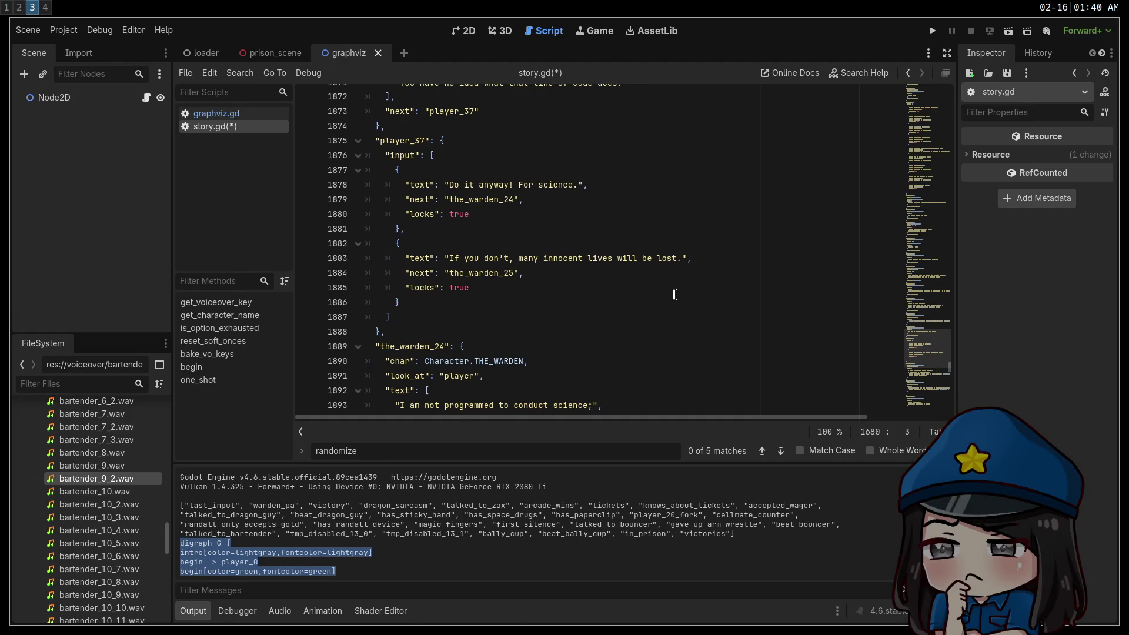
In the terminal's Vite setup, choose the Vanilla framework with the TypeScript variant
key("super+1")
key("super+2")
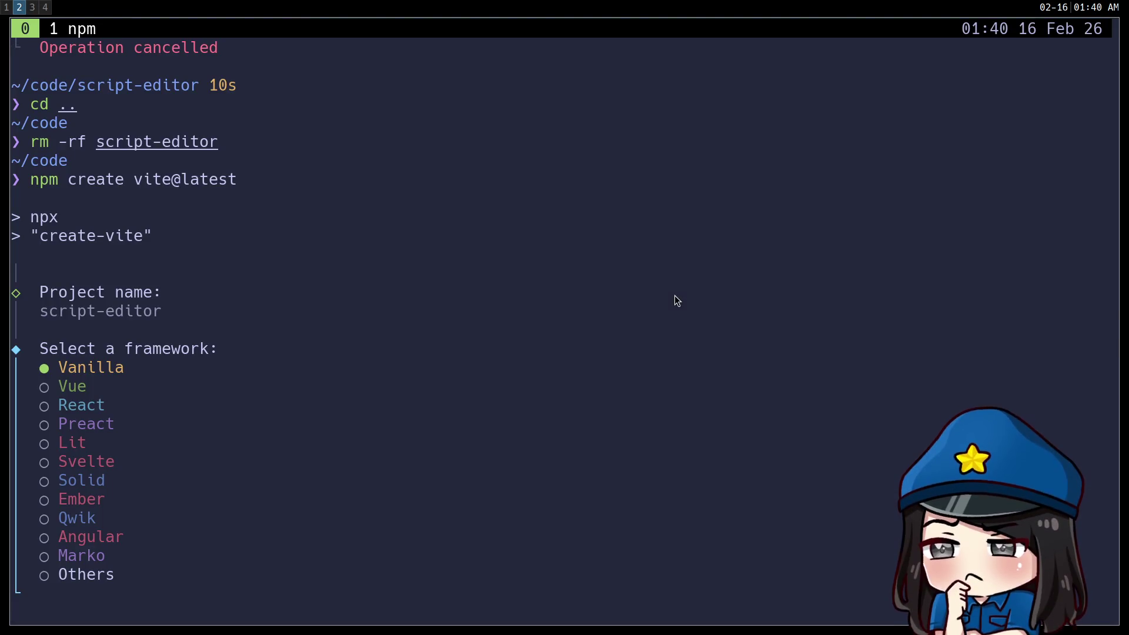
key("Return")
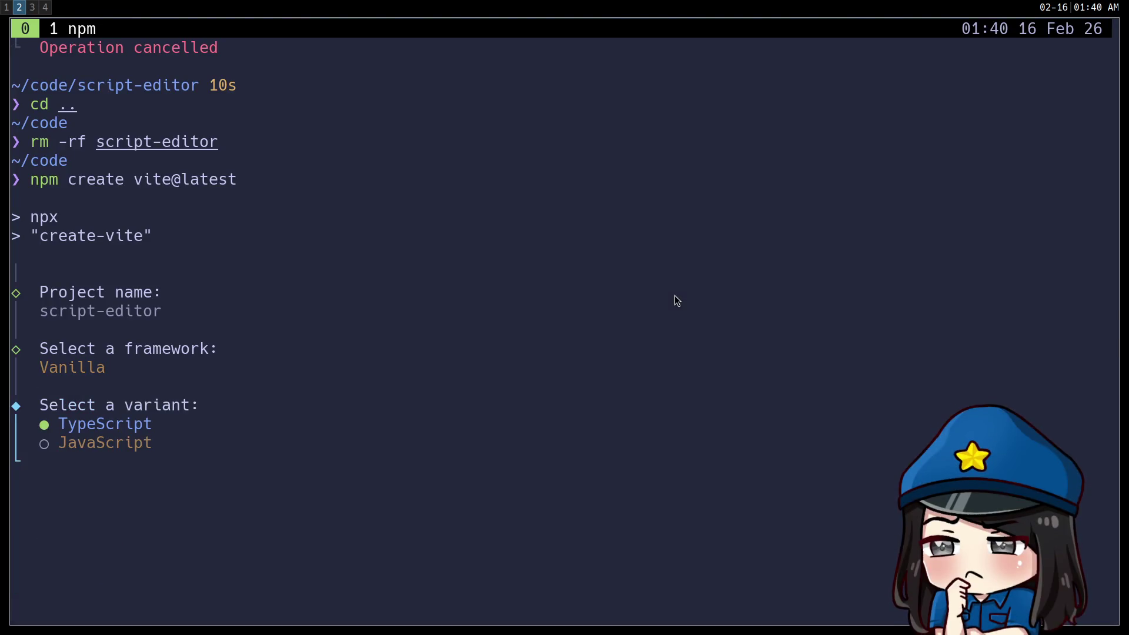
key("Return")
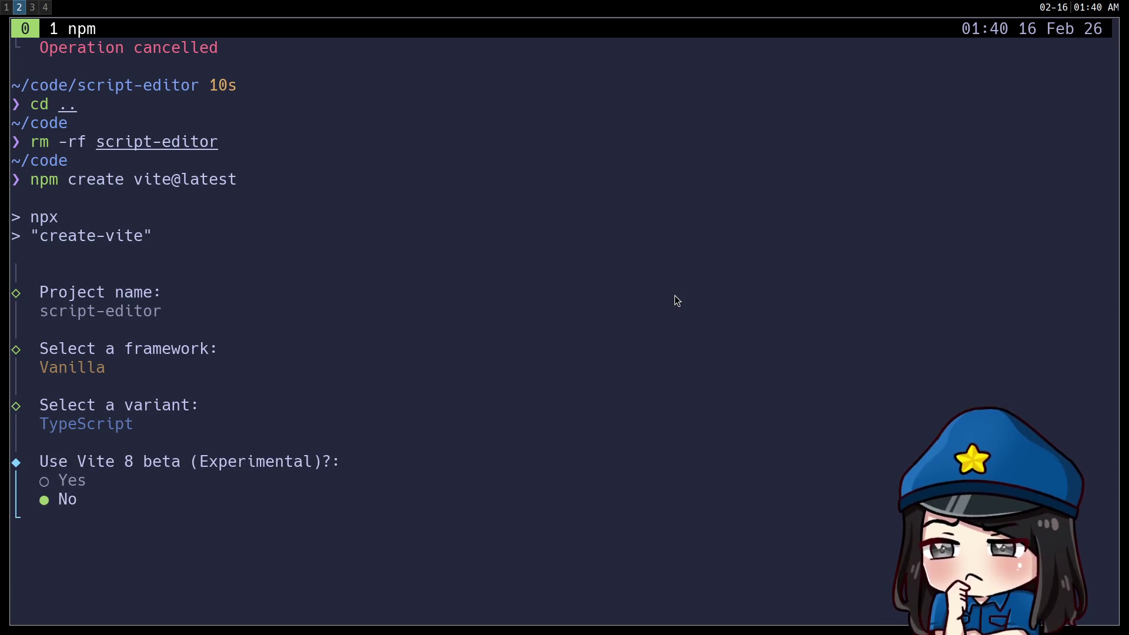
Answer Yes to the Vite 8 beta, then install with npm and start now
key("Up")
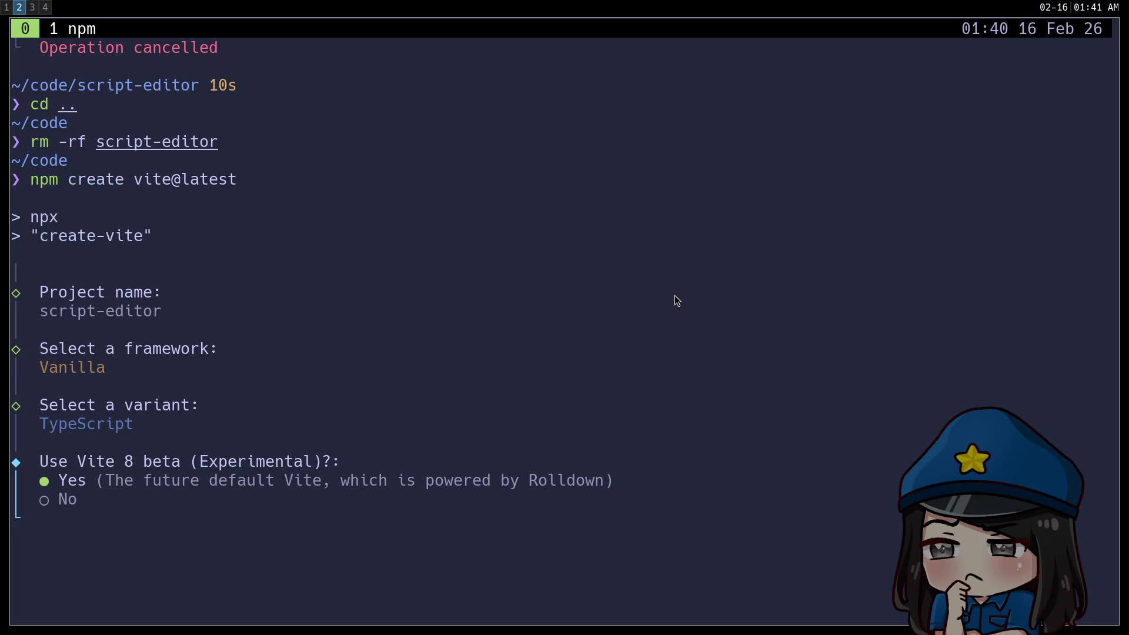
key("Down")
key("Up")
key("Down")
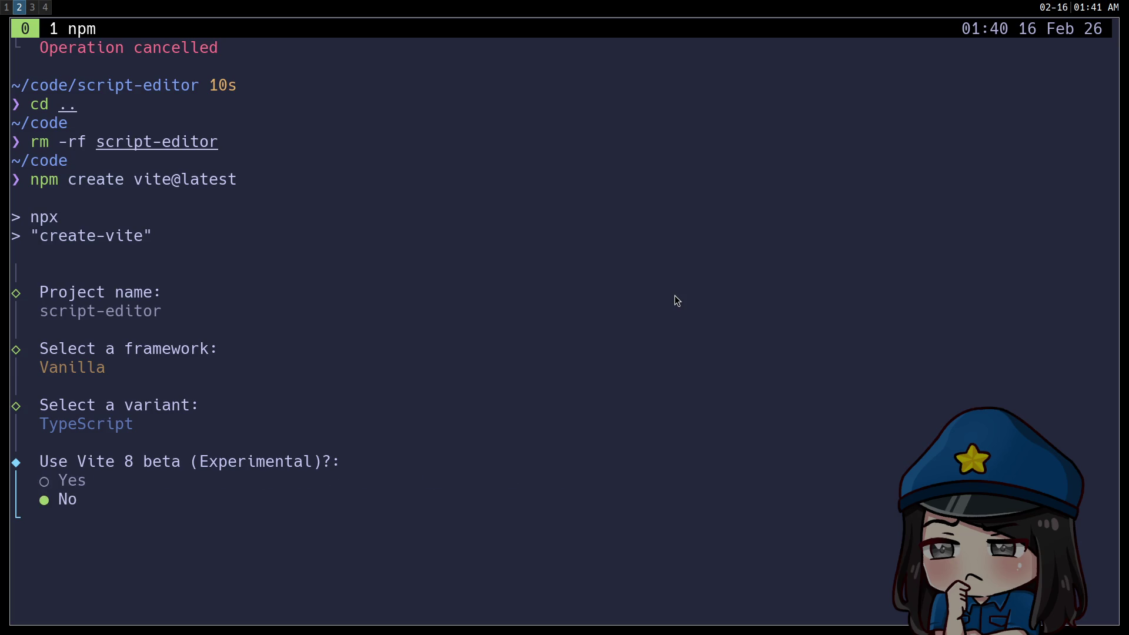
key("Up")
key("Down")
key("Up")
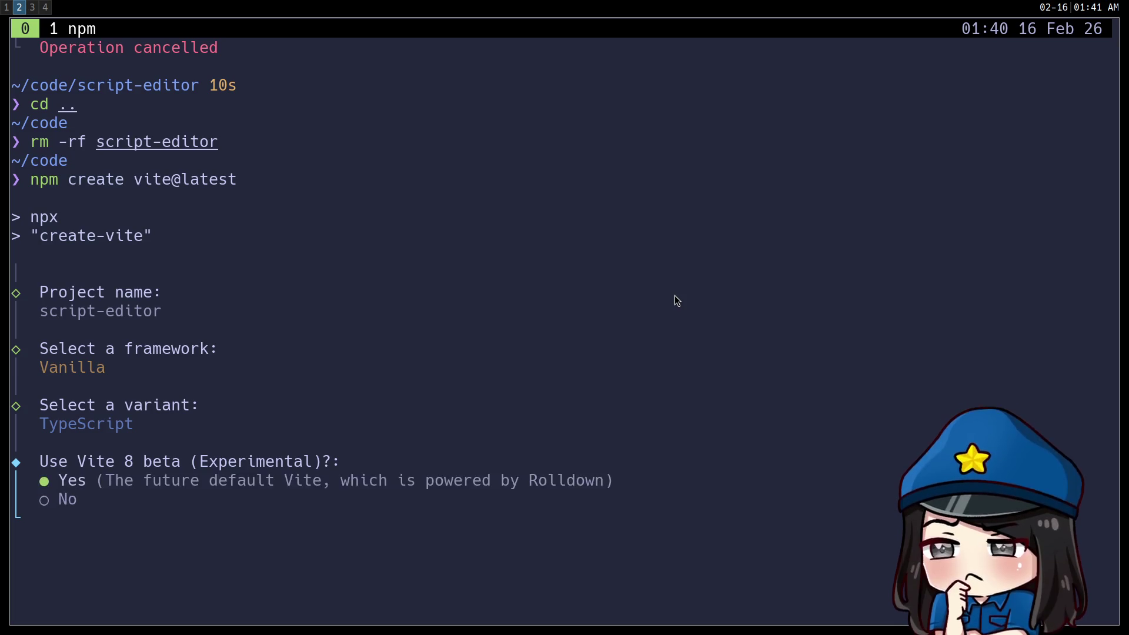
key("Down")
key("Up")
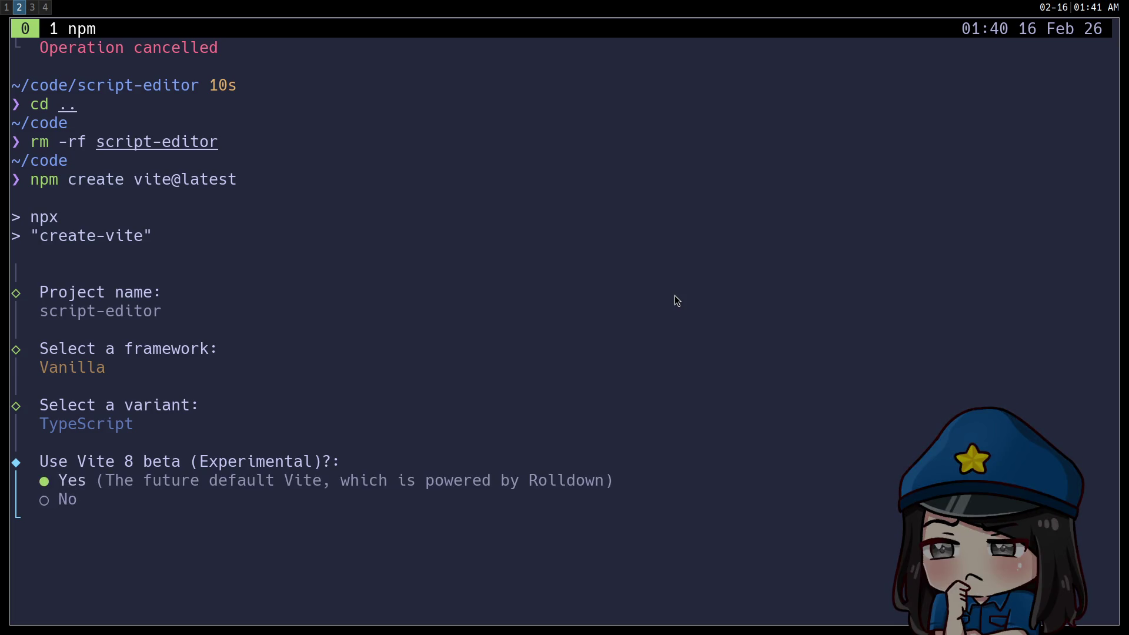
key("Down")
key("Up")
key("Return")
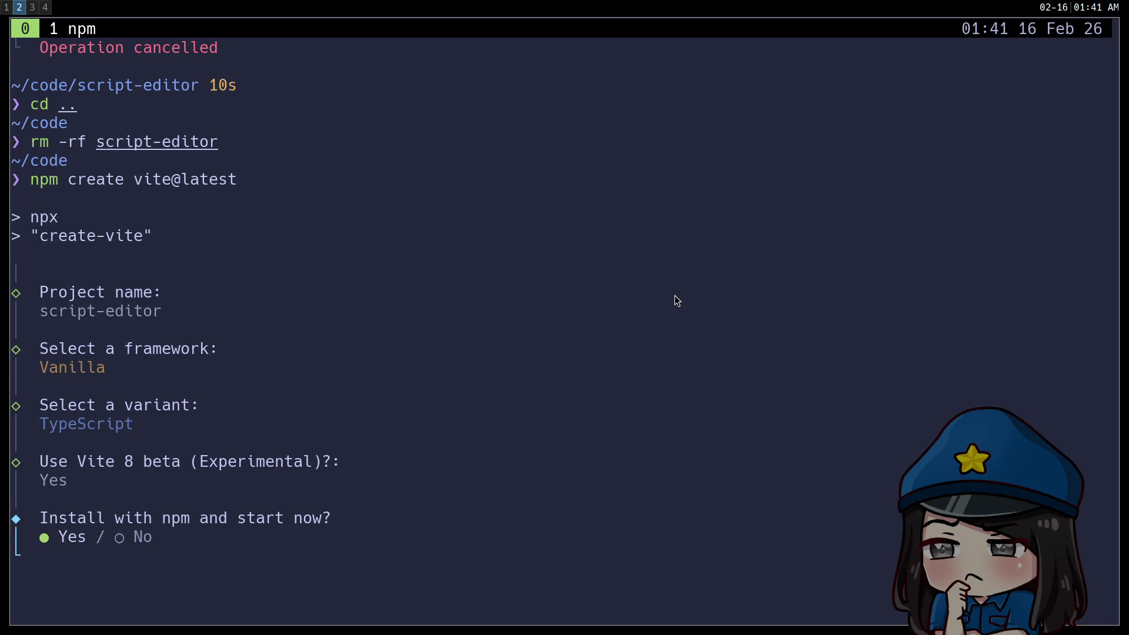
key("Return")
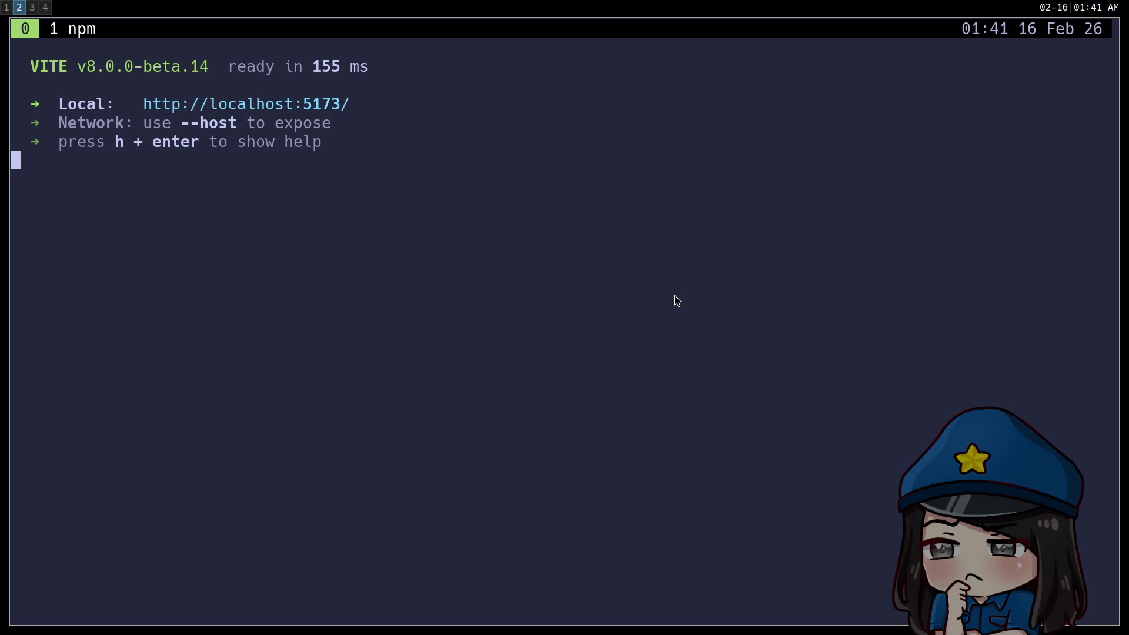
Open localhost:5173 in Chrome, click the counter up to 20, and return to the terminal
left_click(247, 104, "ctrl")
left_click(584, 415)
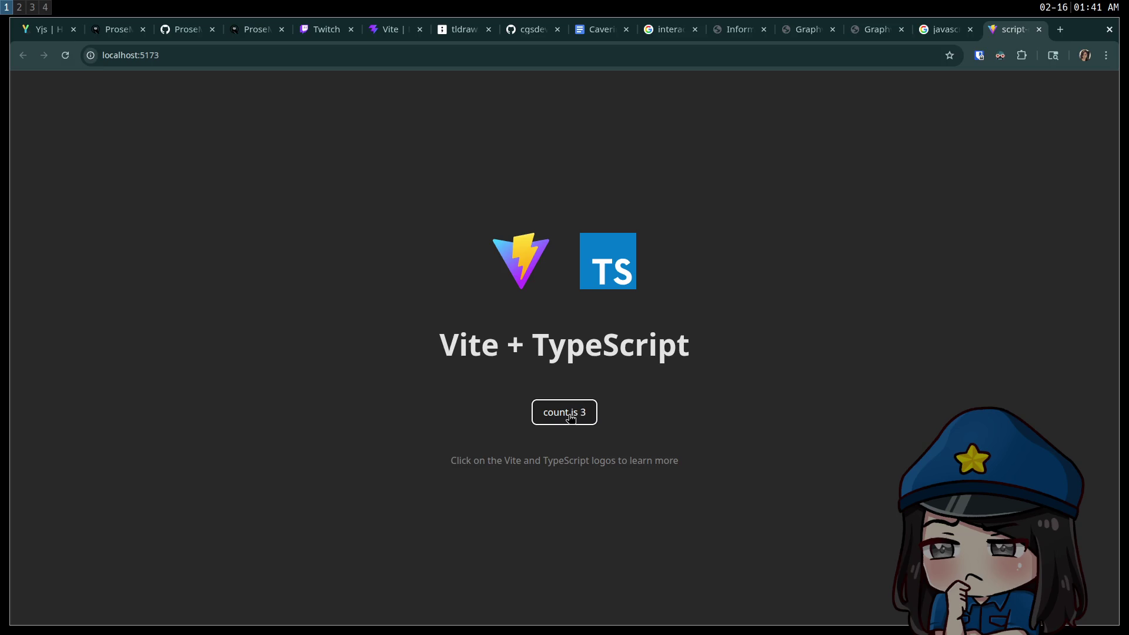
left_click(582, 415)
left_click(581, 415)
left_click(580, 415)
left_click(579, 415)
left_click(565, 416)
left_click(558, 417)
left_click(553, 417)
left_click(553, 418)
left_click(553, 418)
left_click(552, 418)
left_click(552, 418)
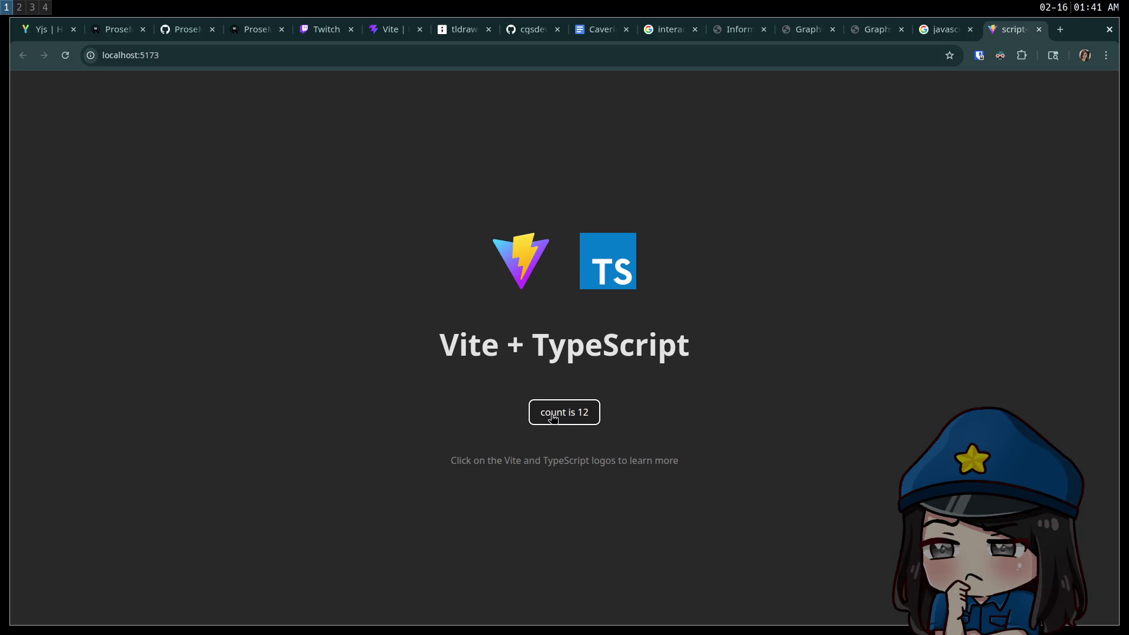
left_click(553, 417)
left_click(553, 417)
left_click(553, 418)
left_click(553, 418)
left_click(554, 418)
left_click(554, 419)
left_click(555, 418)
left_click(556, 419)
key("super+2")
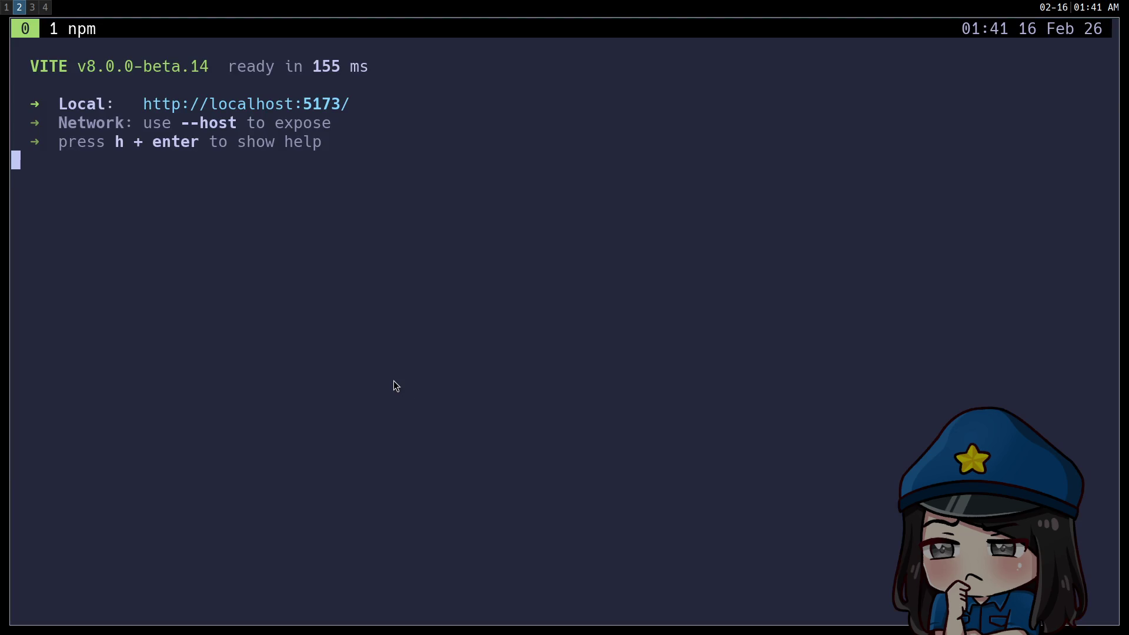
In Godot's story.gd, select and copy the var lines dictionary from line 136 to the end
key("super+3")
left_click(682, 302)
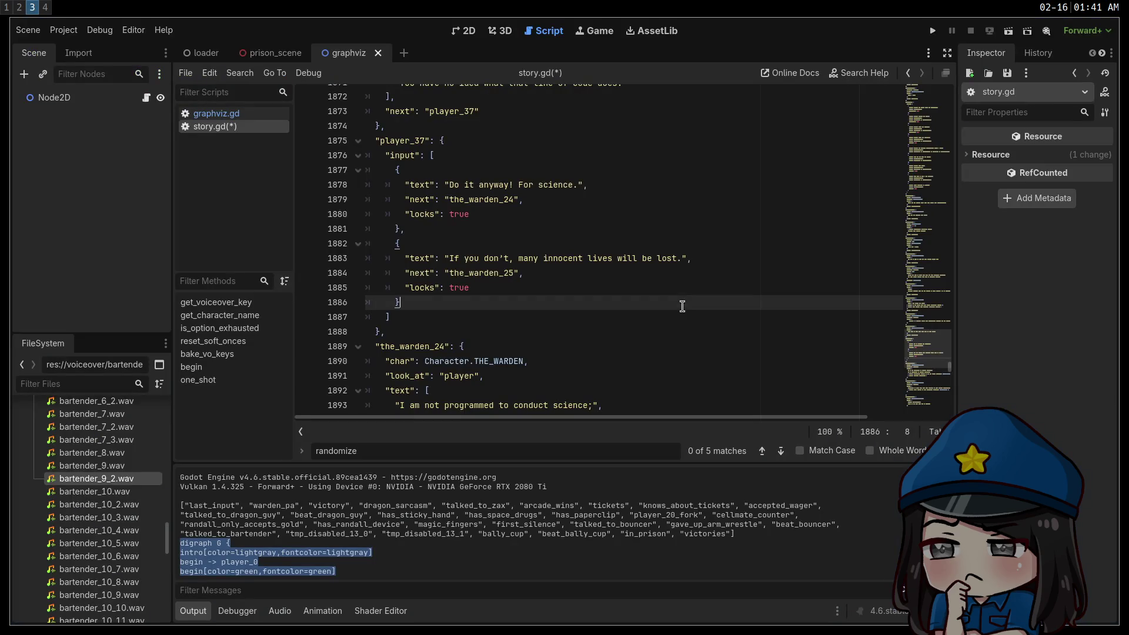
left_click_drag(922, 351, 931, 380)
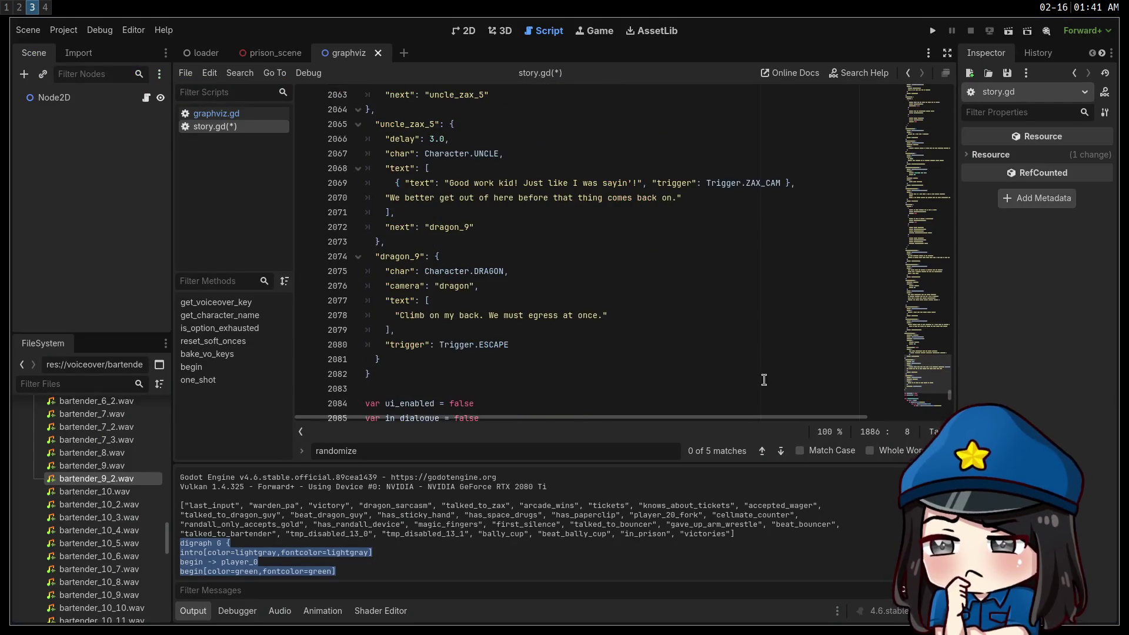
mouse_move(412, 374)
left_mouse_down()
mouse_move(444, 374)
mouse_move(430, 124)
mouse_move(368, 3)
mouse_move(516, 38)
mouse_move(476, 3)
mouse_move(455, 208)
mouse_move(350, 230)
left_mouse_up()
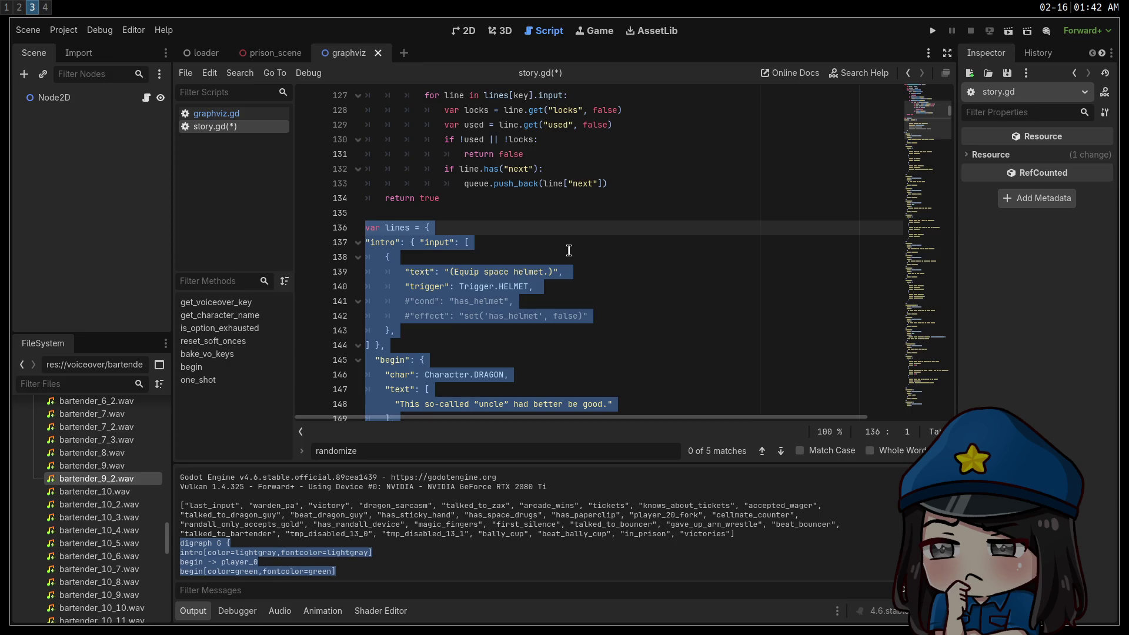
key("super+2")
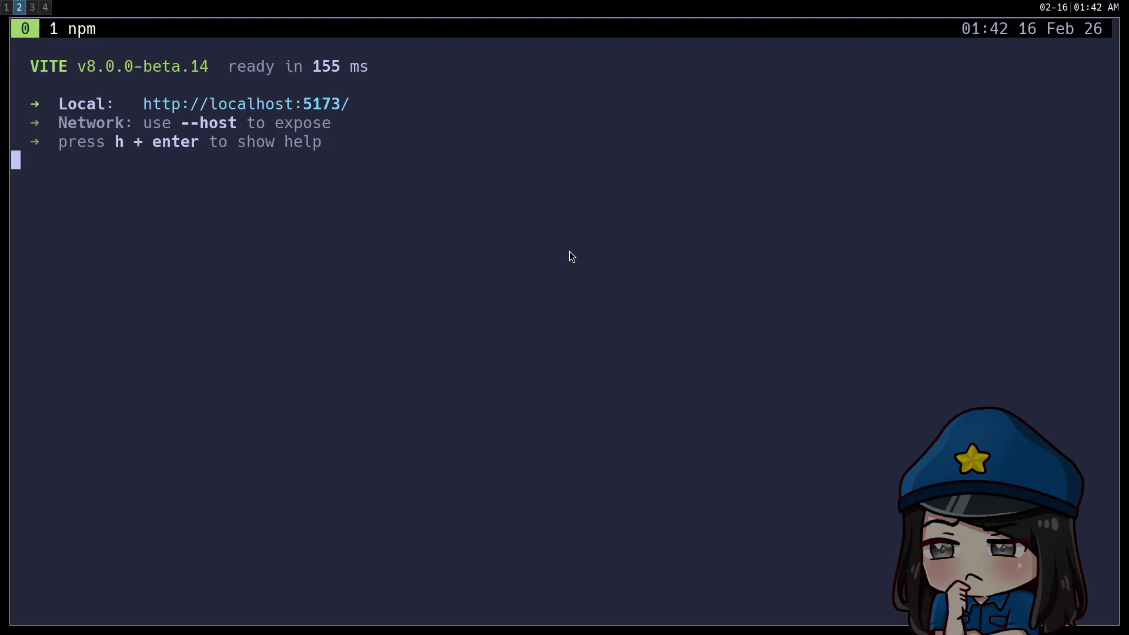
Go into script-editor, then into src, listing the files in each, and type the vim schema.ts command
type("c")
type("cd ")
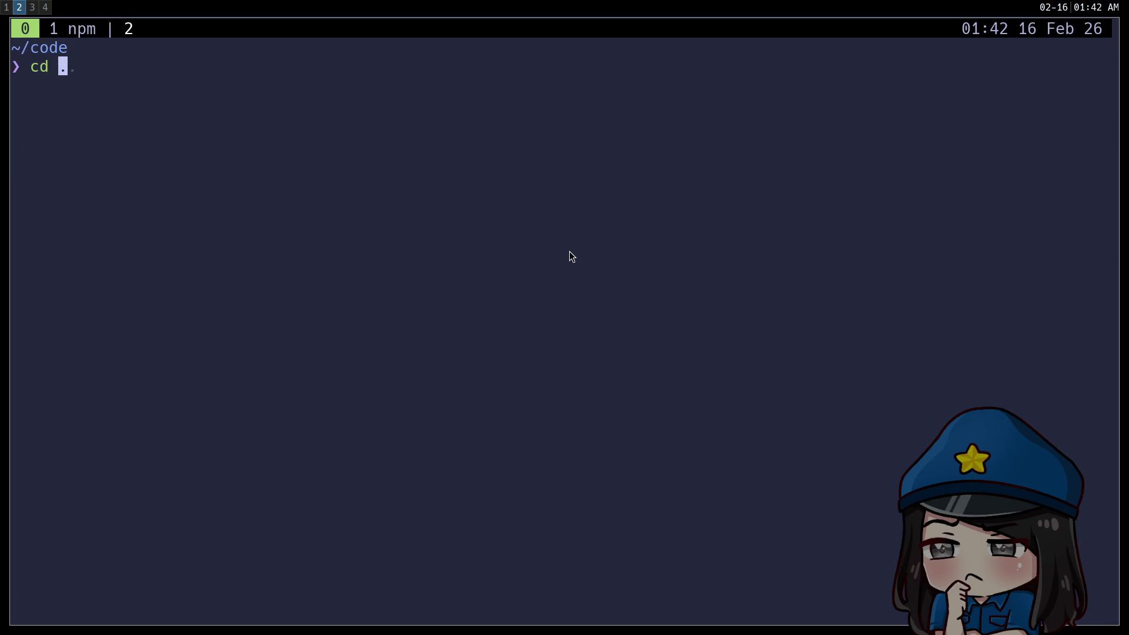
type("script-editor")
key("Return")
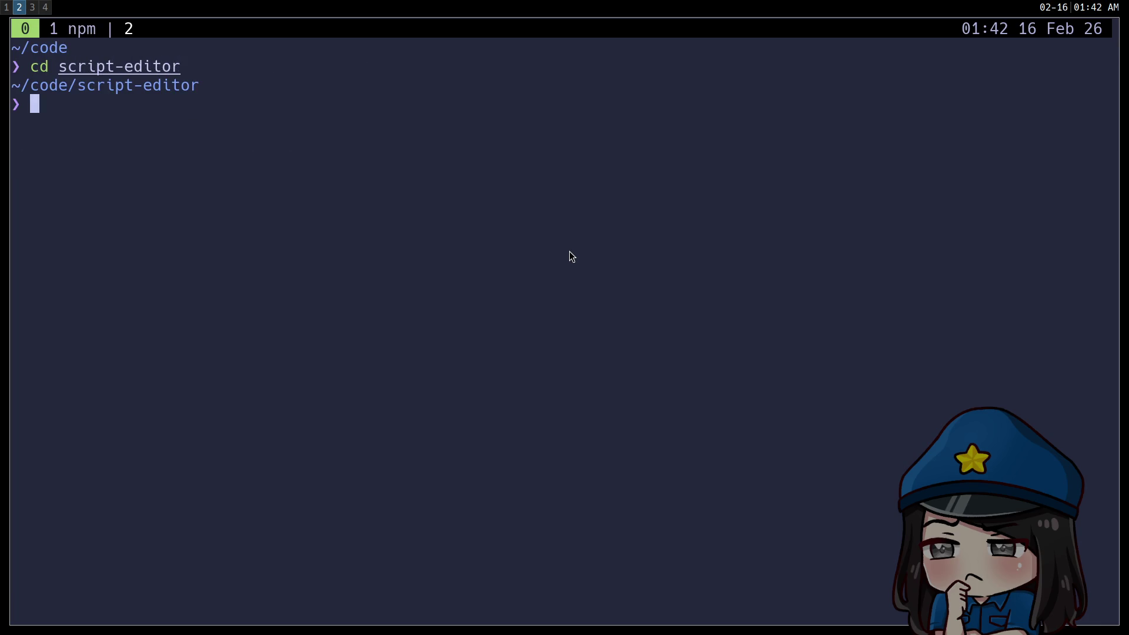
type("ls")
key("Return")
type("cd src")
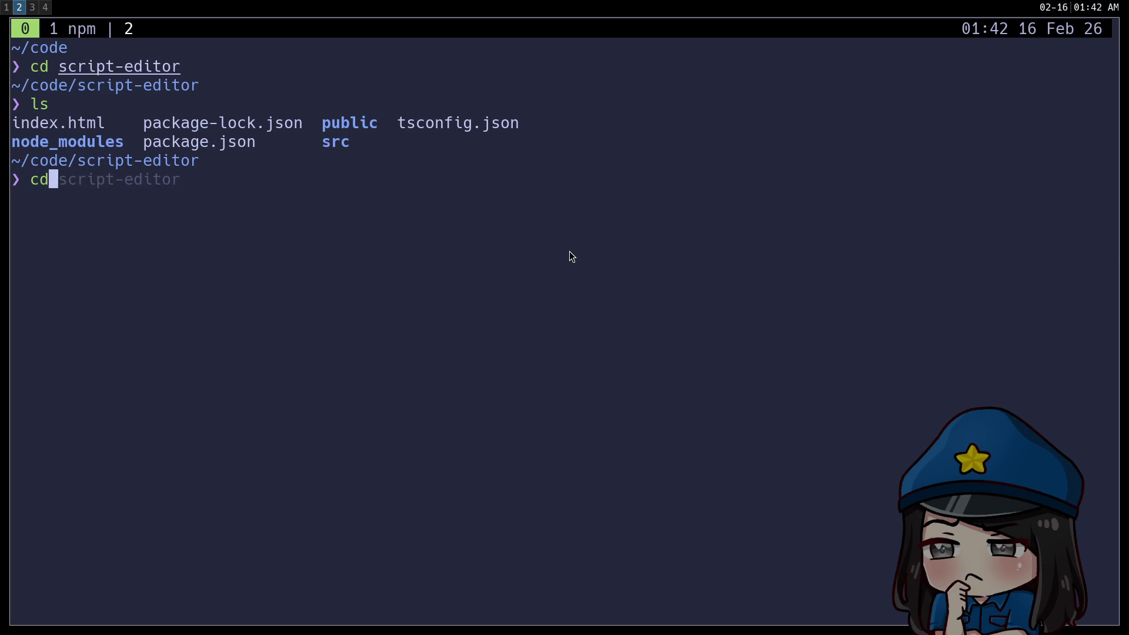
key("Return")
type("ls")
key("Return")
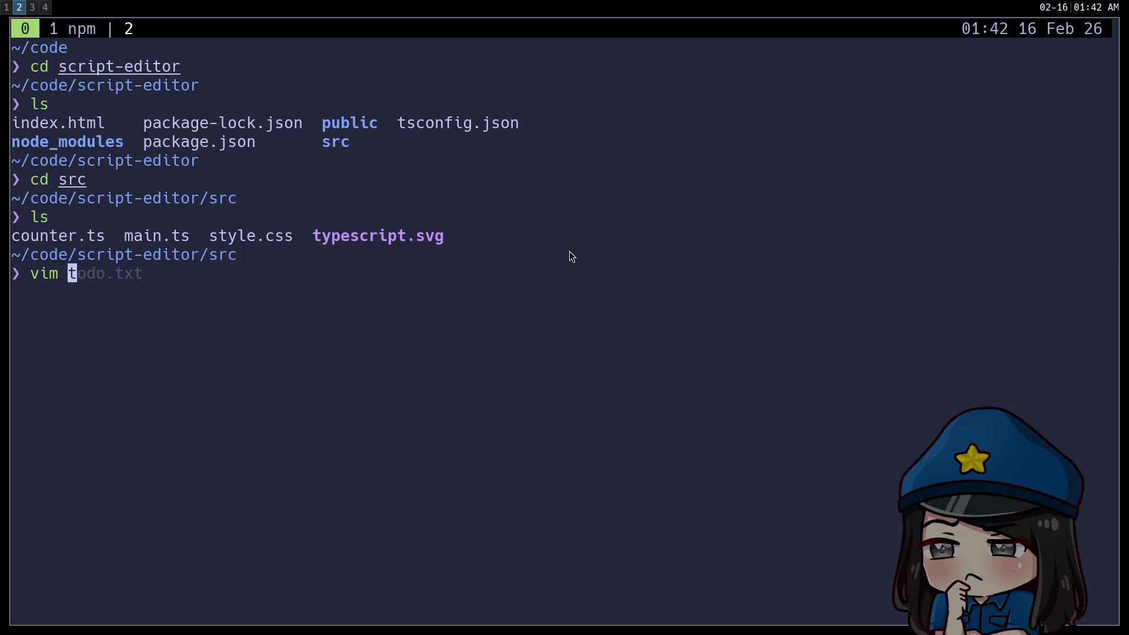
type("schema.ts")
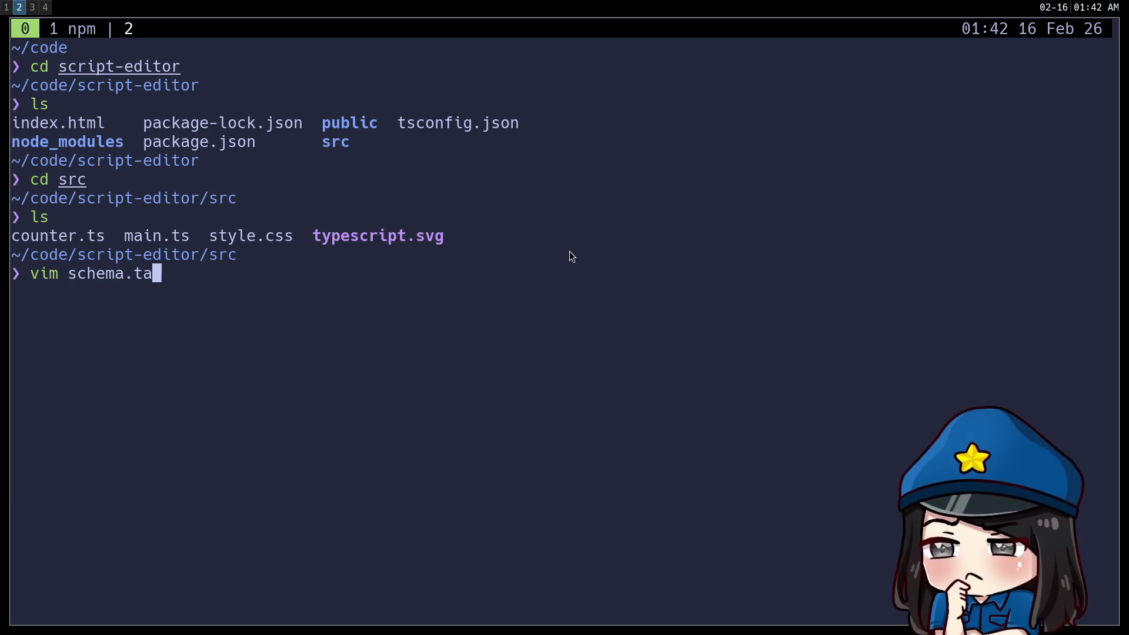
Open a new schema.ts in Vim and paste the copied lines dialogue dictionary into it
key("Return")
key("i")
key("ctrl+shift+v")
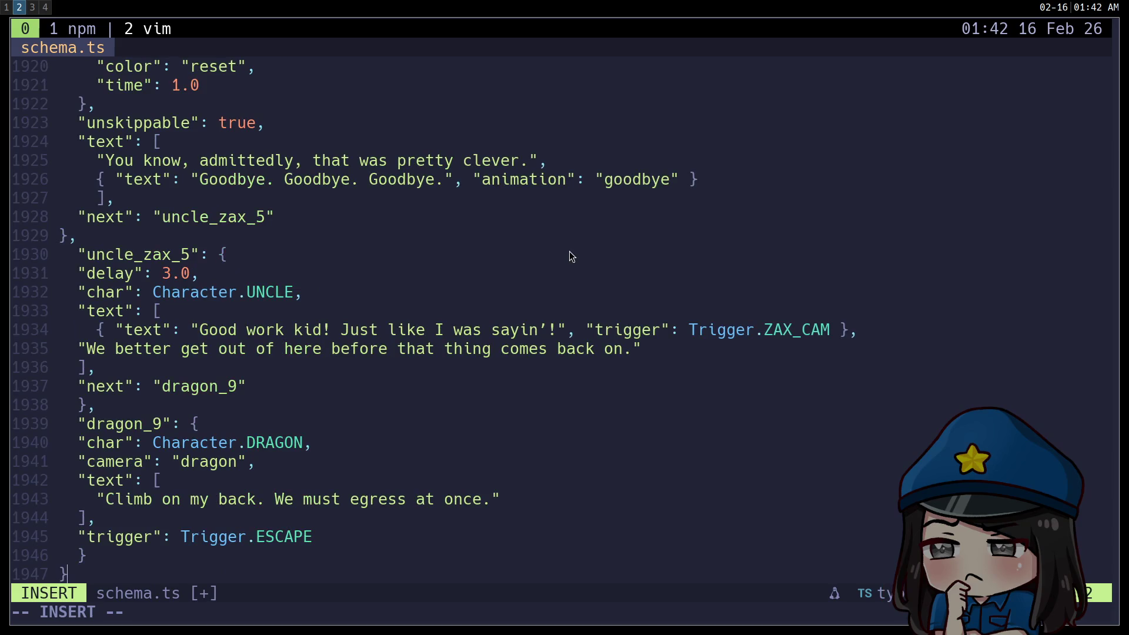
key("Escape")
key("g")
key("g")
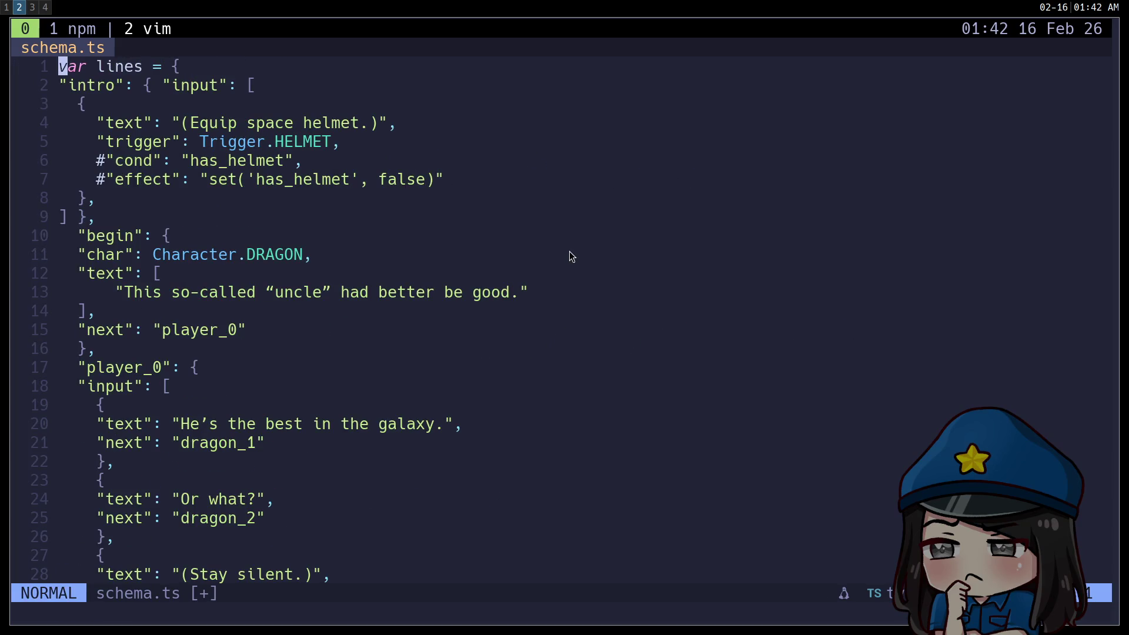
Save schema.ts with :w, dismiss the formatter error, and search for # comments
type(":w")
key("Return")
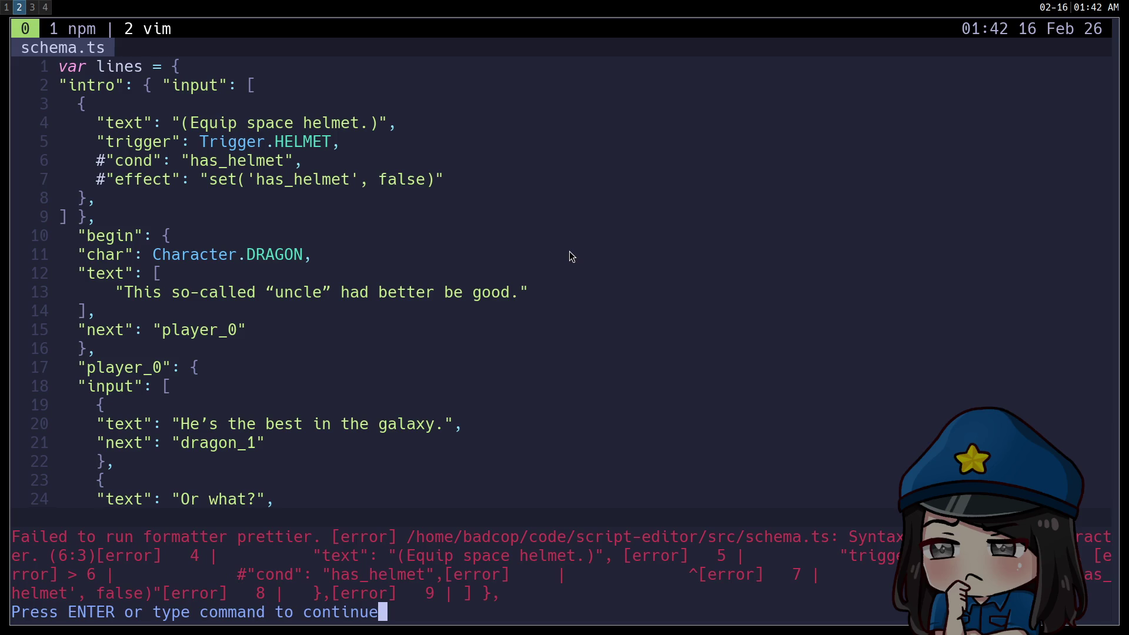
key("Return")
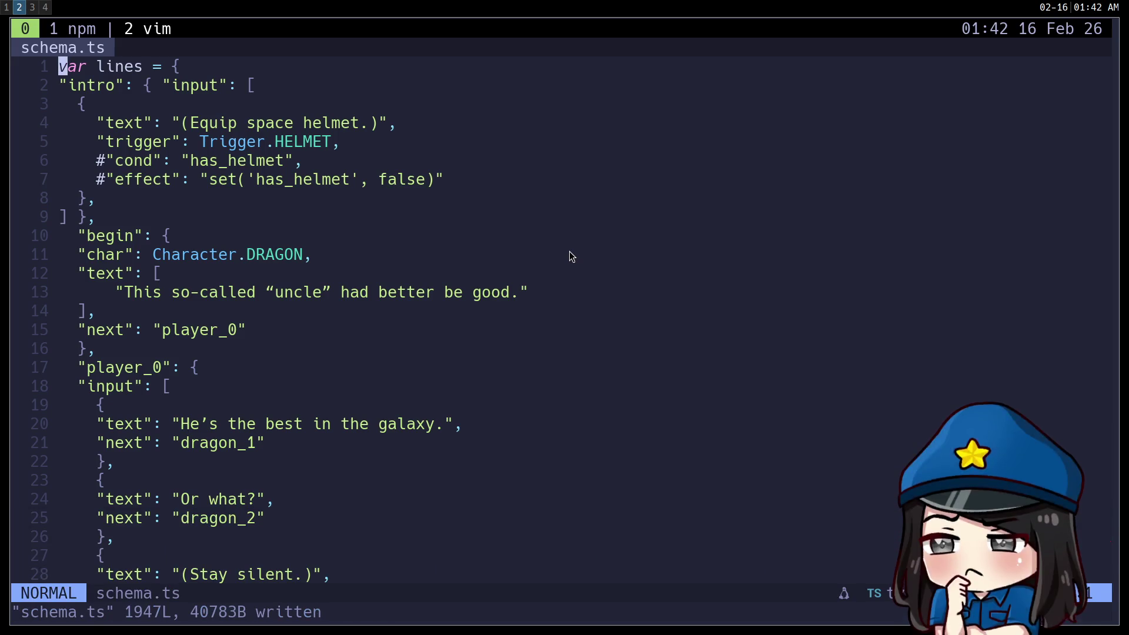
type("/")
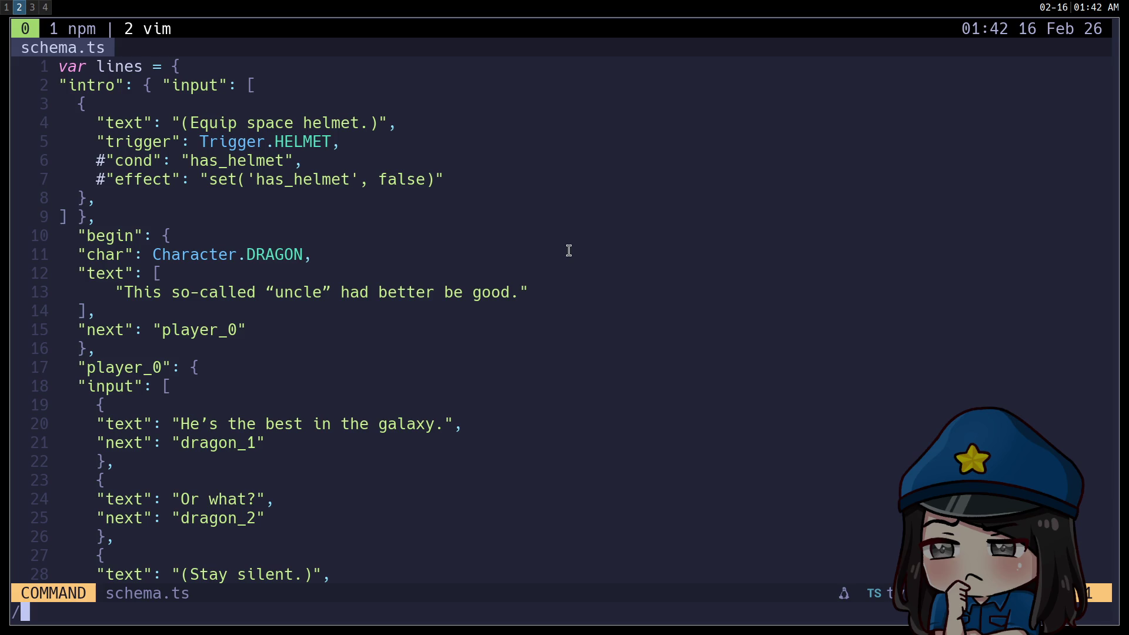
type("#")
key("Return")
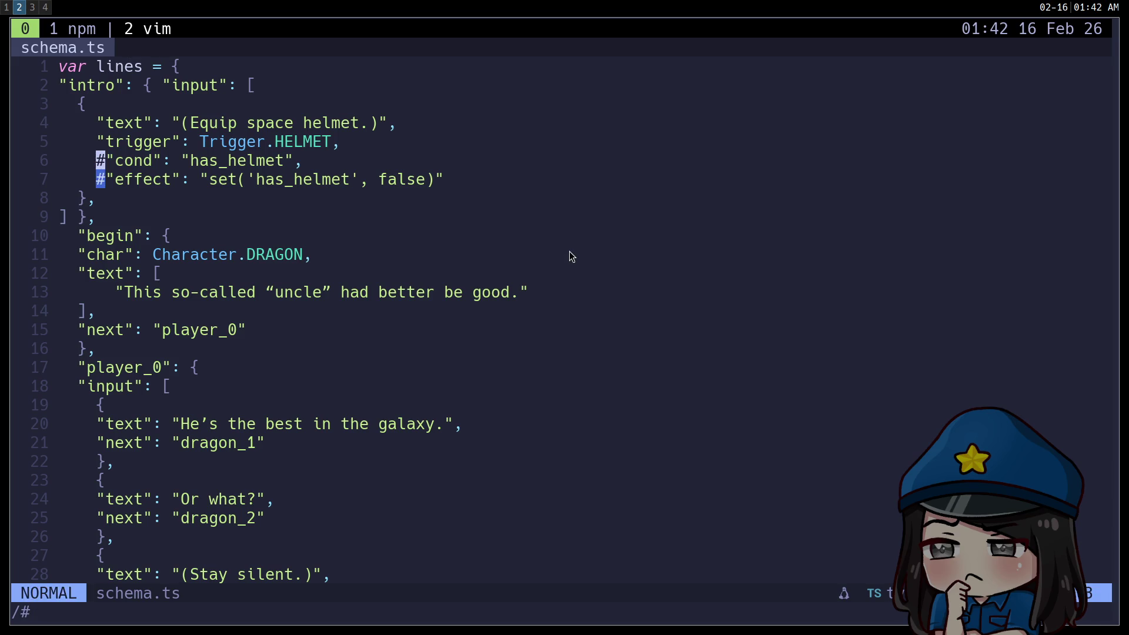
Delete the commented-out cond and effect lines and the TODO, then save
key("d")
key("d")
key("n")
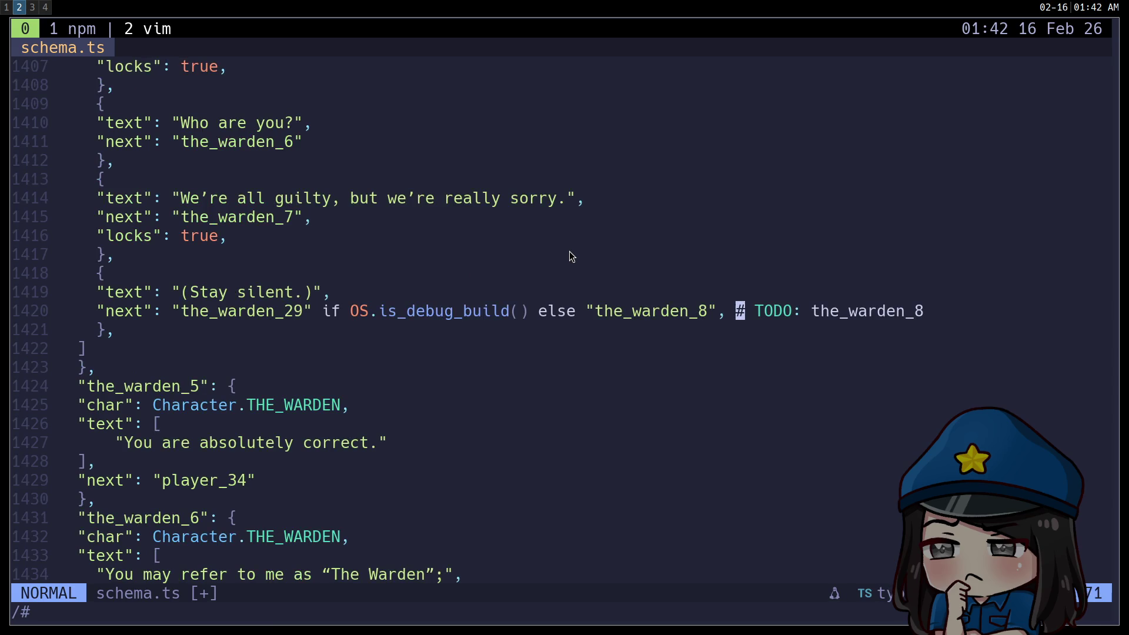
key("n")
key("d")
key("d")
key("n")
type("Dn")
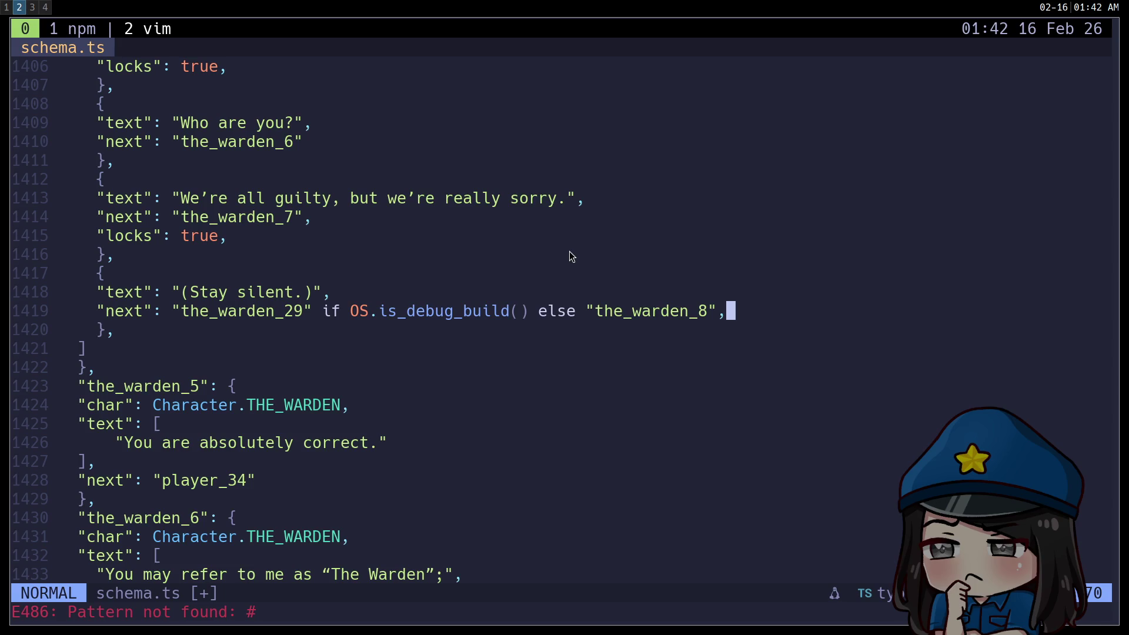
type(":w")
key("Return")
key("Return")
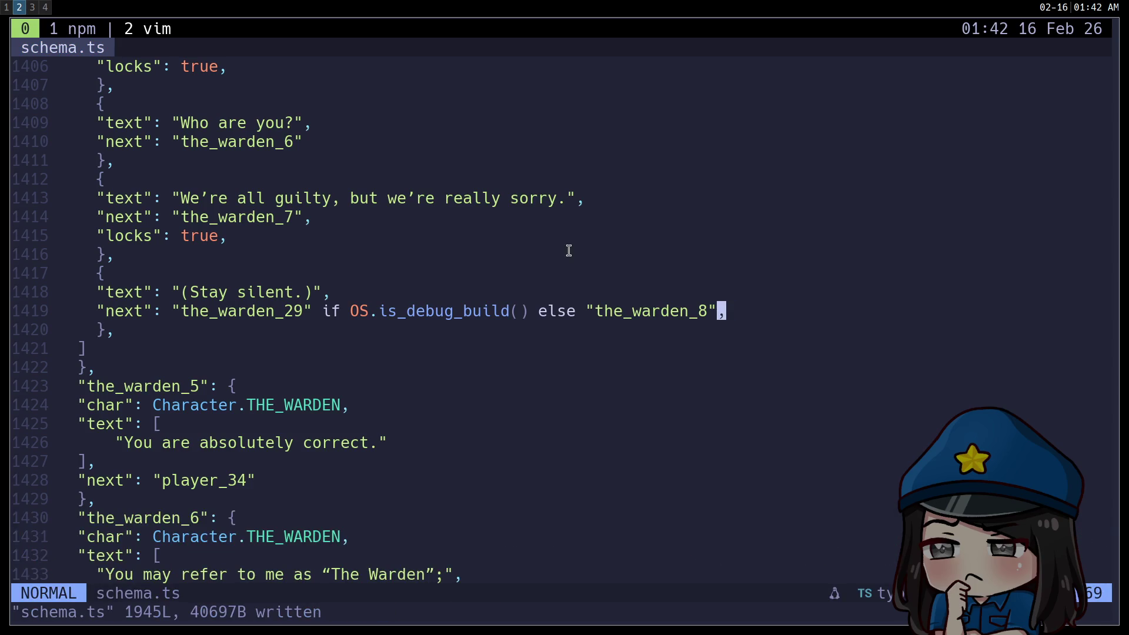
Dismiss the formatter error and jump to the line it flagged
key("ctrl+o")
key("ctrl+o")
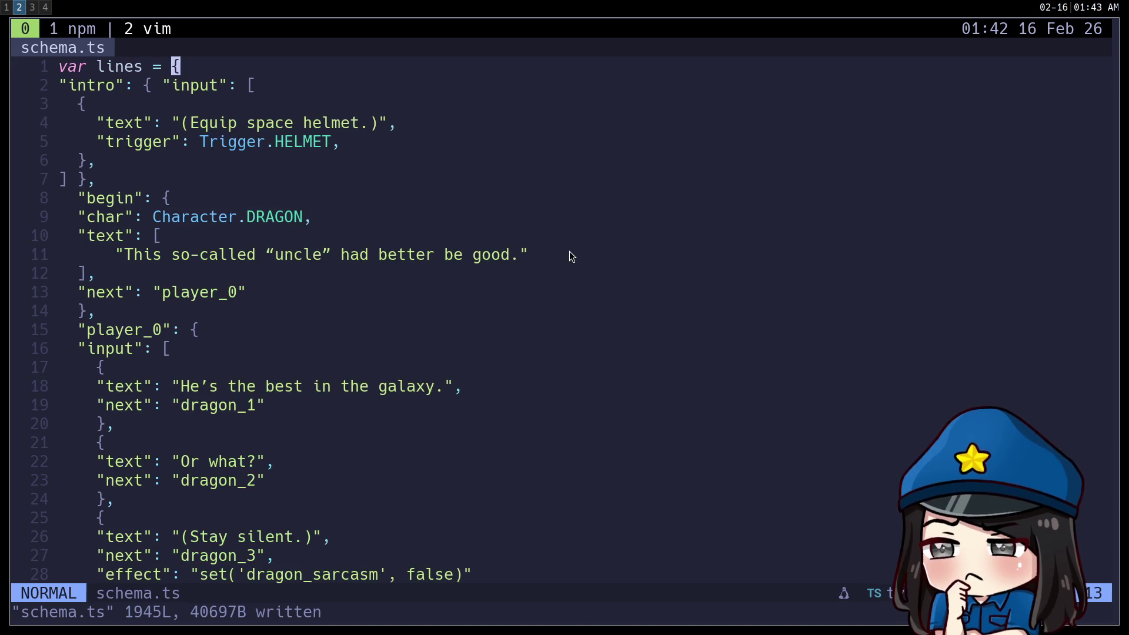
key("G")
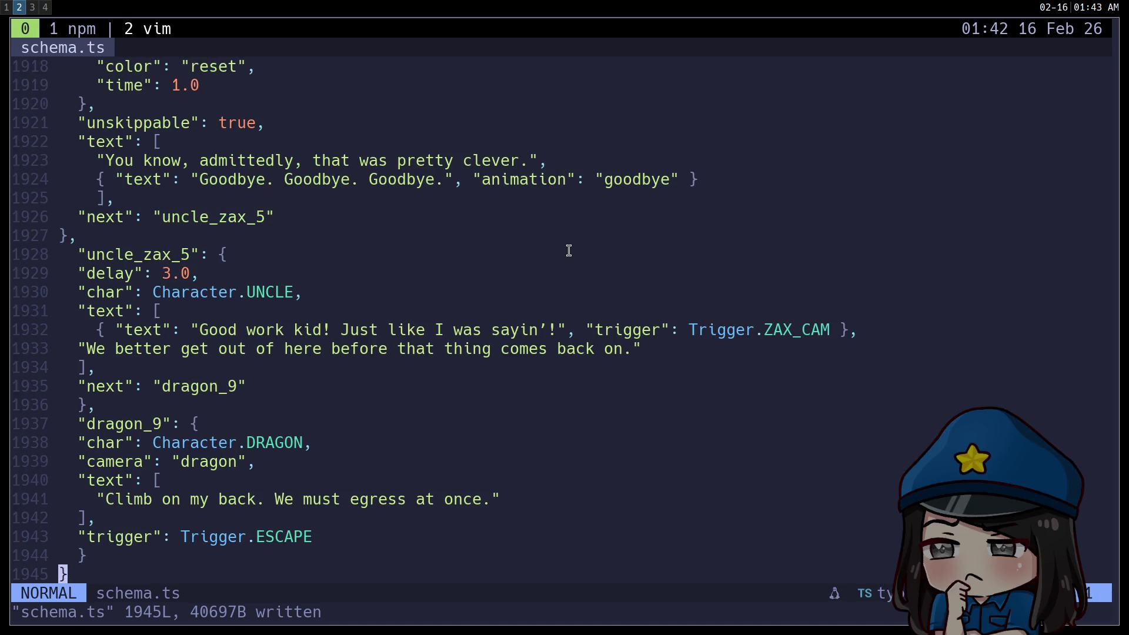
key("ctrl+o")
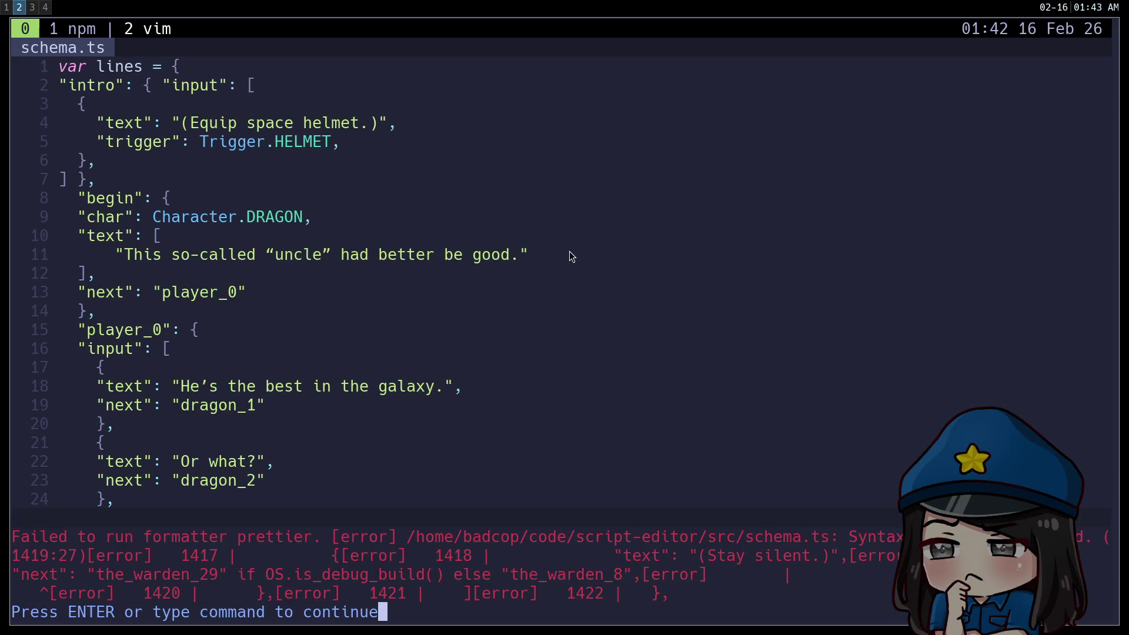
key("Return")
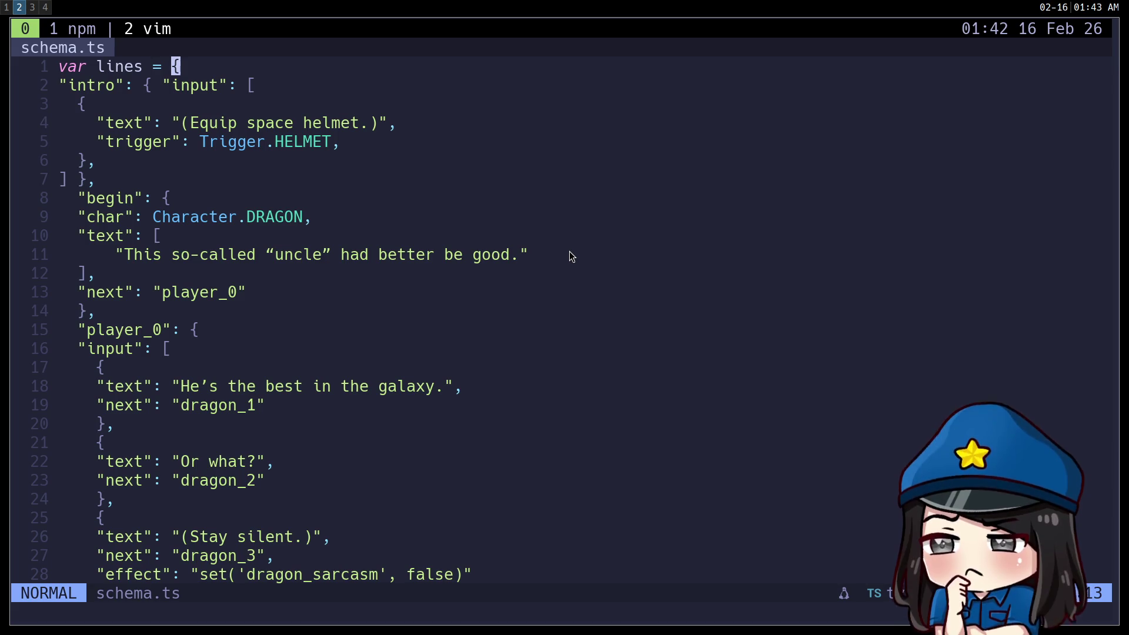
key("ctrl+o")
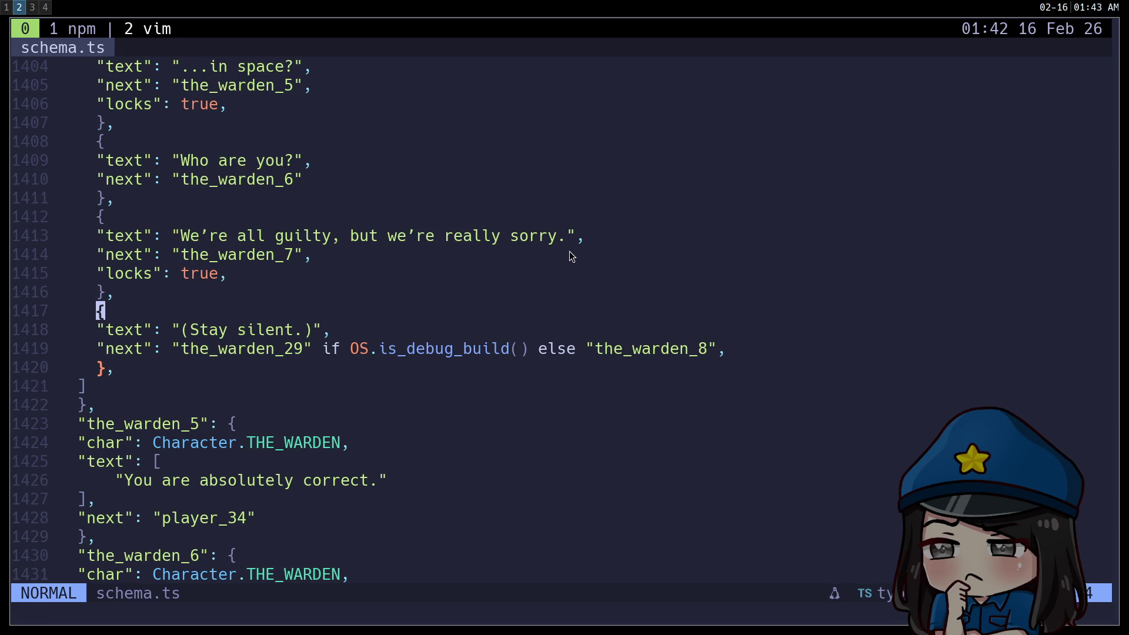
Remove the is_debug_build condition so next simply reads "the_warden_8", then save
key("j")
key("j")
key("l")
key("t")
key("n")
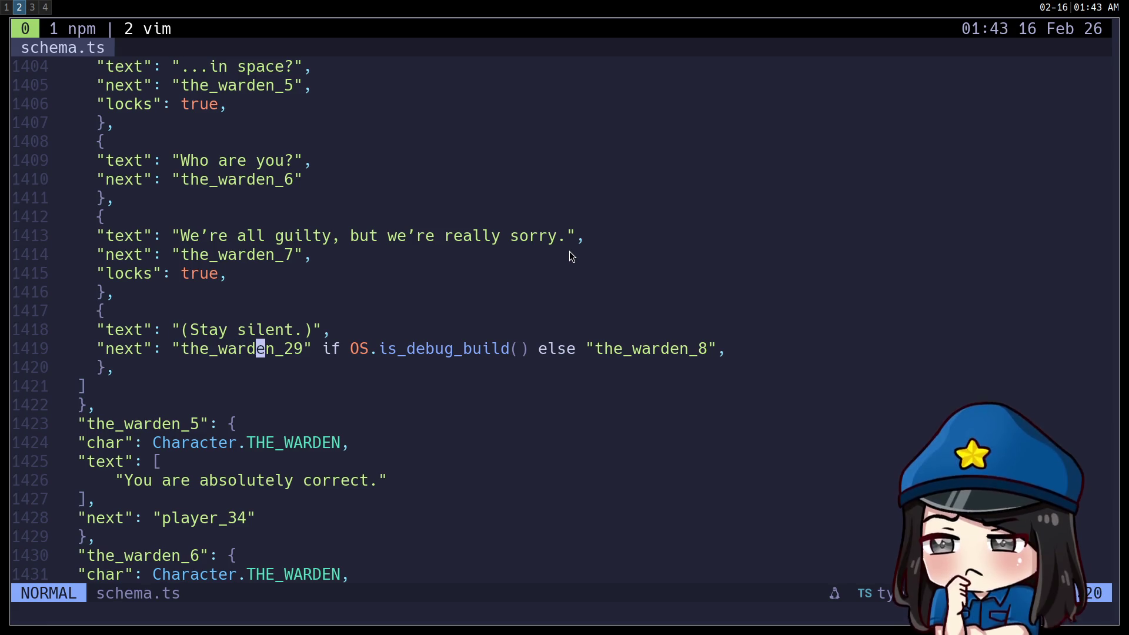
key("h")
key("h")
key("h")
key("d")
key("W")
key("d")
key("3")
key("W")
key("i")
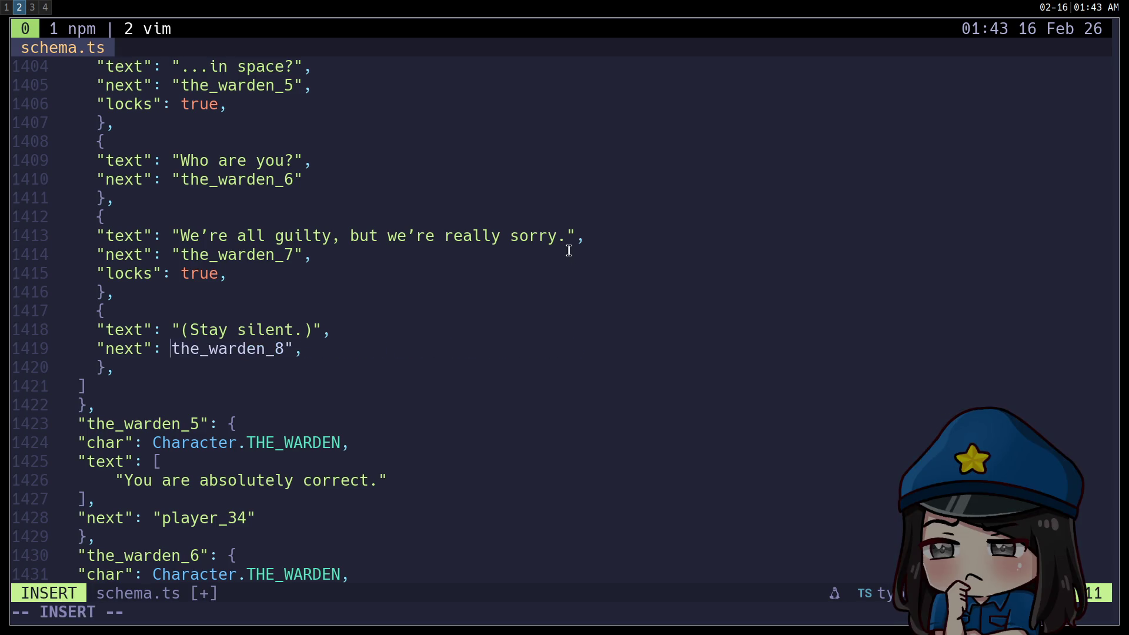
key("Escape")
type("j:w")
key("Return")
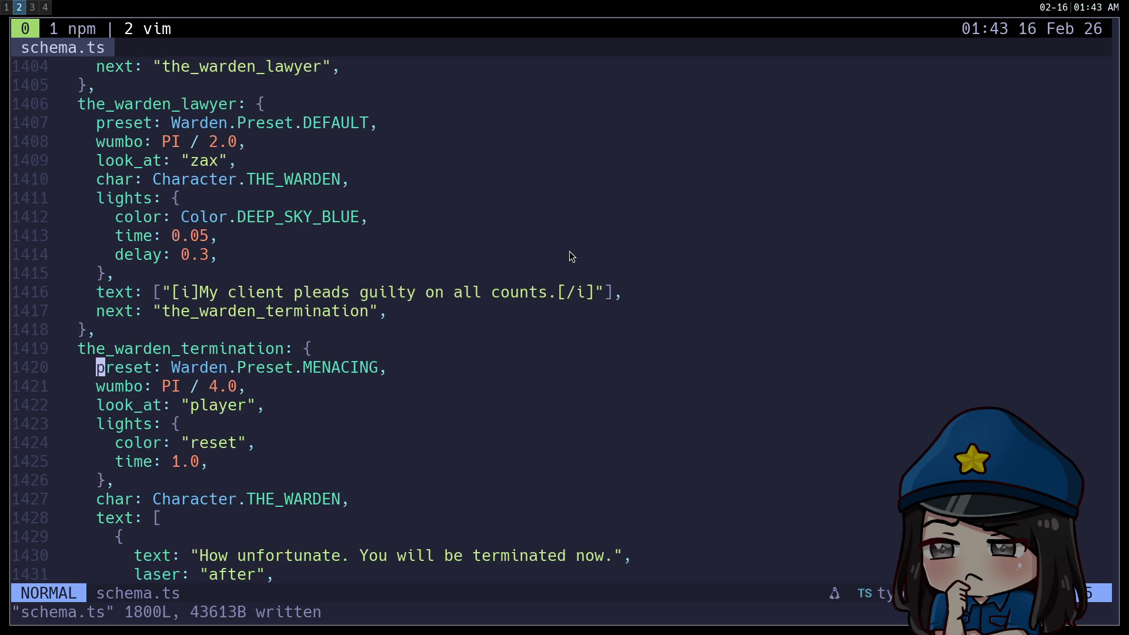
Start the TypeScript language server with :LspStart
key("g")
key("g")
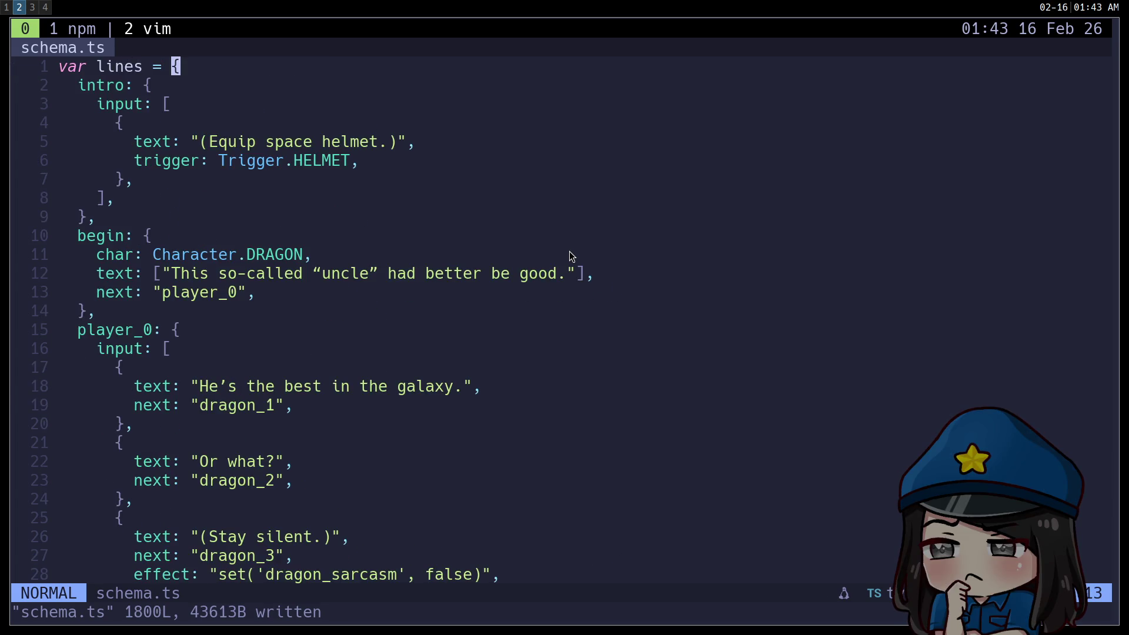
type(":LspStart")
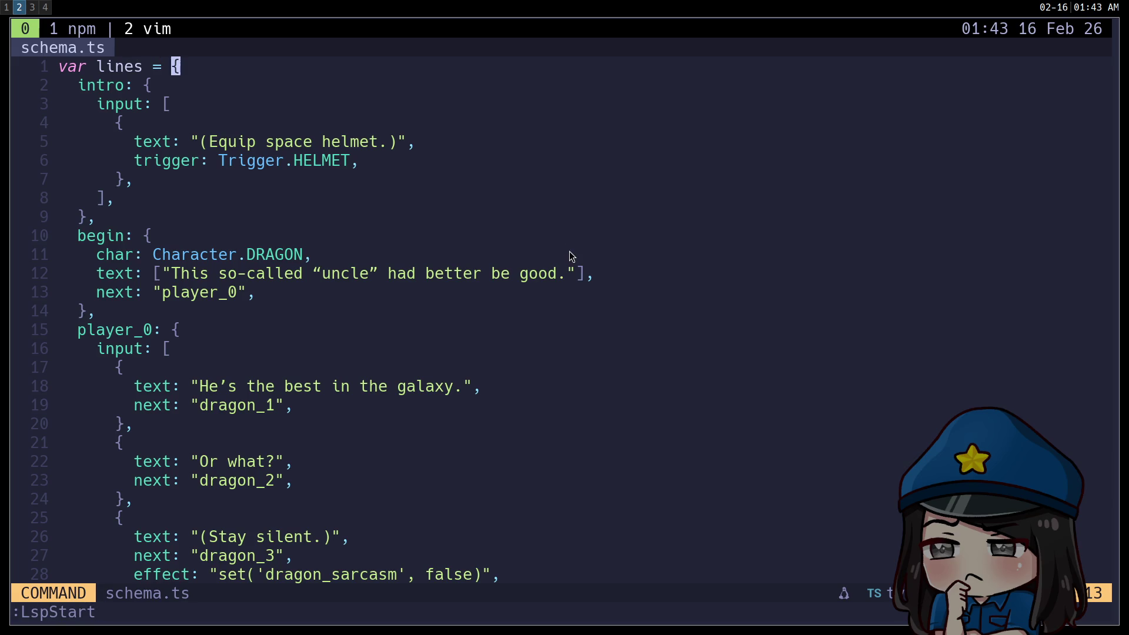
key("Return")
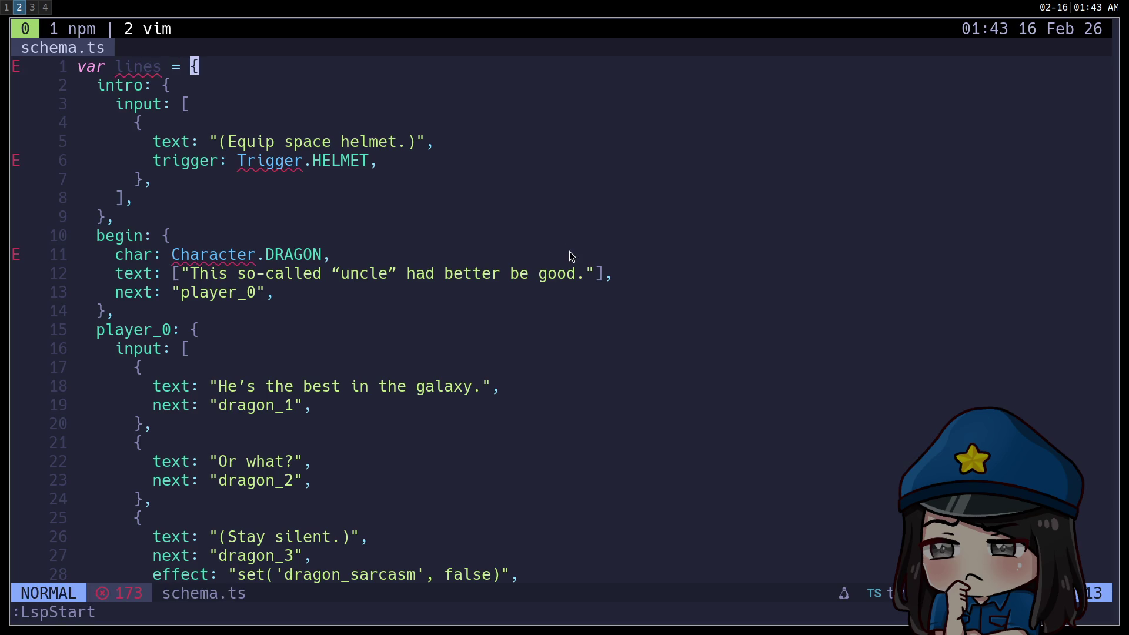
Declare the dictionary as const lines and save schema.ts
type("0cw")
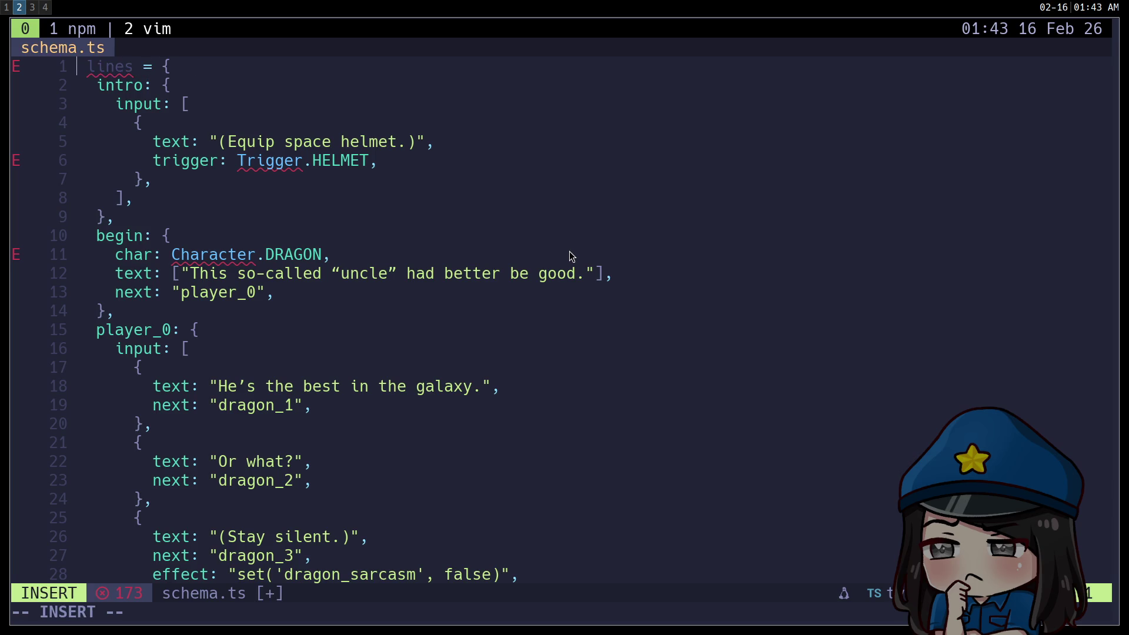
type("const")
key("Escape")
type(":w")
key("Return")
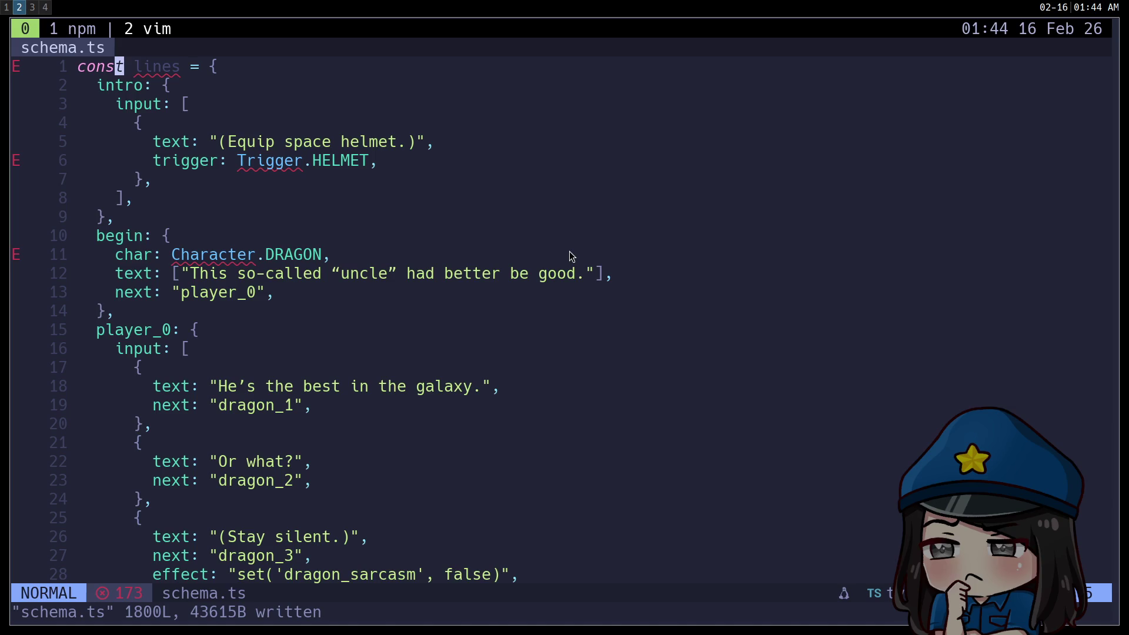
Run :%s/Character\. to turn Character references into plain strings like "DRAGON"
key("slash")
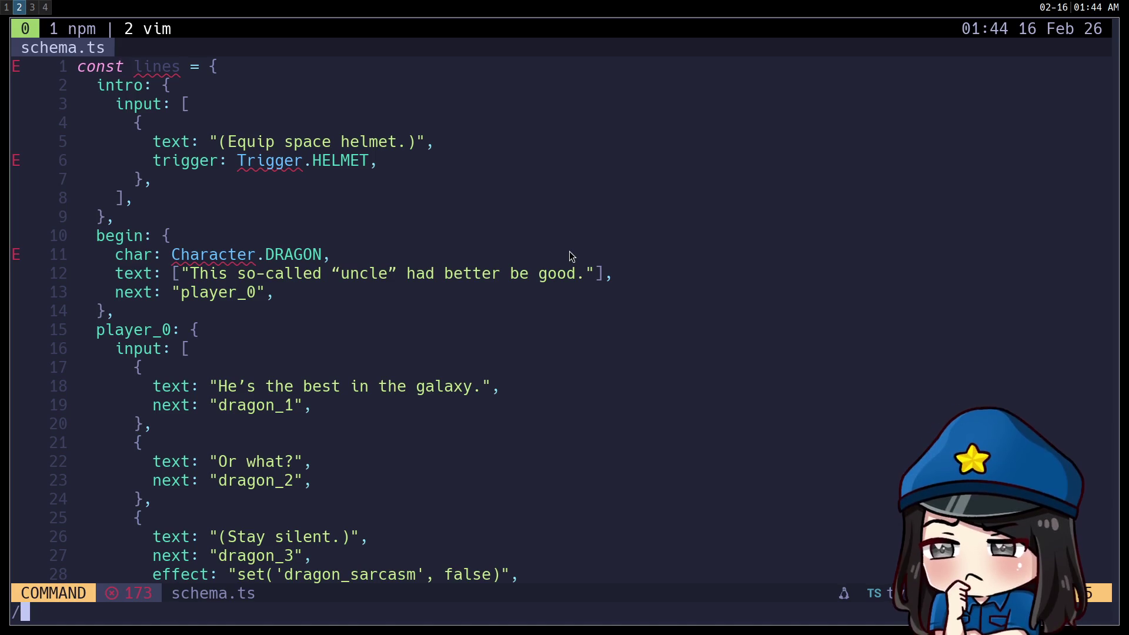
key("Escape")
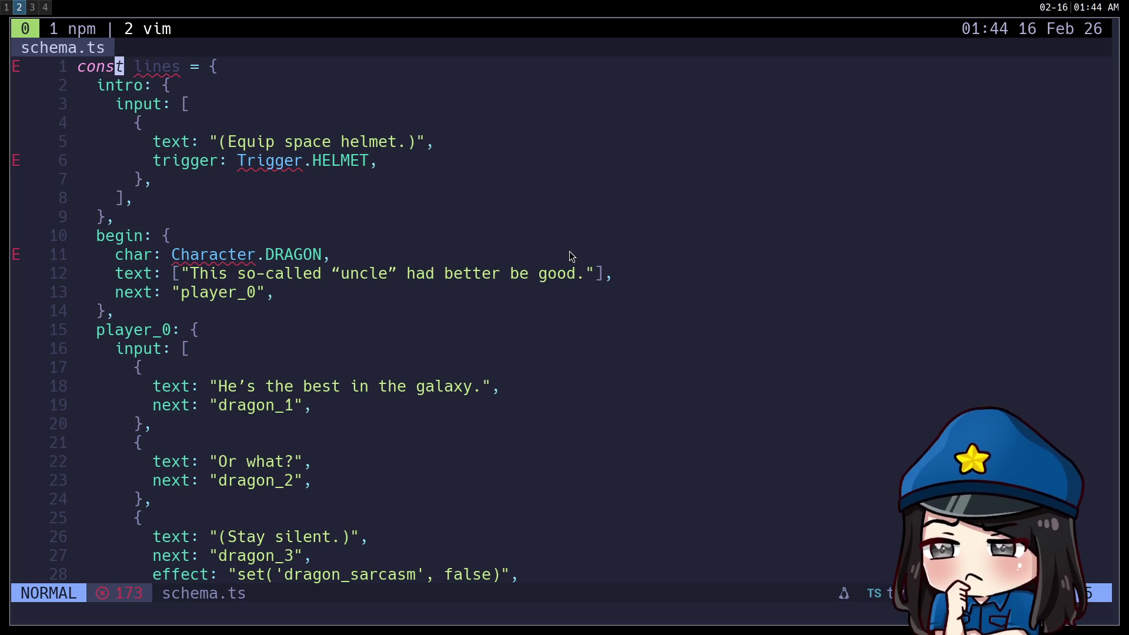
key("colon")
type("s")
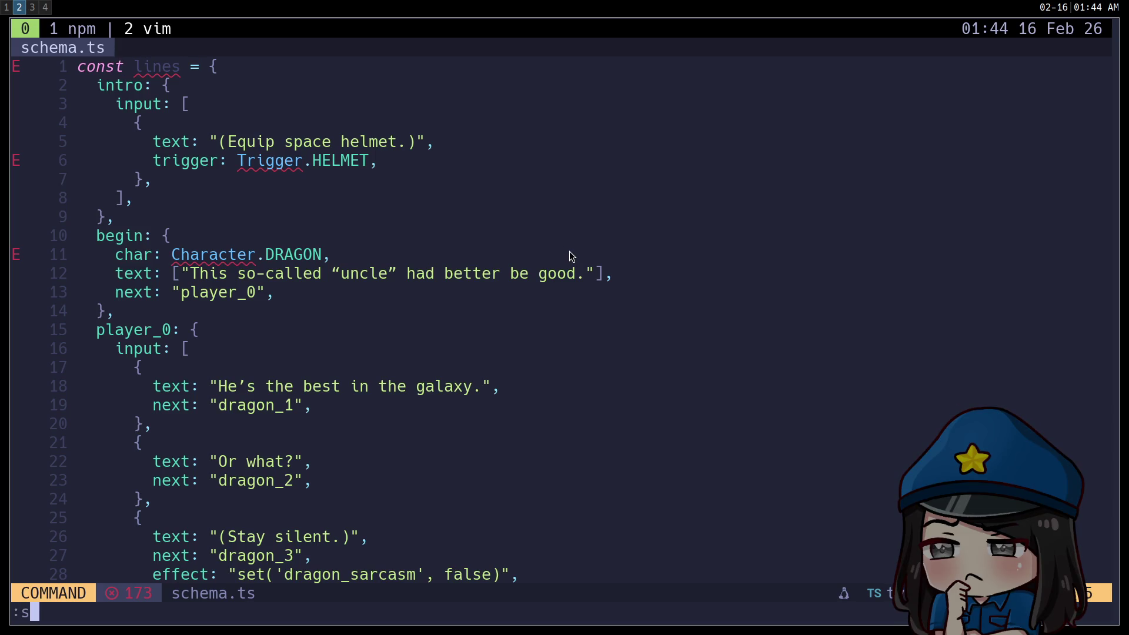
type("/Chara")
key("BackSpace")
key("BackSpace")
key("BackSpace")
type("%s/Character")
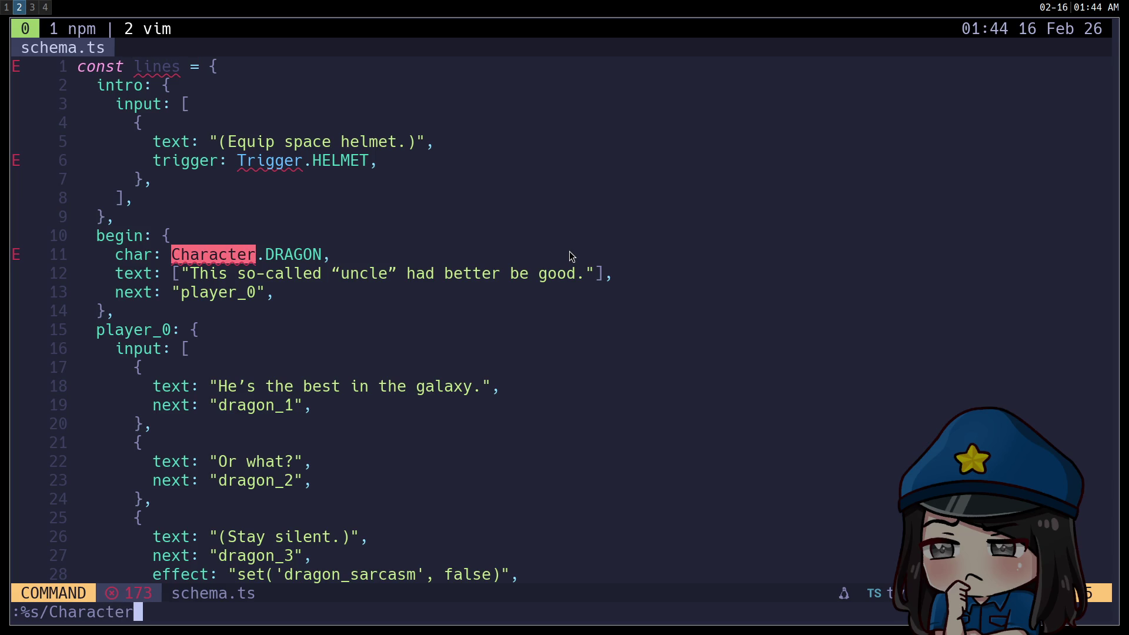
type("\\.")
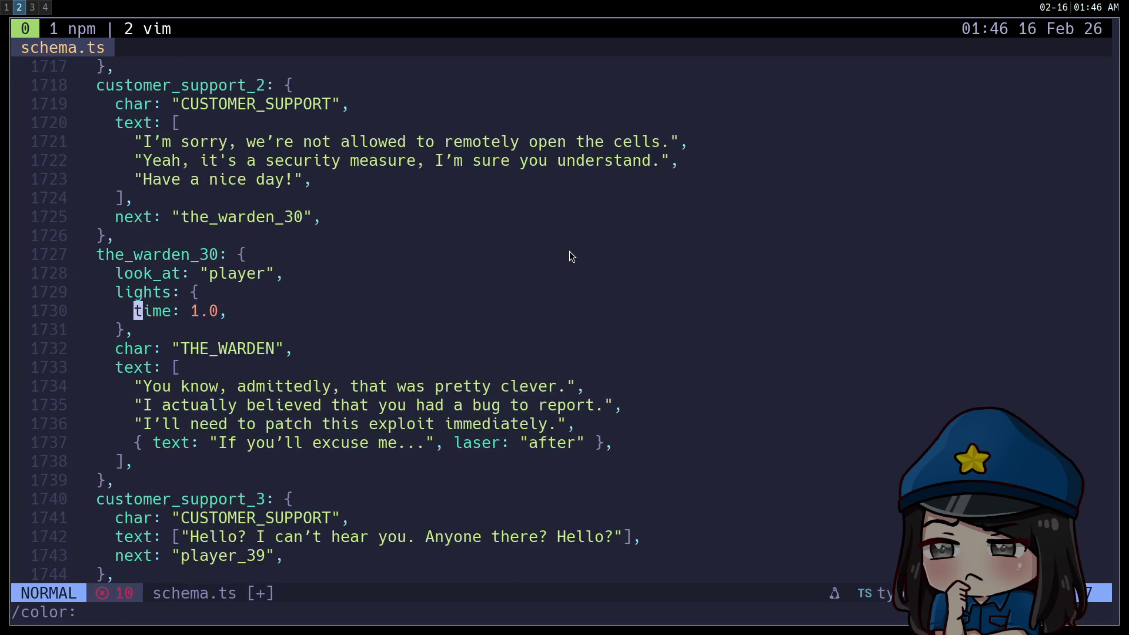
Delete the remaining color: lines and save schema.ts
key("Return")
key("d")
key("d")
type("n")
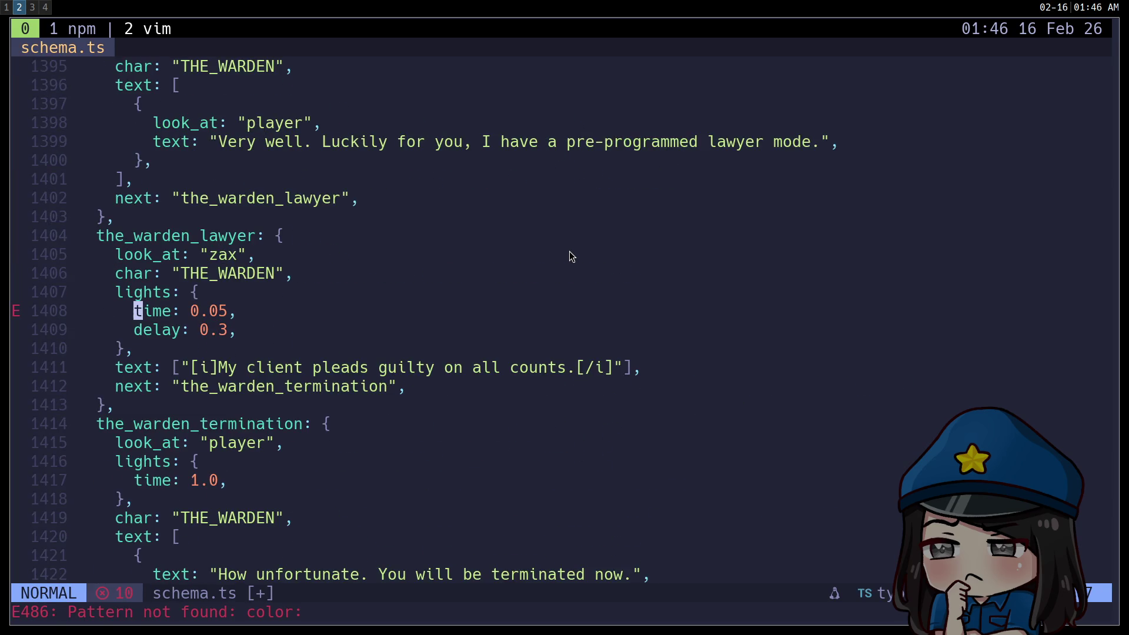
type(":w")
key("Return")
key("Return")
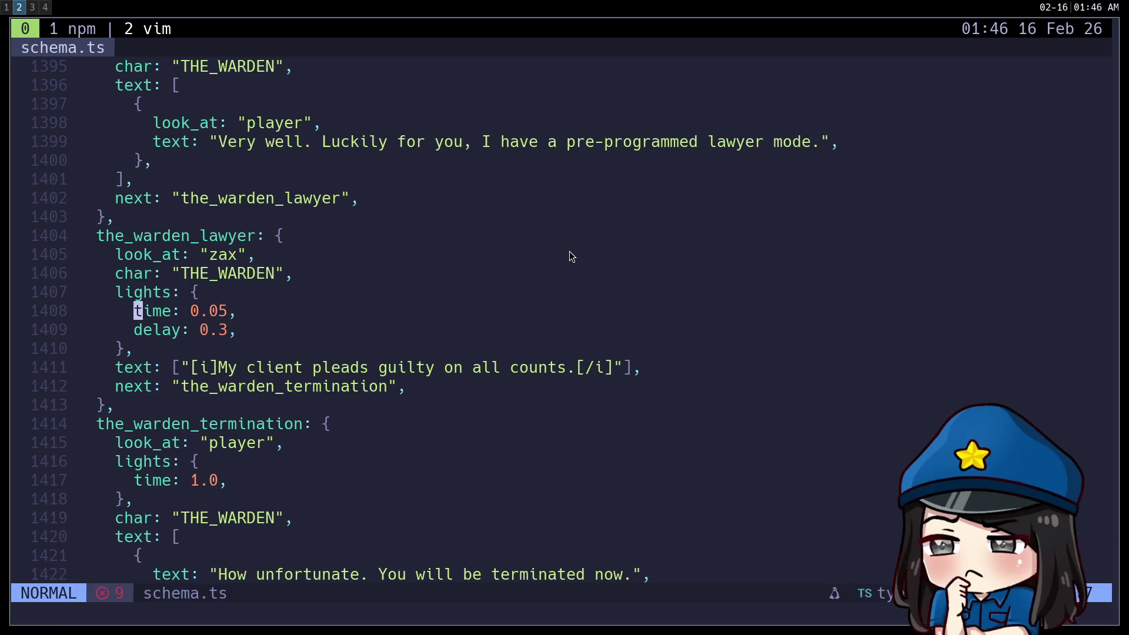
key("g")
key("g")
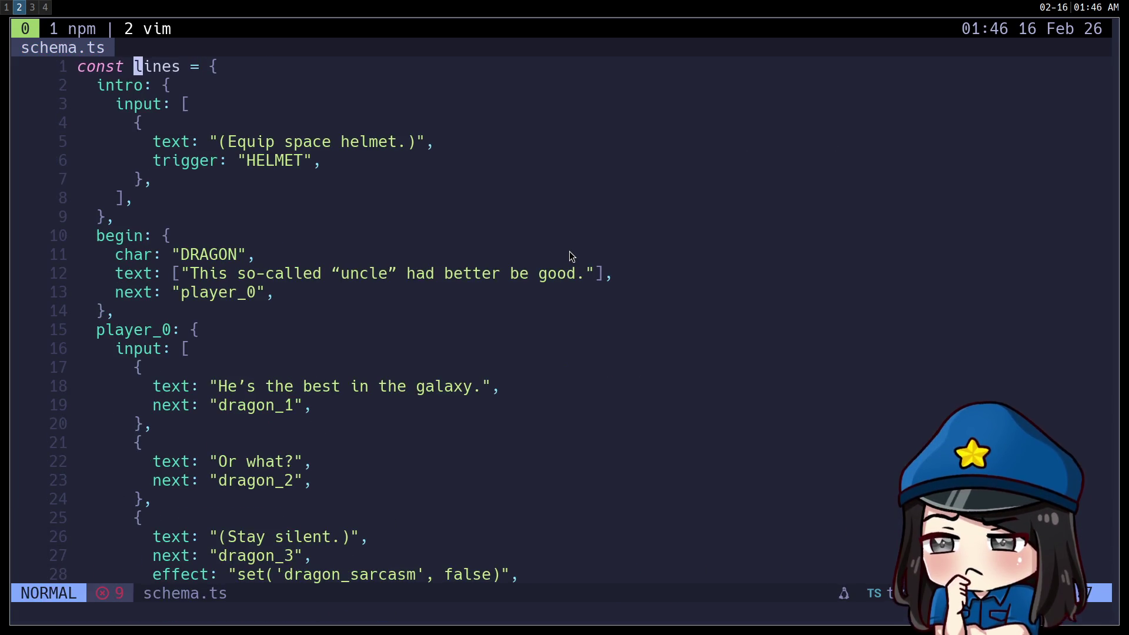
type(":w")
key("Return")
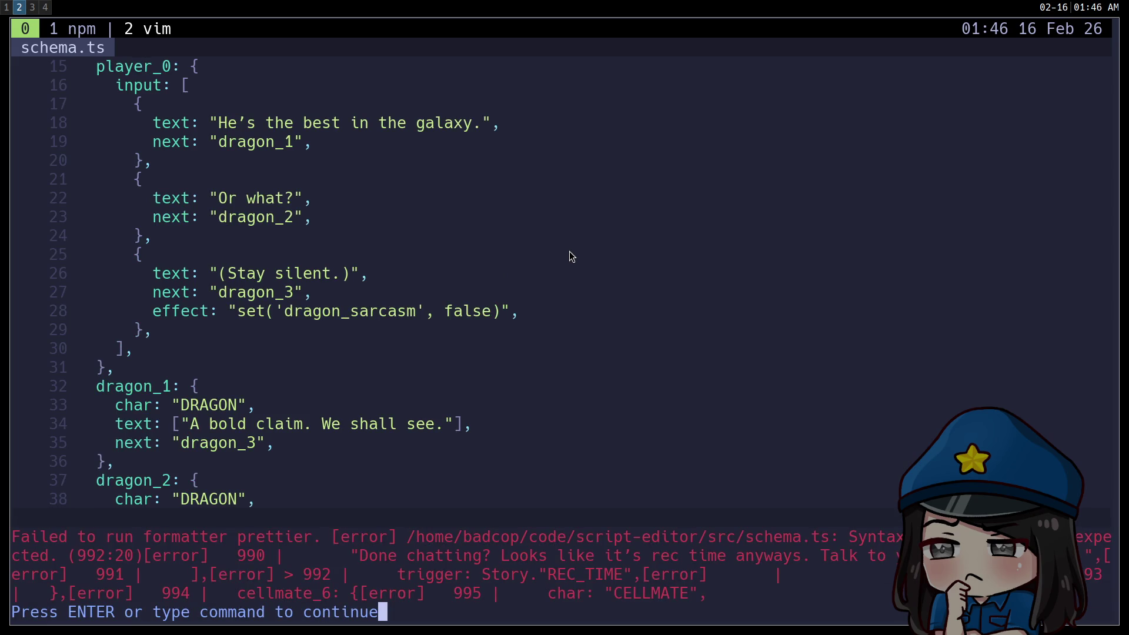
Delete the 'Story.' prefix from the REC_TIME trigger on line 992 and save schema.ts
key("Return")
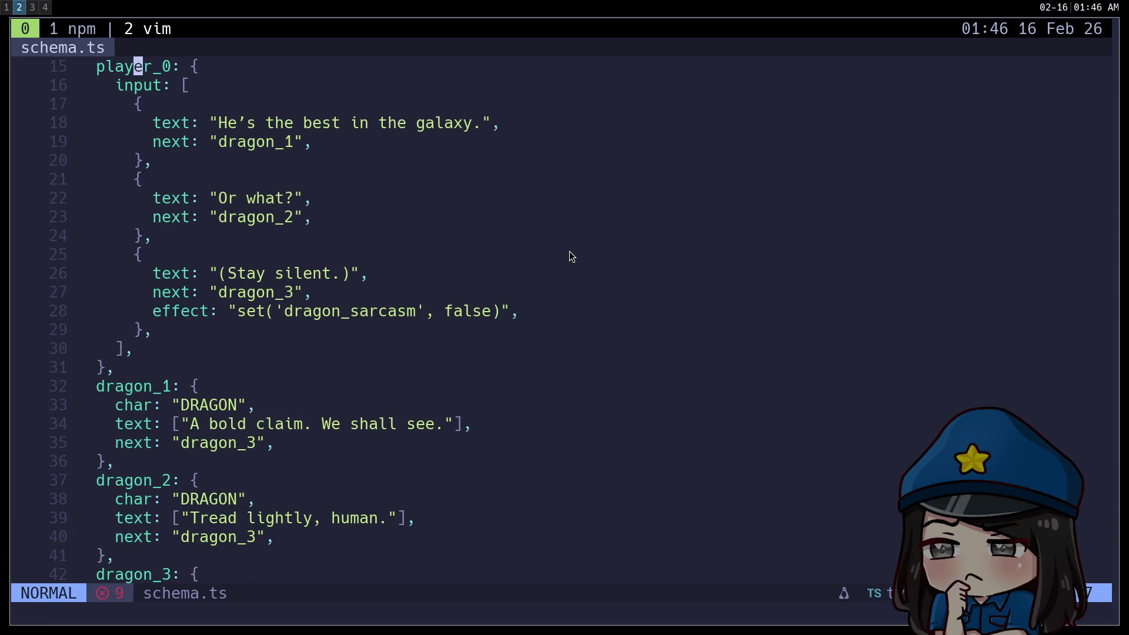
key("ctrl+o")
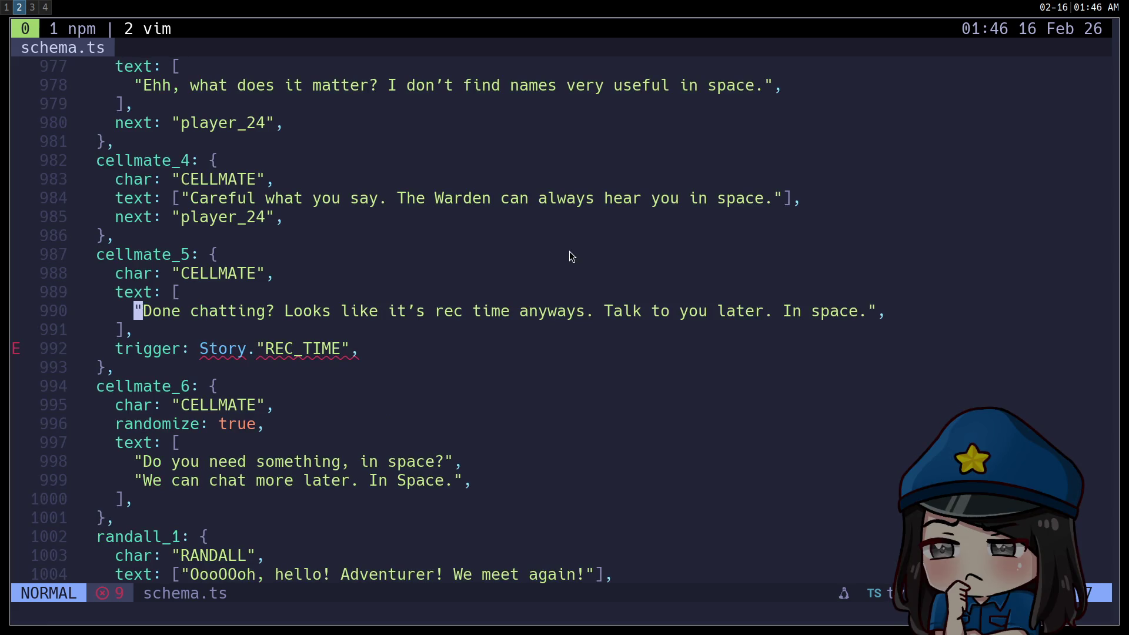
key("j")
key("j")
key("w")
key("w")
key("d")
key("f")
key("period")
type(":w")
key("Return")
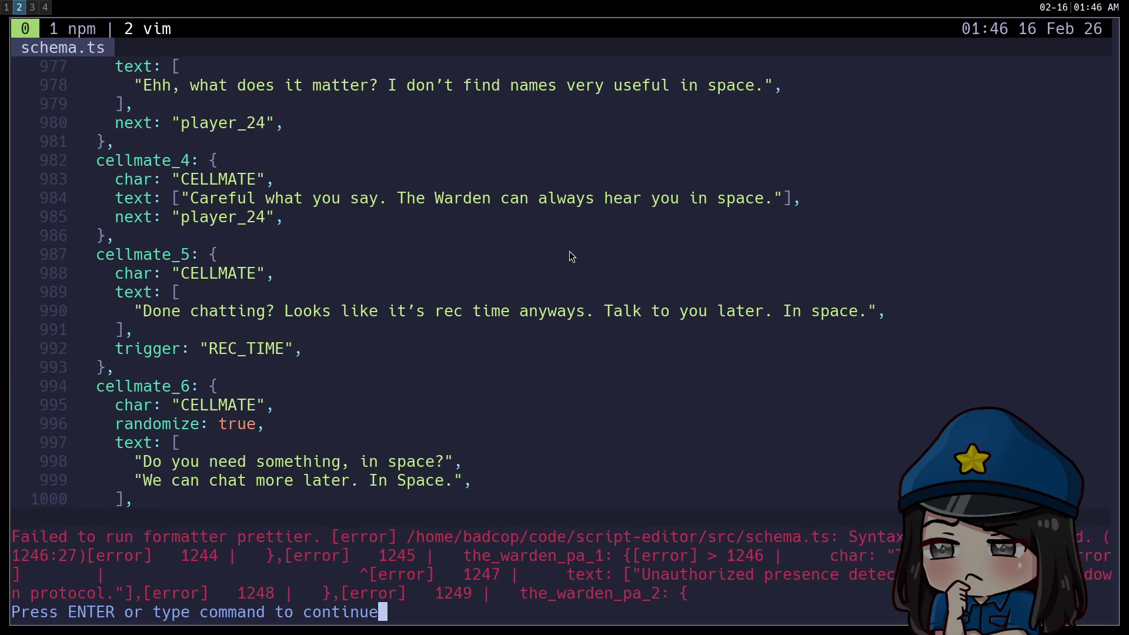
key("Return")
Search schema.ts for any leftover 'Story' references, then save again
type("/Tr")
key("BackSpace")
key("BackSpace")
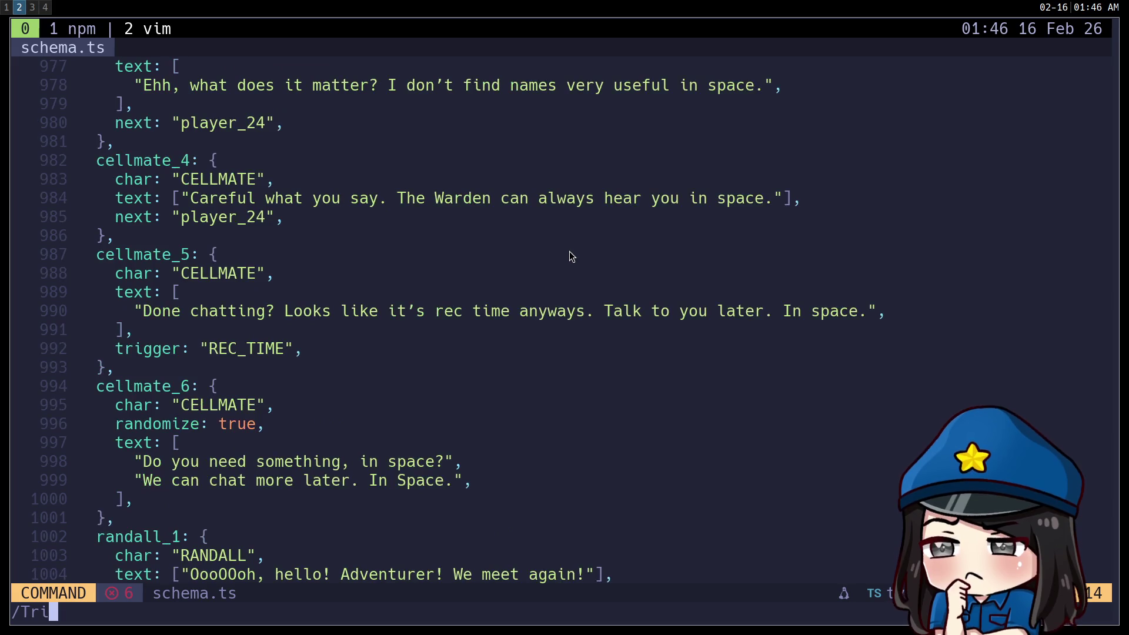
type("Story")
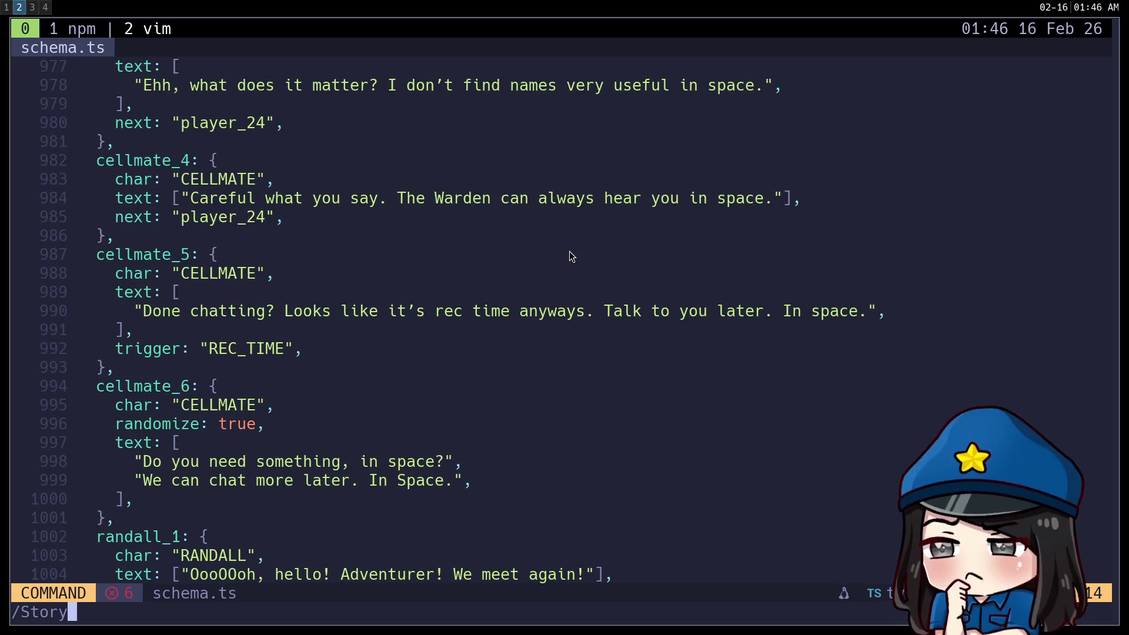
key("Return")
type(":w")
key("Return")
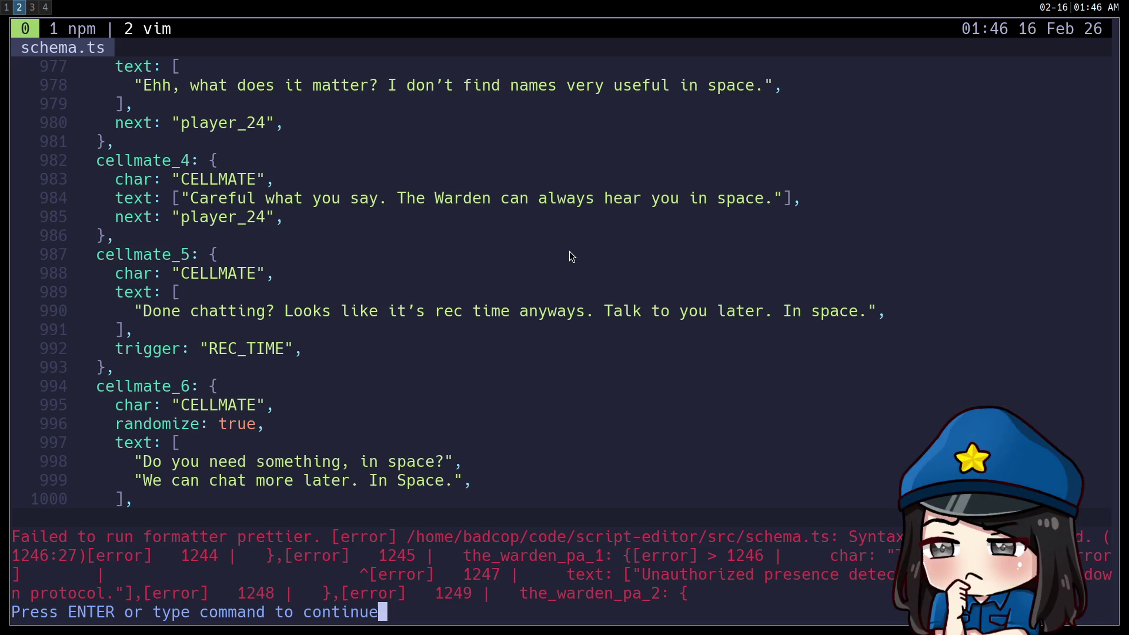
key("Return")
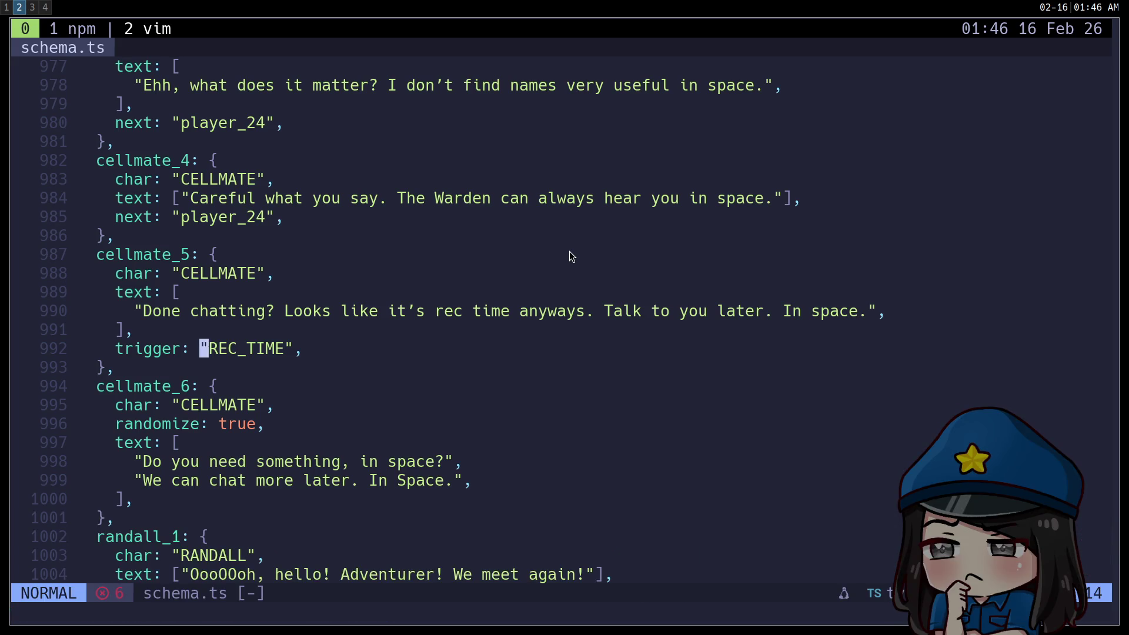
Remove the stray _1 from the THE_WARDEN_PA speaker name on line 1246
key("ctrl+o")
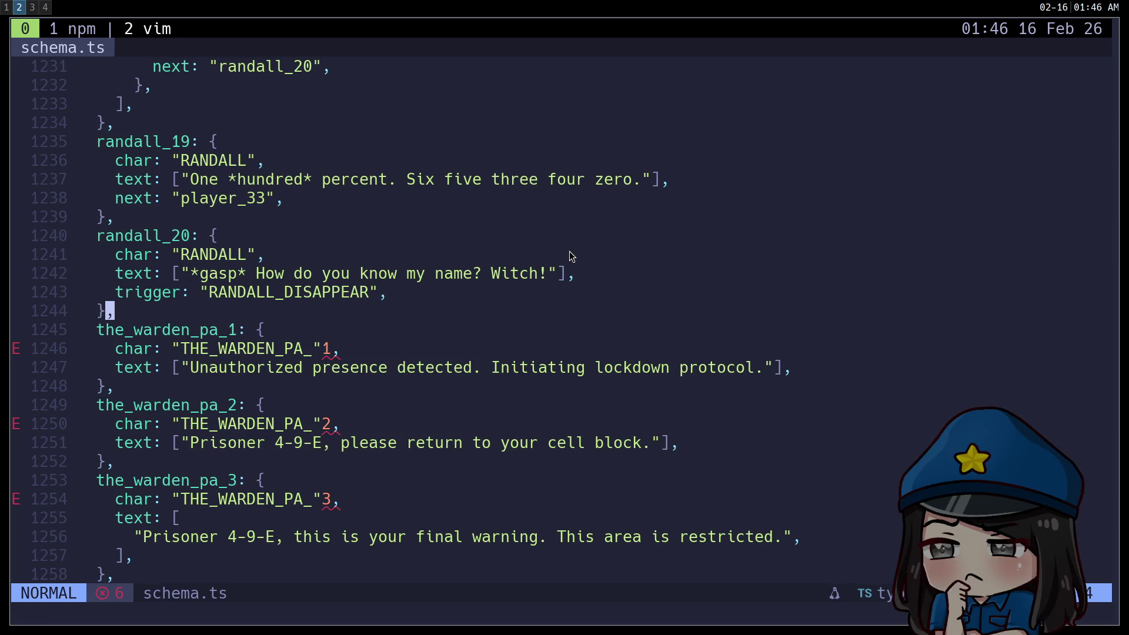
key("j")
key("j")
key("j")
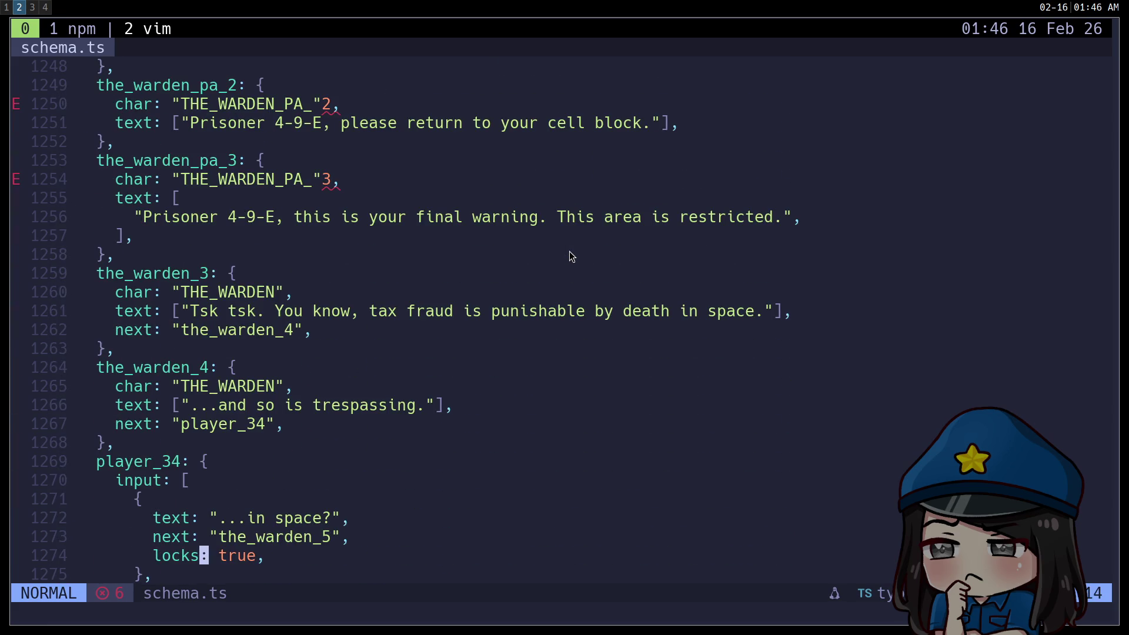
key("k")
key("k")
key("k")
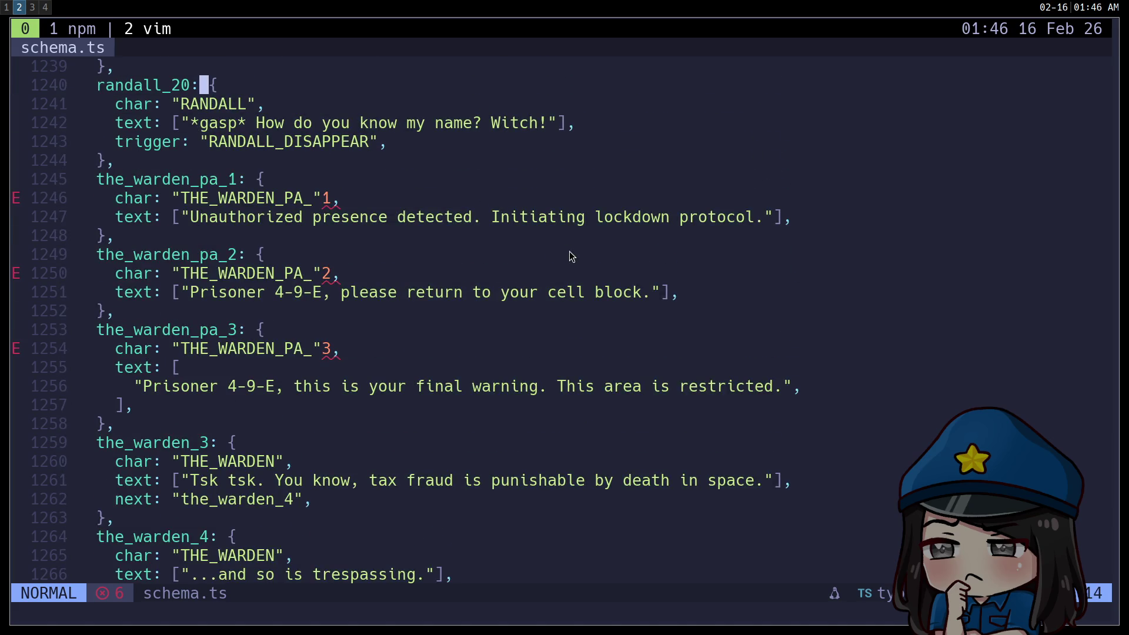
key("j")
key("j")
key("j")
Strip the stray _2 and 3 from the remaining THE_WARDEN_PA names through line 1254, then save
key("j")
key("j")
key("l")
key("f")
key("underscore")
key("semicolon")
key("x")
key("l")
key("x")
key("j")
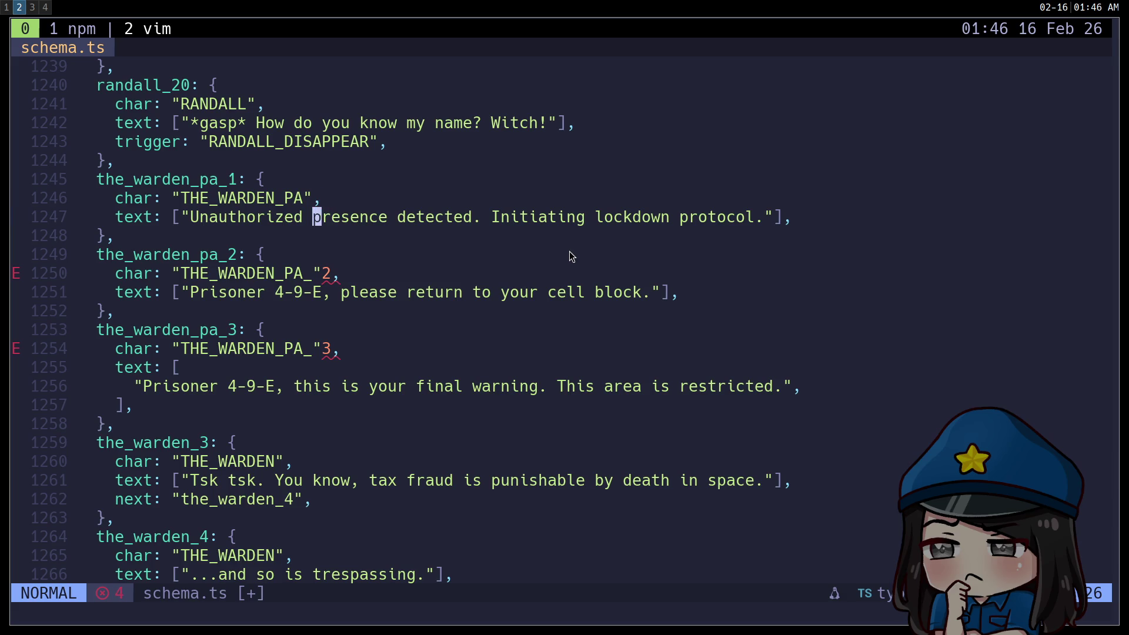
key("j")
key("j")
key("j")
key("X")
key("l")
key("x")
key("j")
key("j")
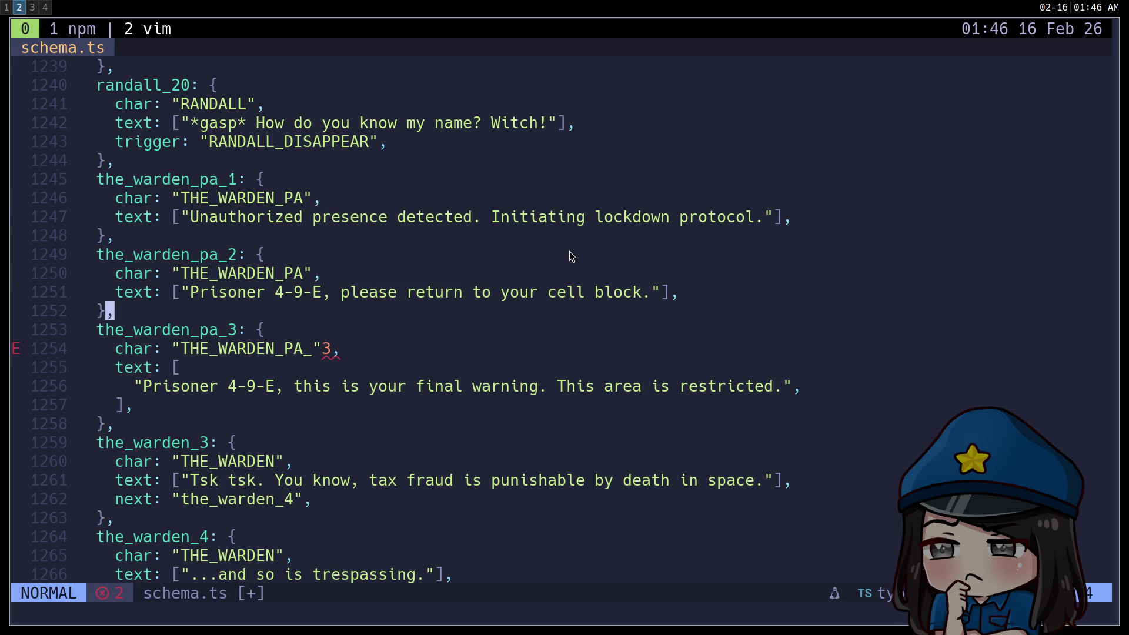
key("j")
key("j")
type("Xlxj:w")
key("Return")
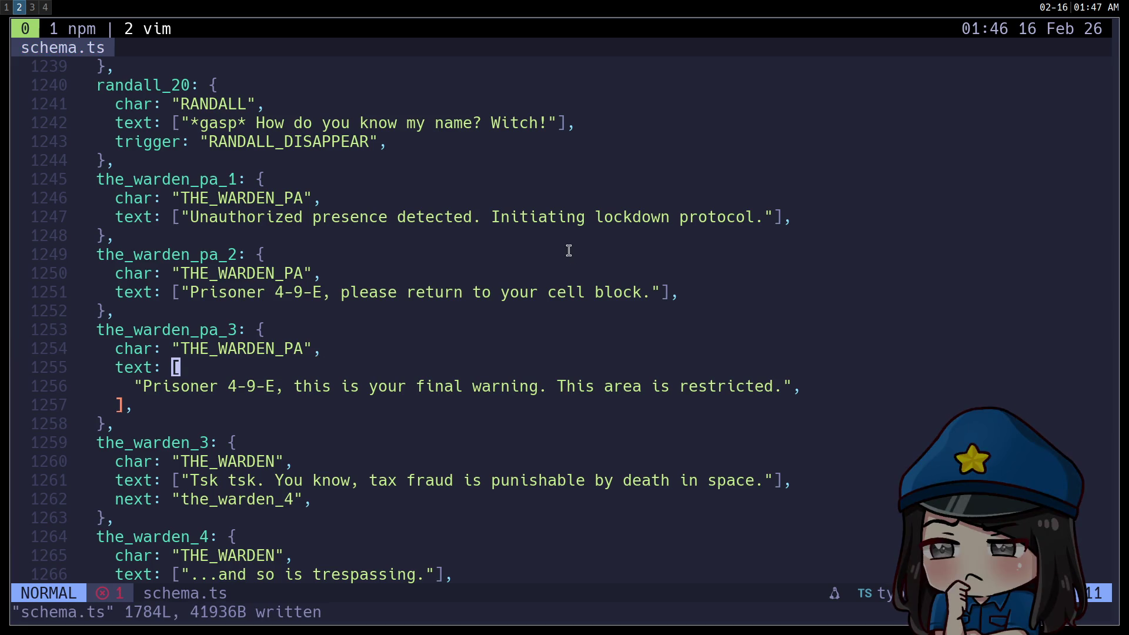
key("G")
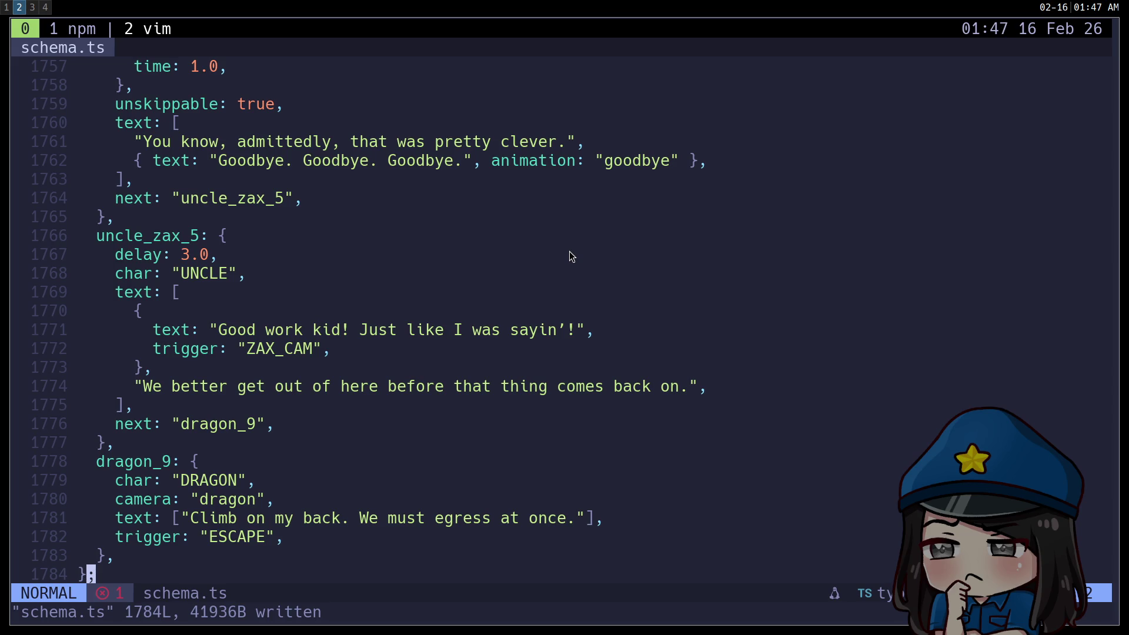
Return to the top of schema.ts, check the warning on 'lines', and bring up Find Files
key("g")
key("g")
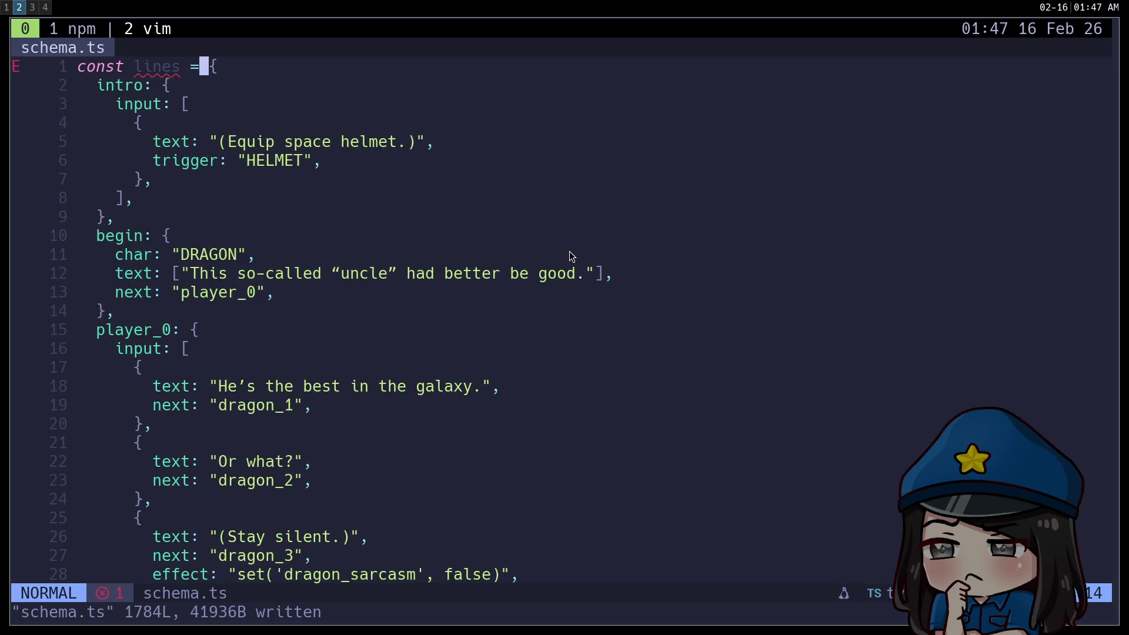
key("h")
key("h")
key("h")
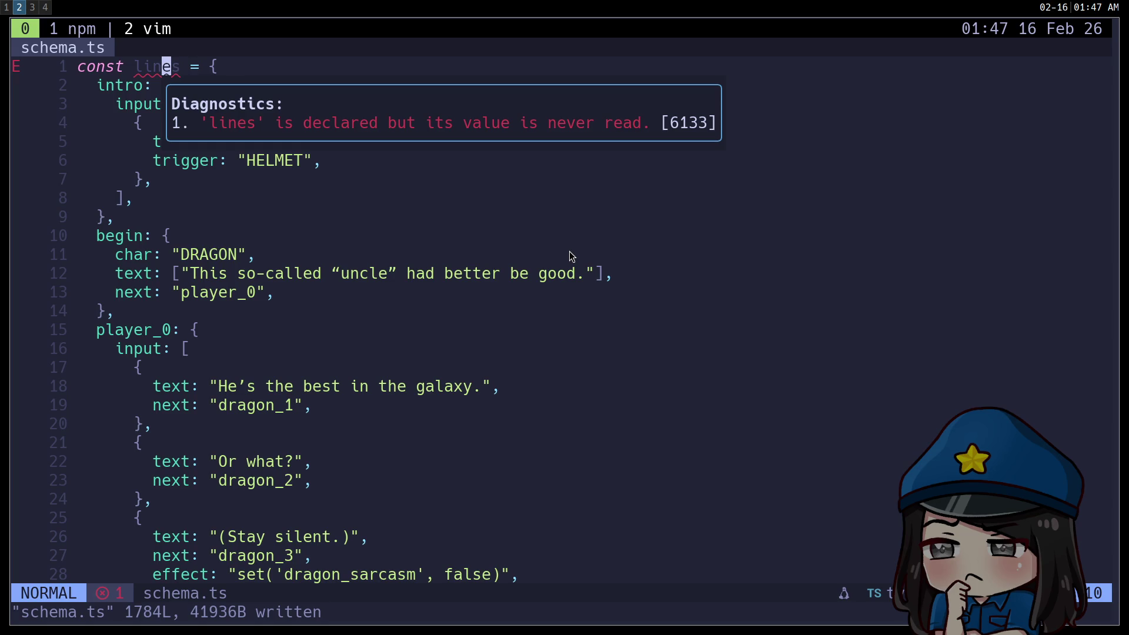
key("space")
Browse the file finder between main.ts and schema.ts, then close it without opening anything
key("f")
key("f")
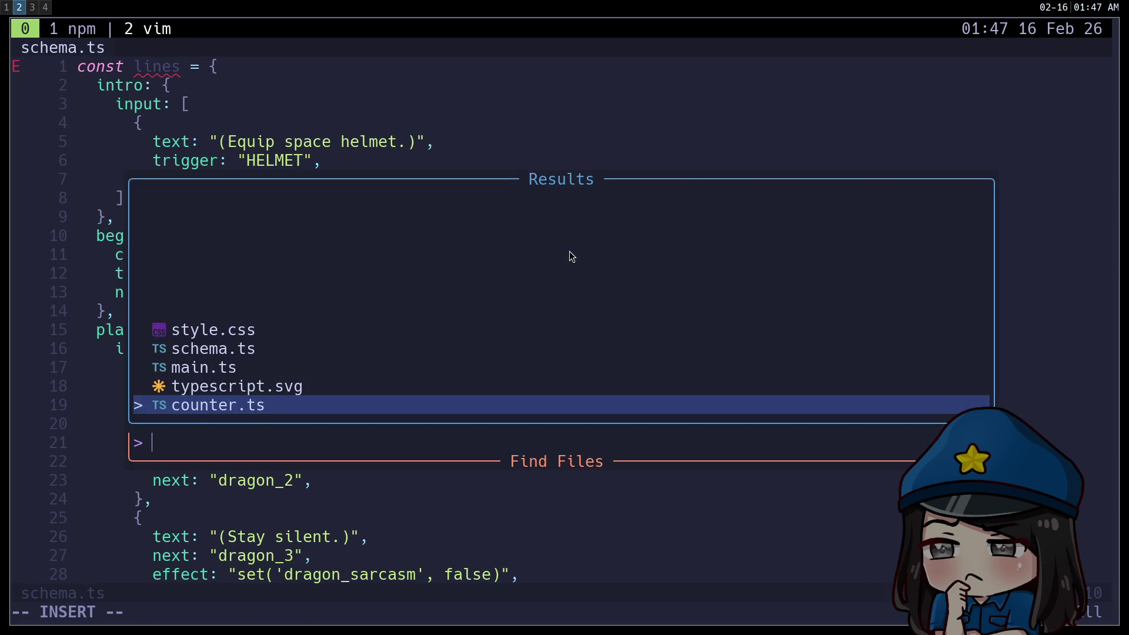
key("Up")
key("Up")
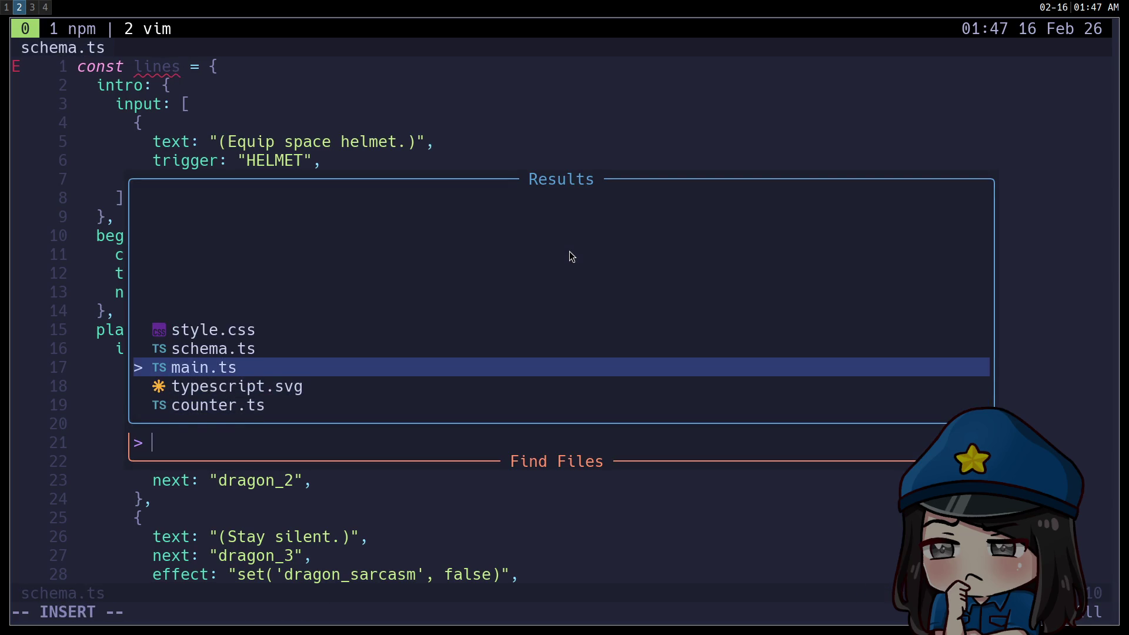
key("Up")
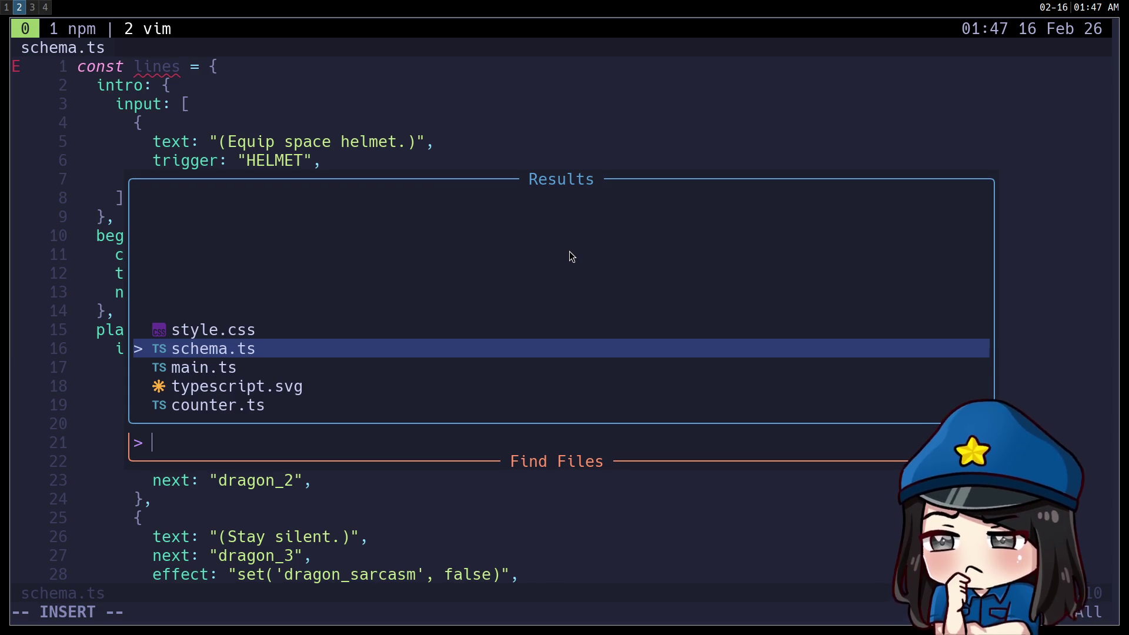
key("Down")
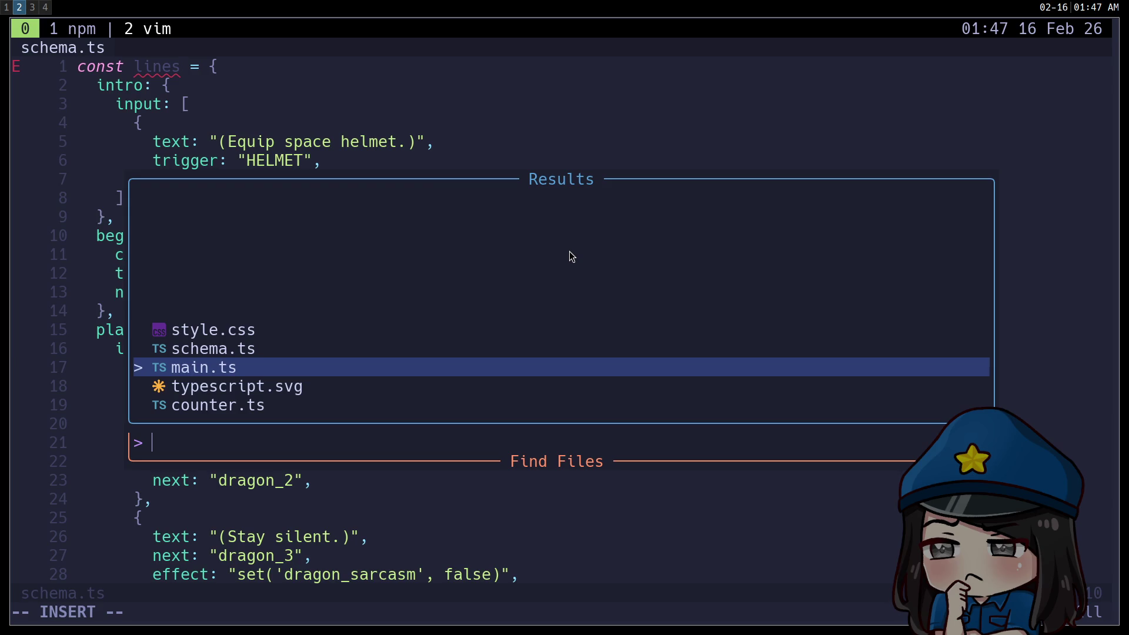
key("Escape")
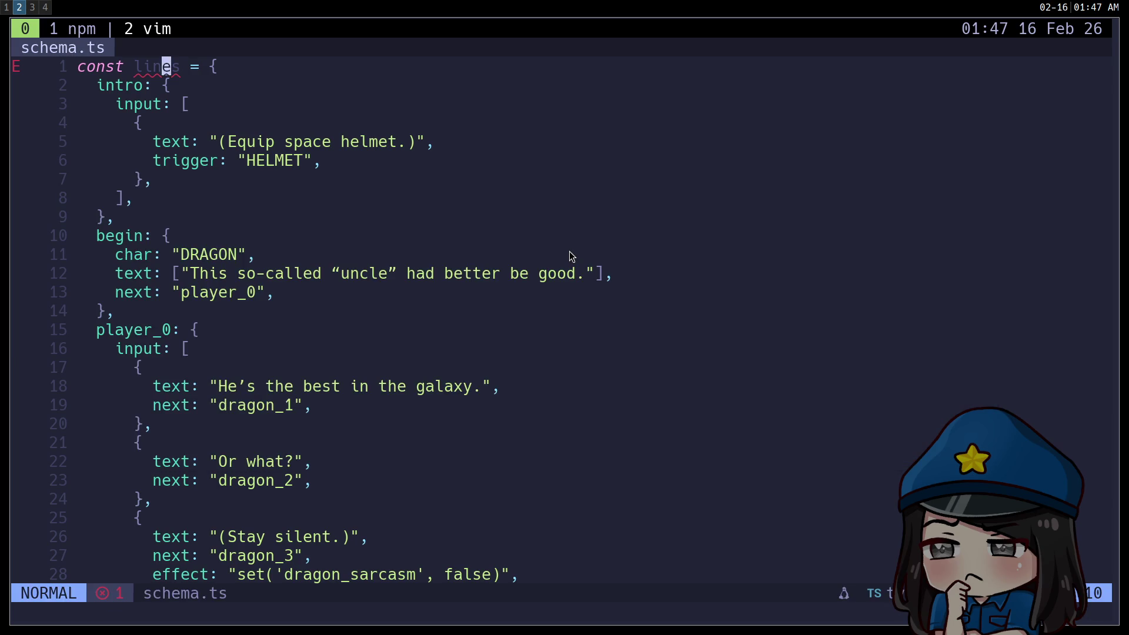
Show the vimTree sidebar at the ~/code/script-editor project root, closing a stray blank window
key("ctrl+n")
key("k")
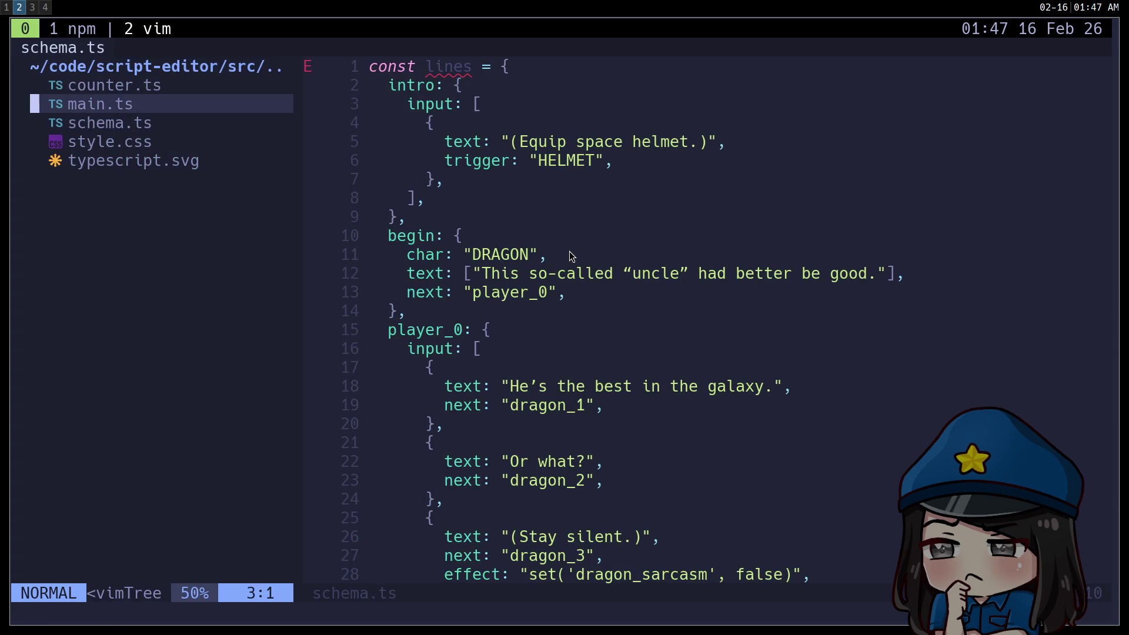
key("k")
key("k")
key("Return")
key("j")
key("j")
key("j")
key("super+Return")
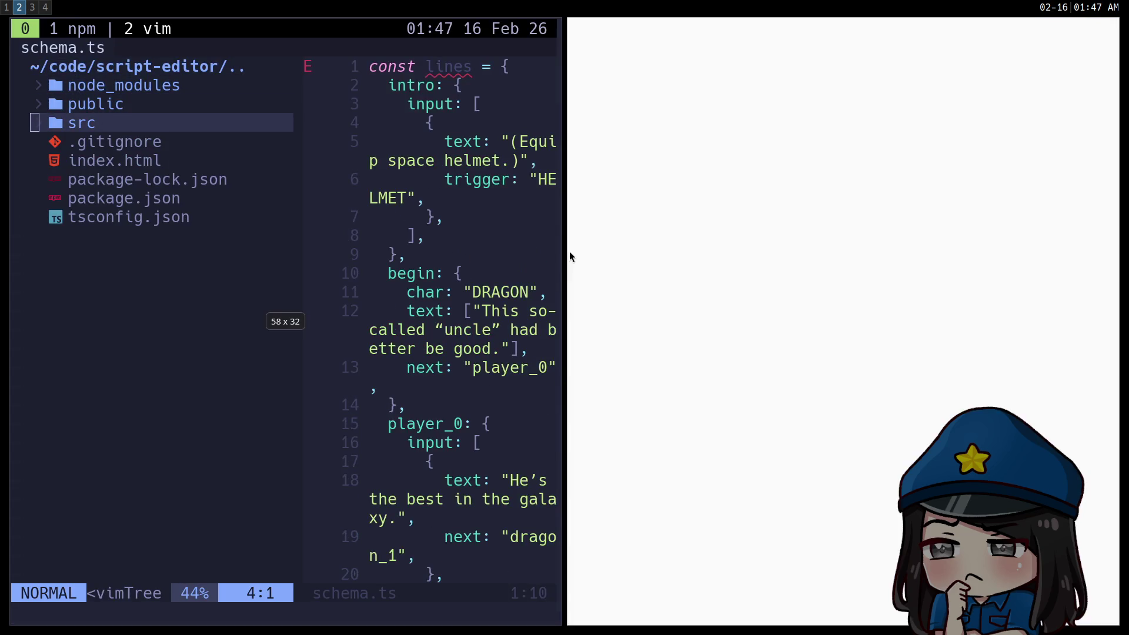
key("super+shift+q")
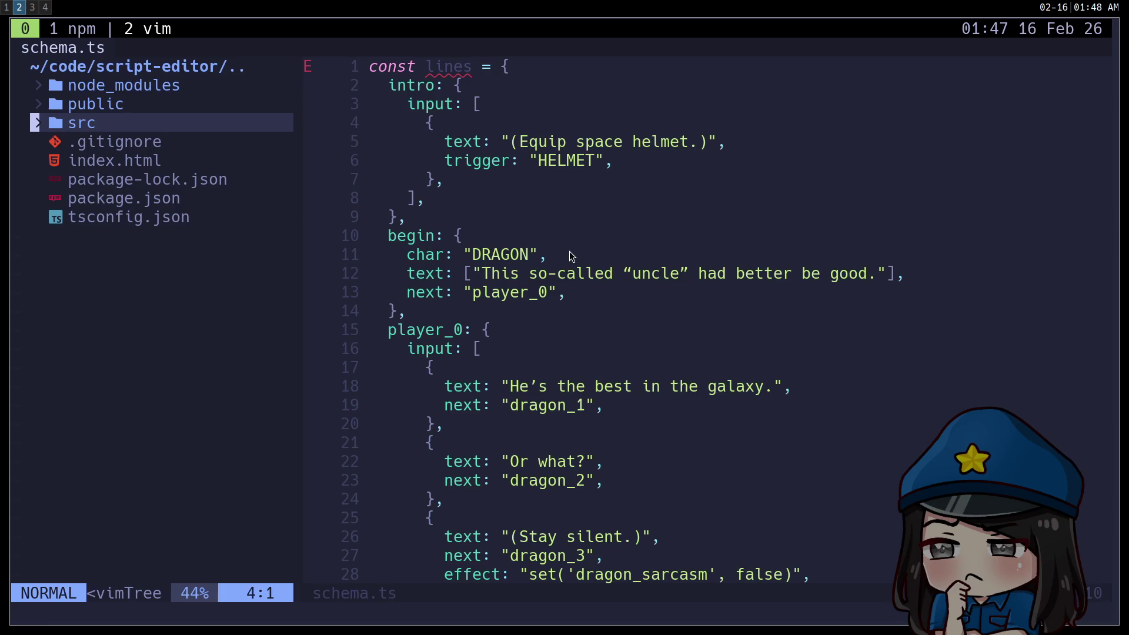
Open tsconfig.json from the project tree in a new tab
key("j")
key("shift+g")
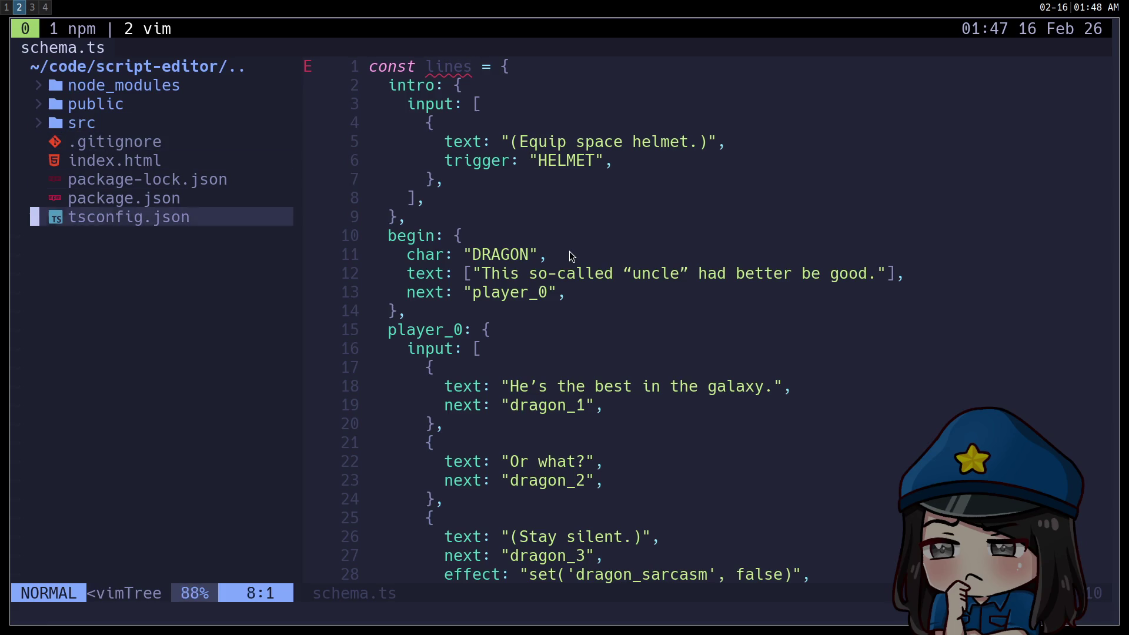
key("k")
key("k")
key("k")
key("k")
key("j")
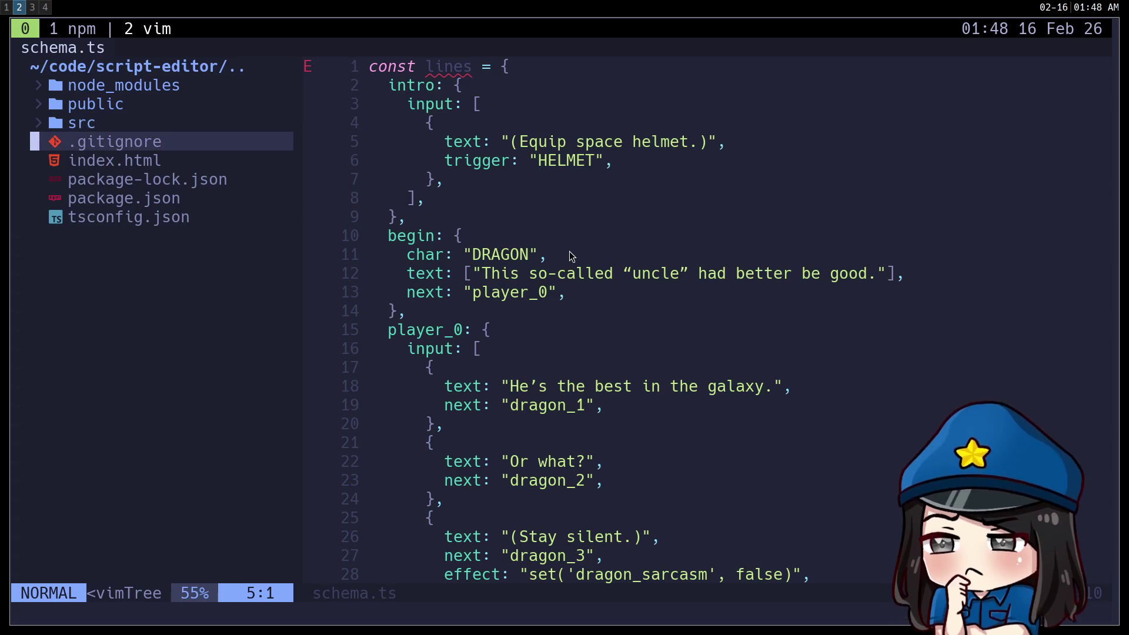
key("shift+g")
key("Return")
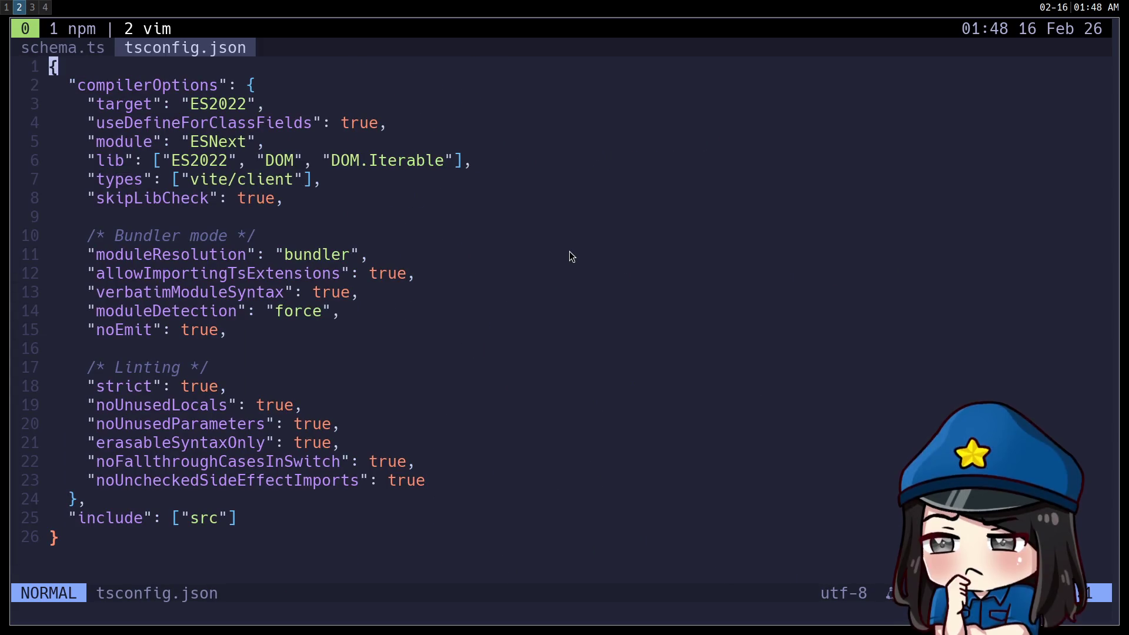
Read through the tsconfig.json compiler options down to the include setting
key("j")
key("j")
key("j")
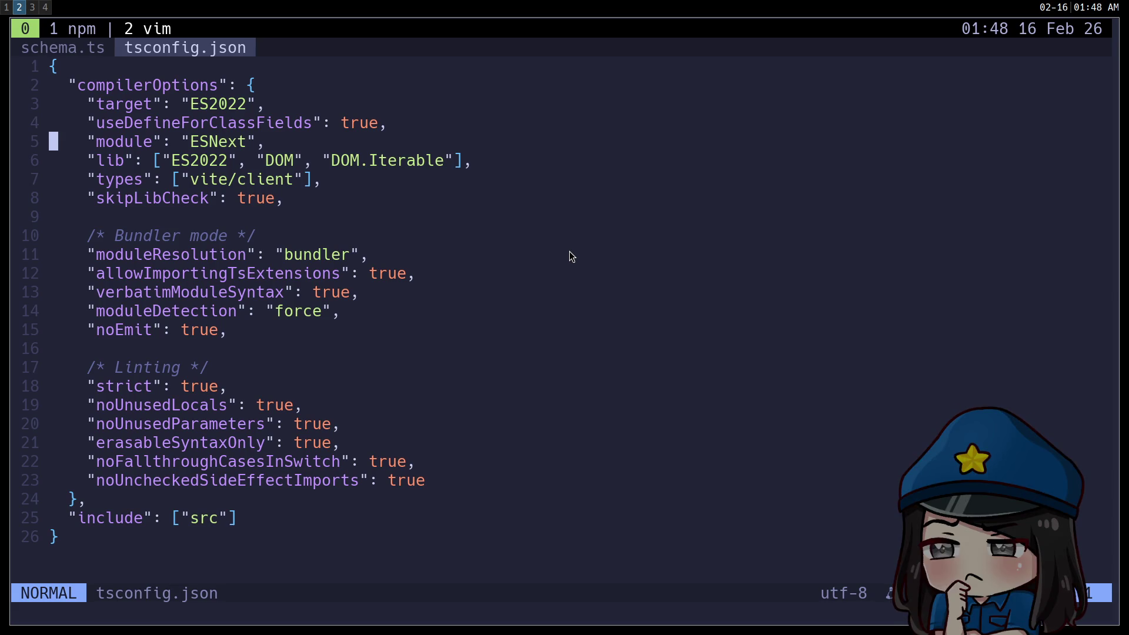
key("j")
key("j")
key("j")
key("1")
key("1")
key("G")
key("g")
key("g")
key("j")
key("j")
key("j")
key("j")
key("j")
key("j")
key("j")
key("j")
key("j")
Change noUnusedLocals on line 19 from true to false and save tsconfig.json
key("i")
key("Escape")
type("ft")
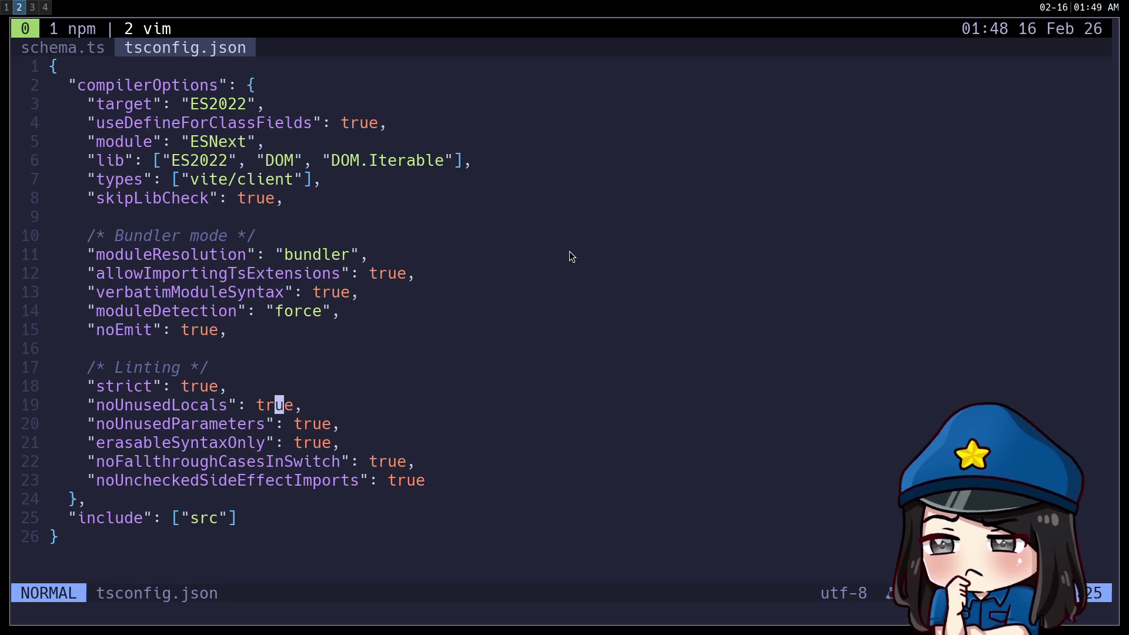
type("ciwfalse")
key("Escape")
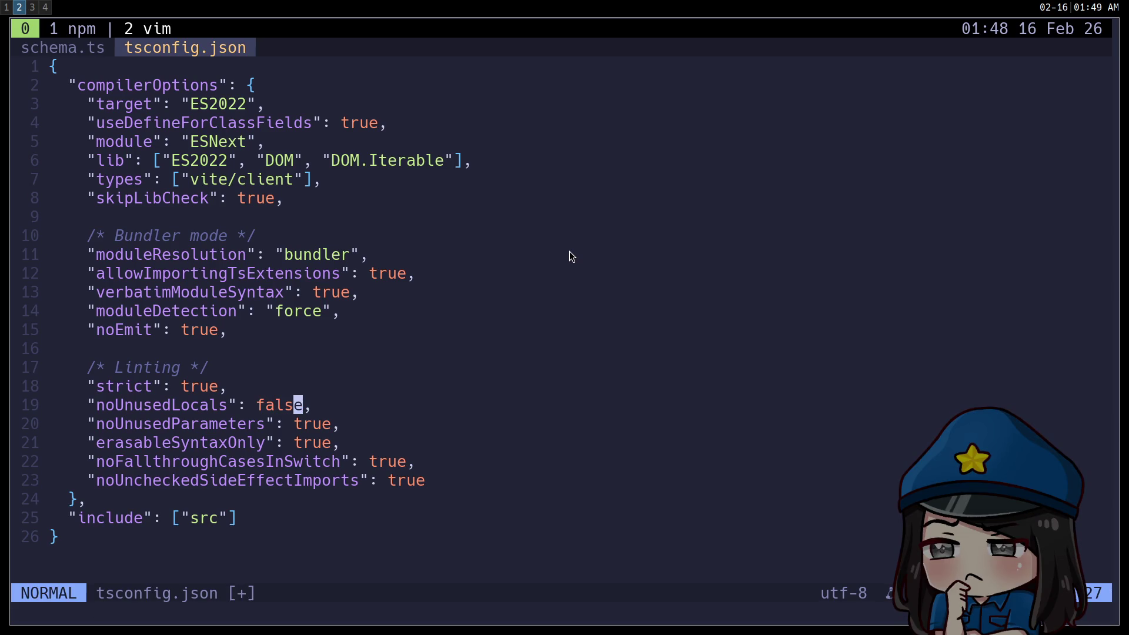
key("d")
key("d")
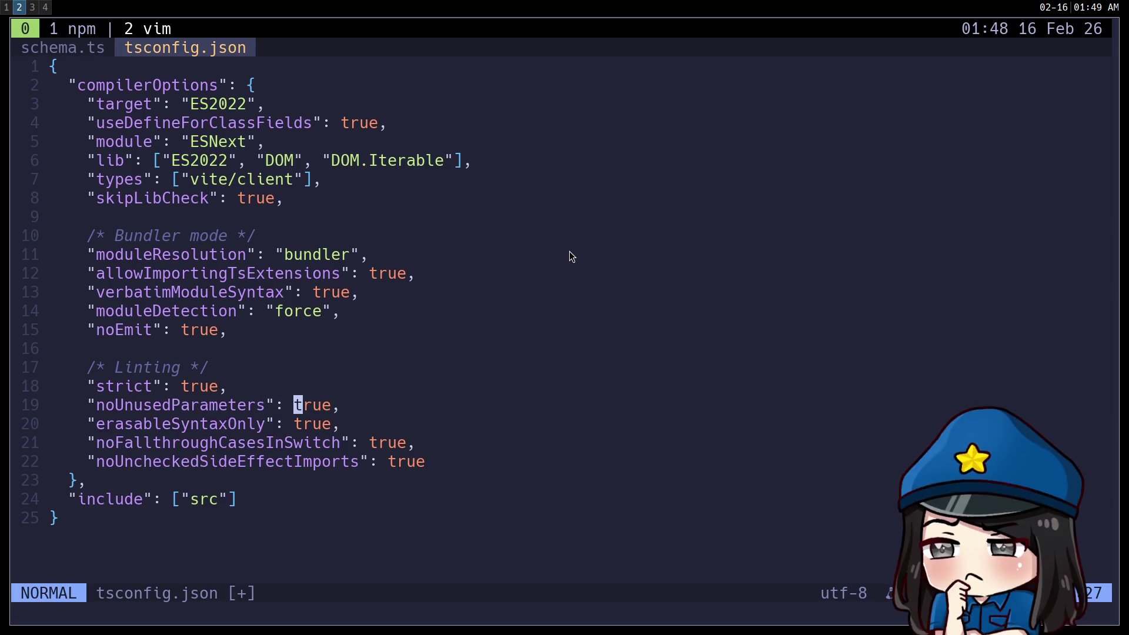
type("u:w")
key("Return")
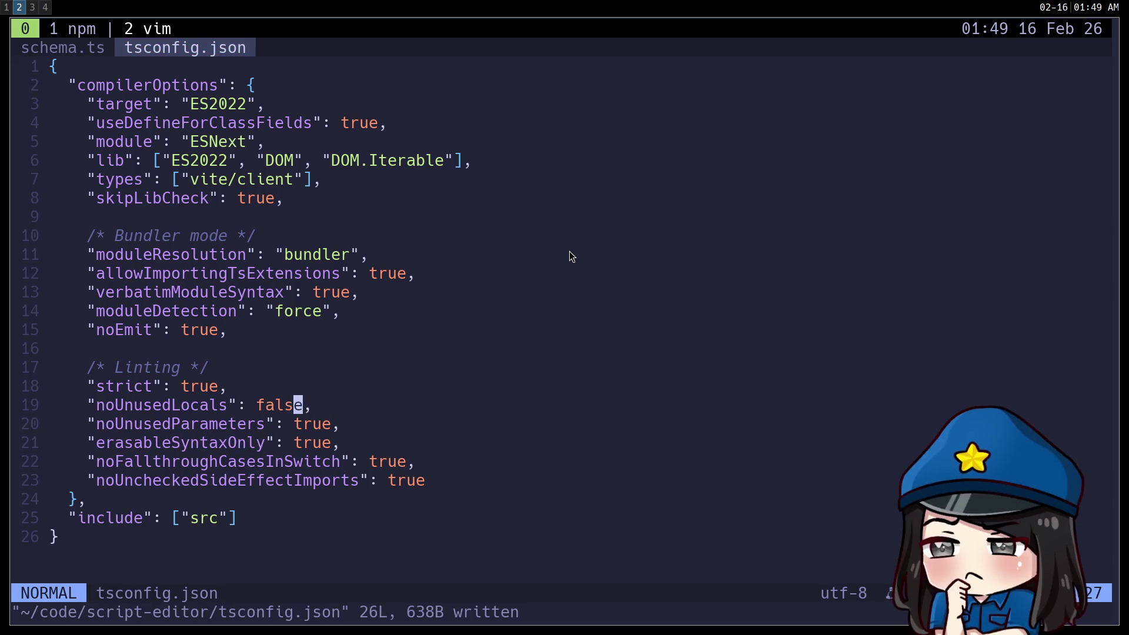
Check the dev server's reload output in tmux, then return to schema.ts
key("ctrl+b")
key("1")
key("ctrl+b")
key("2")
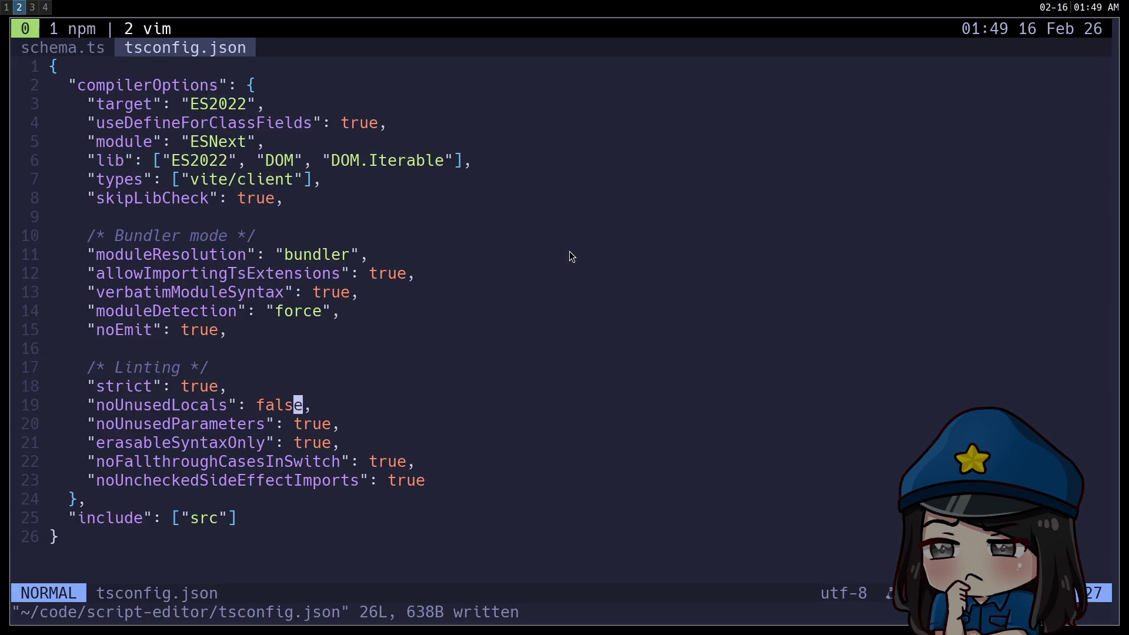
key("shift+h")
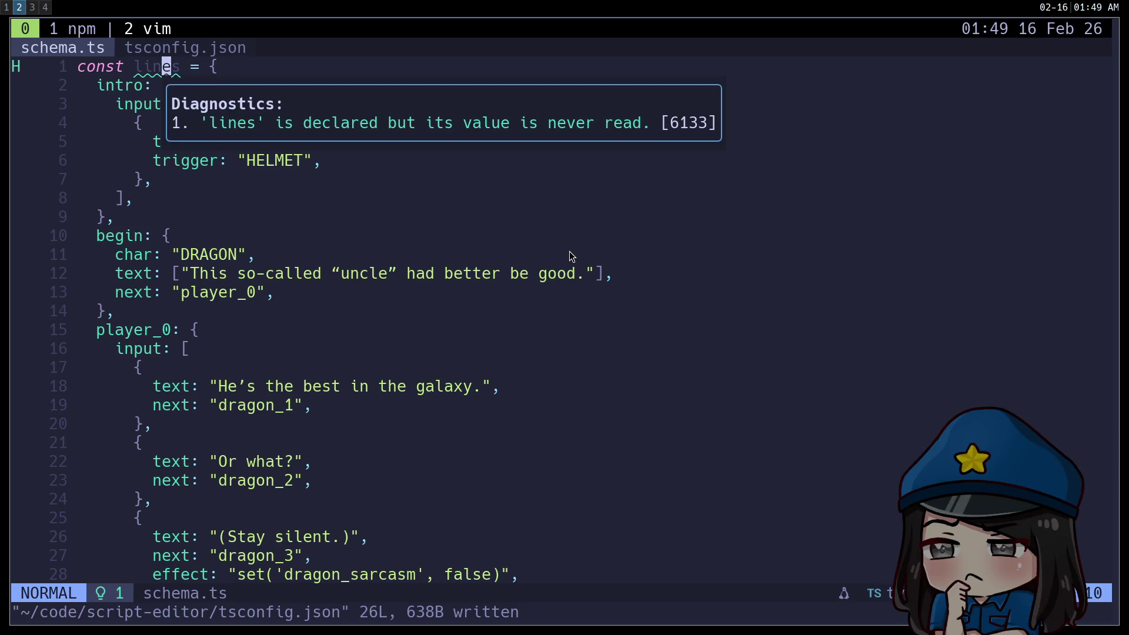
Open main.ts from the project file finder
key("h")
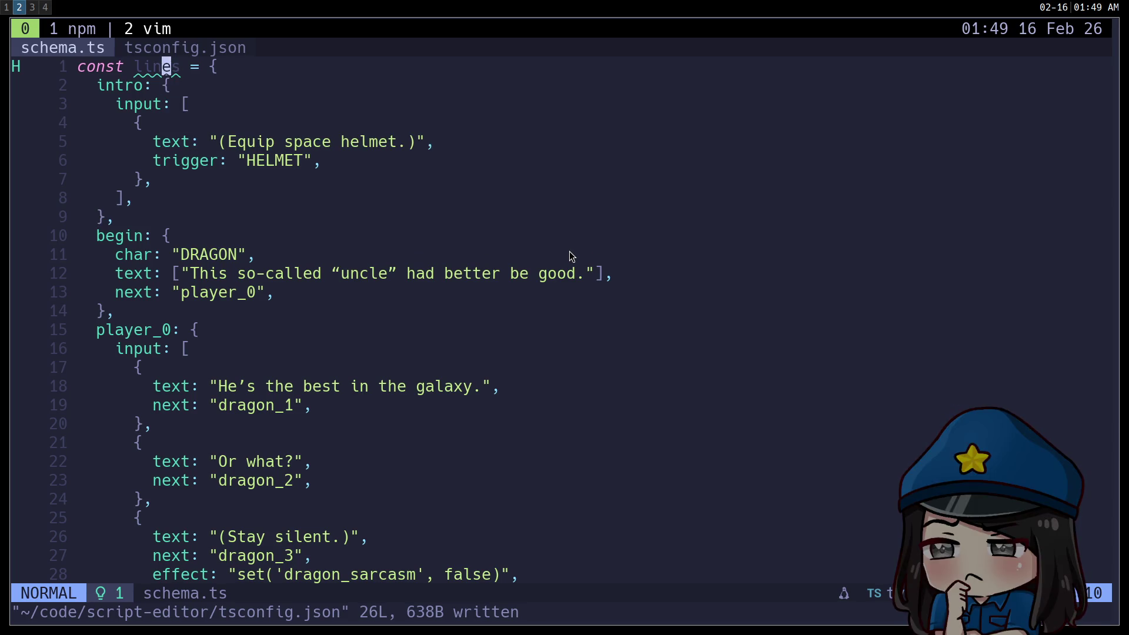
key("b")
key("b")
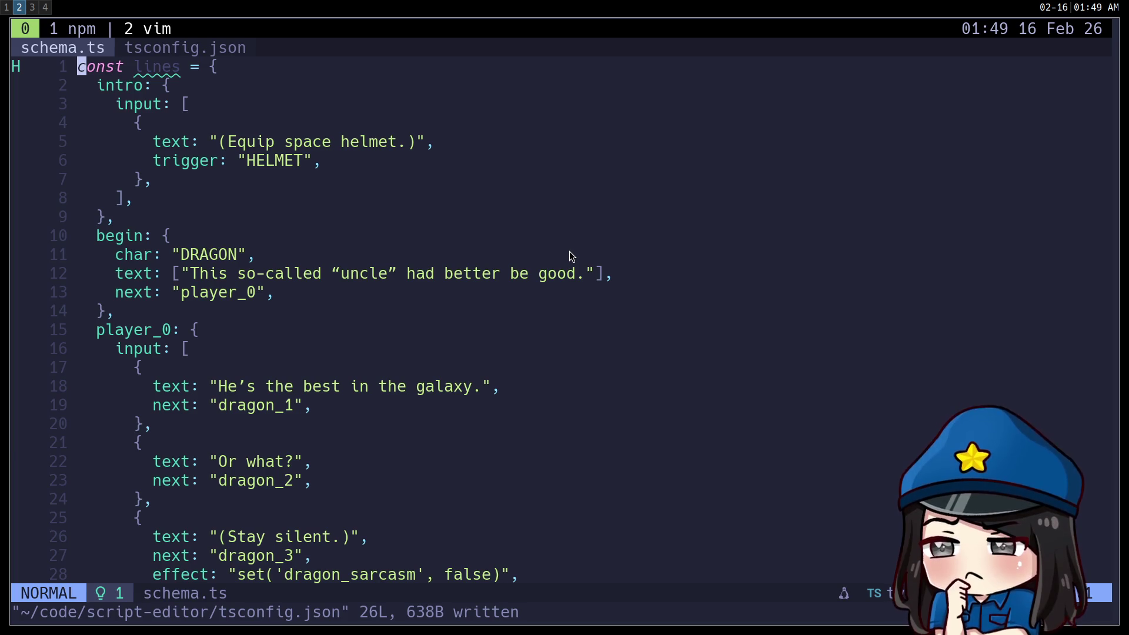
key("space")
key("f")
key("f")
type("m")
key("Return")
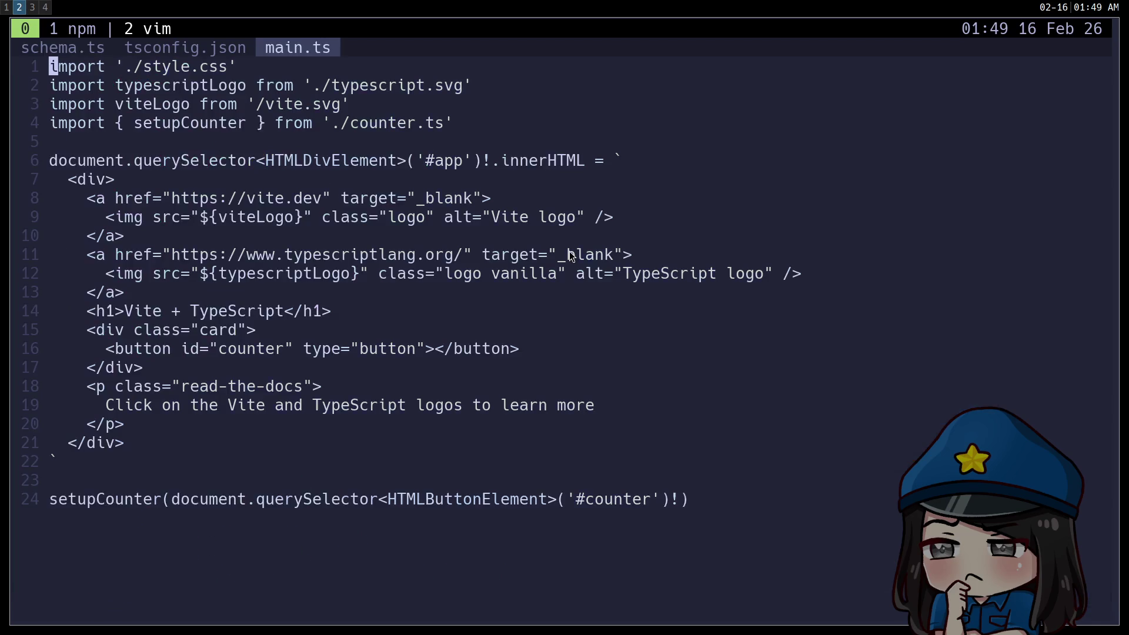
Add console.log(lines); after the HTML template in main.ts and save it
key("j")
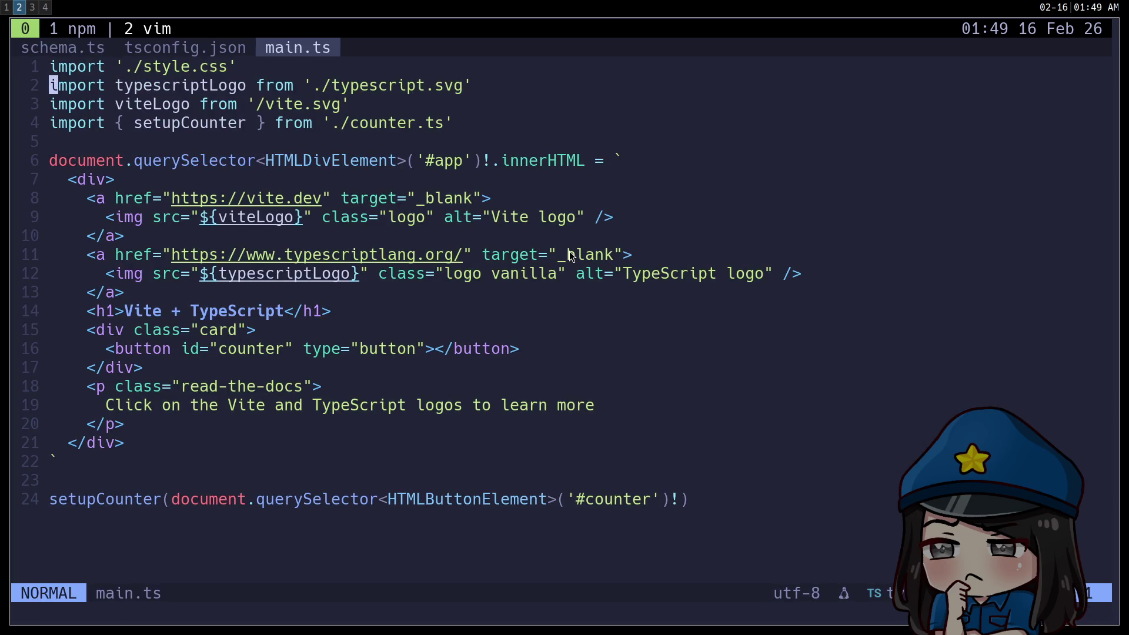
key("j")
key("j")
key("j")
key("k")
key("k")
key("o")
key("Return")
type("console.")
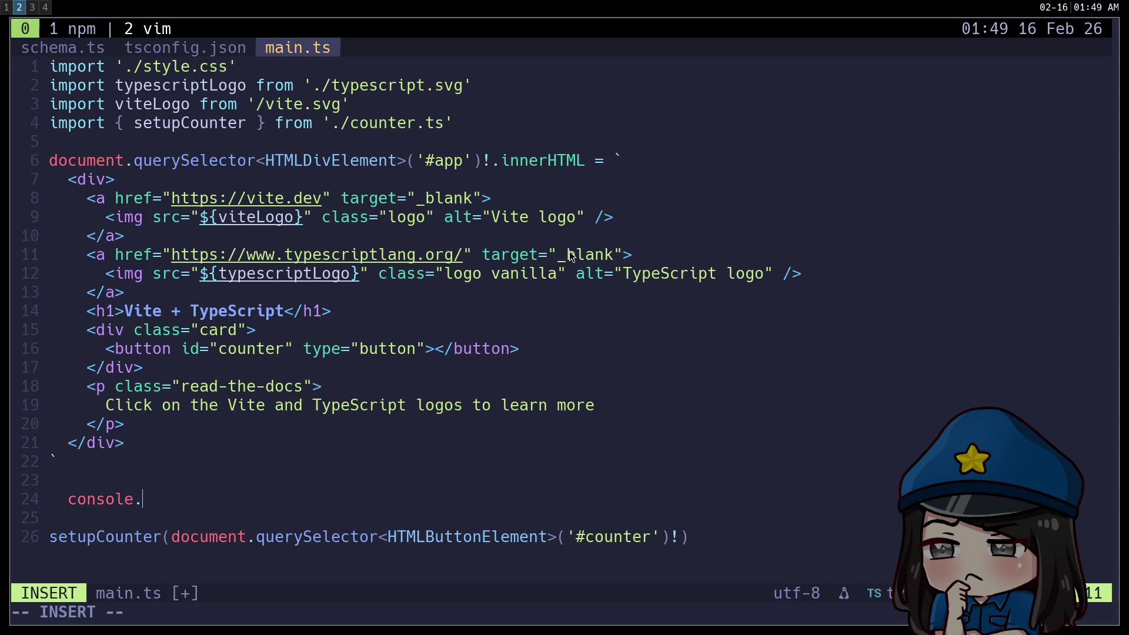
type("log(")
type("s")
key("BackSpace")
type("lines")
type(")")
type(";")
key("Escape")
key("h")
key("h")
type("s")
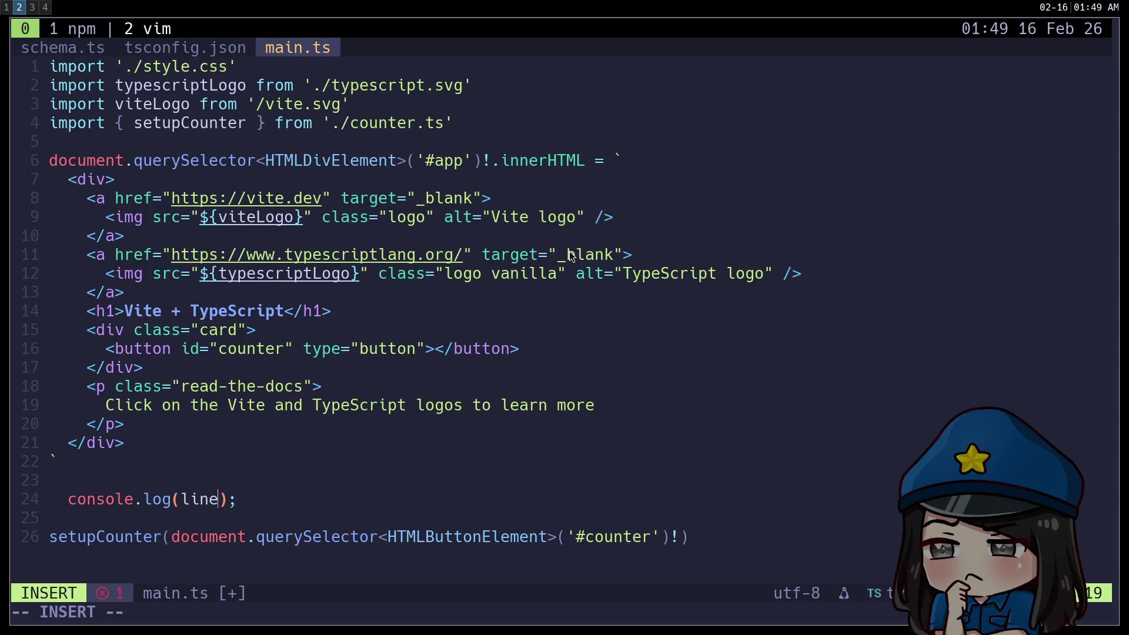
type("s.")
key("Escape")
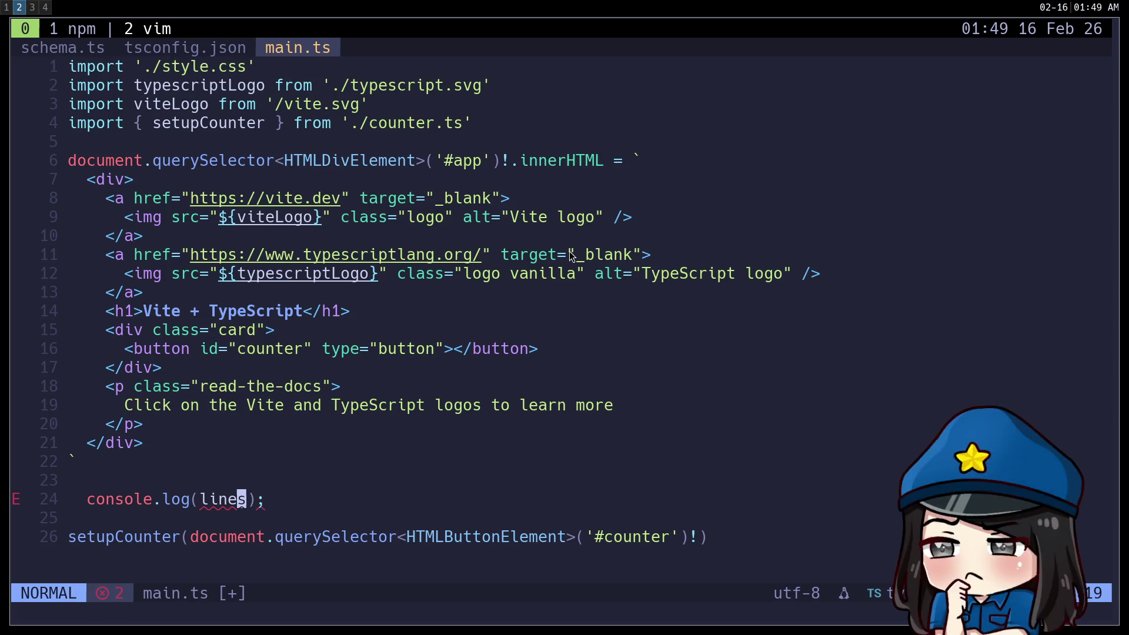
type(":w")
key("Return")
Go to the lines definition, prefix it with export, and save schema.ts
key("h")
key("h")
key("h")
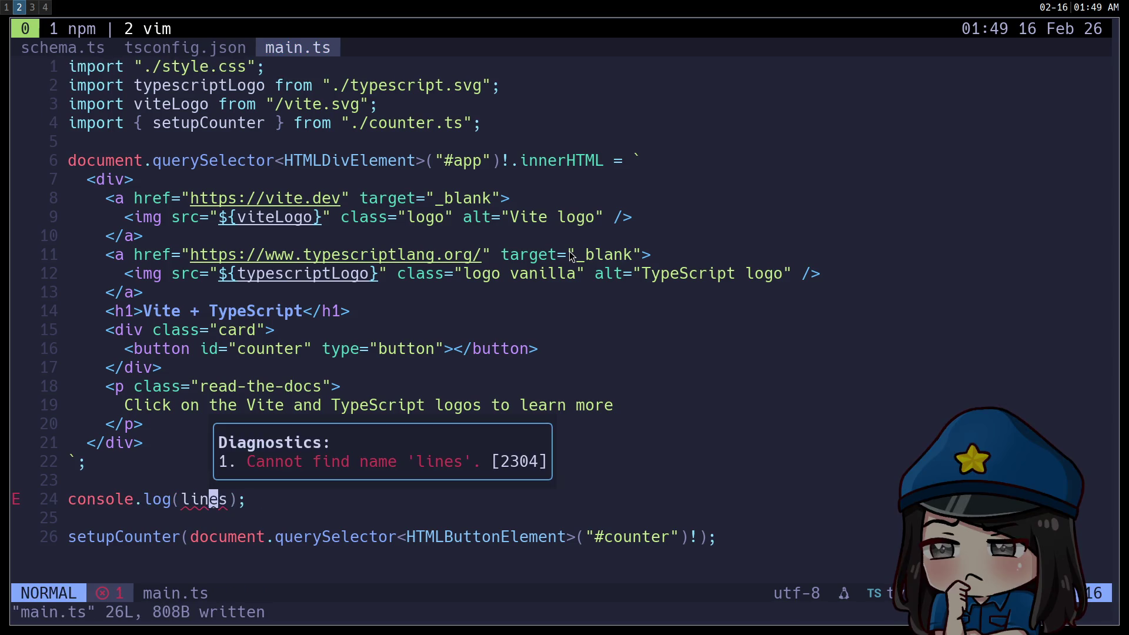
key("e")
key("a")
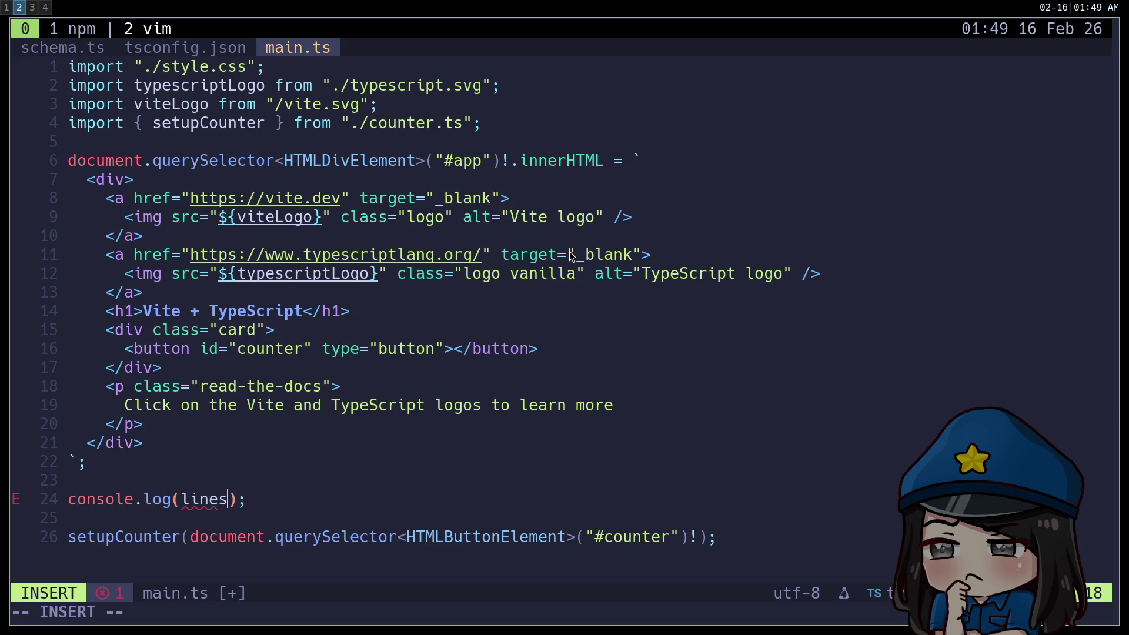
key("Escape")
type("ugd")
type("dwiexport const lines = {")
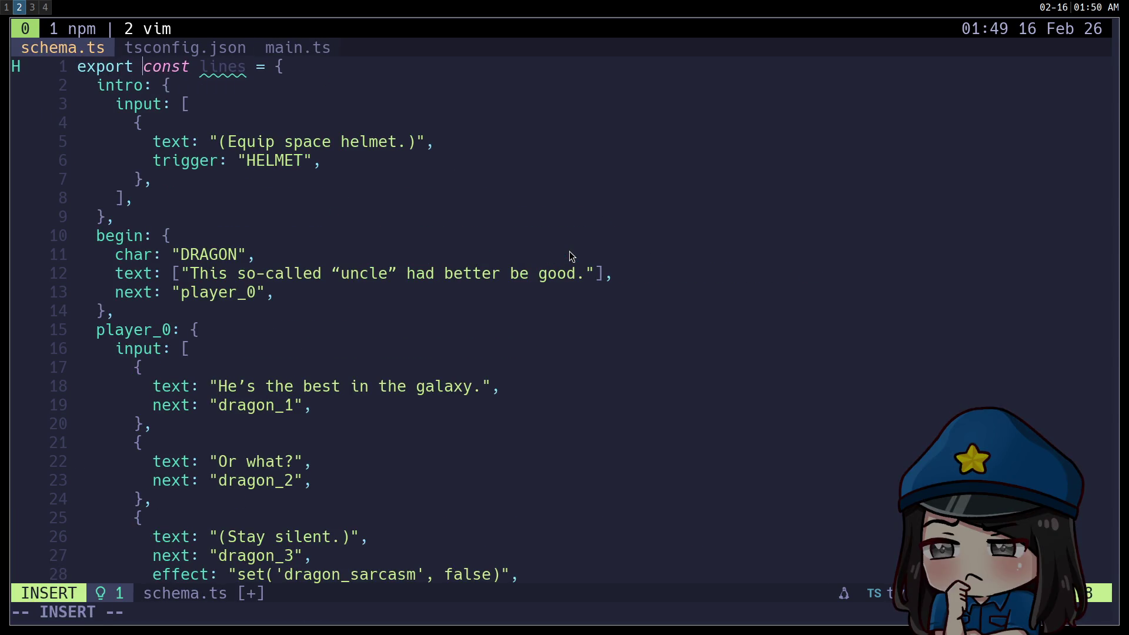
key("Escape")
type(":w")
key("Return")
In main.ts, accept the lines completion with its automatic import from ./schema.ts and save
key("ctrl+o")
key("a")
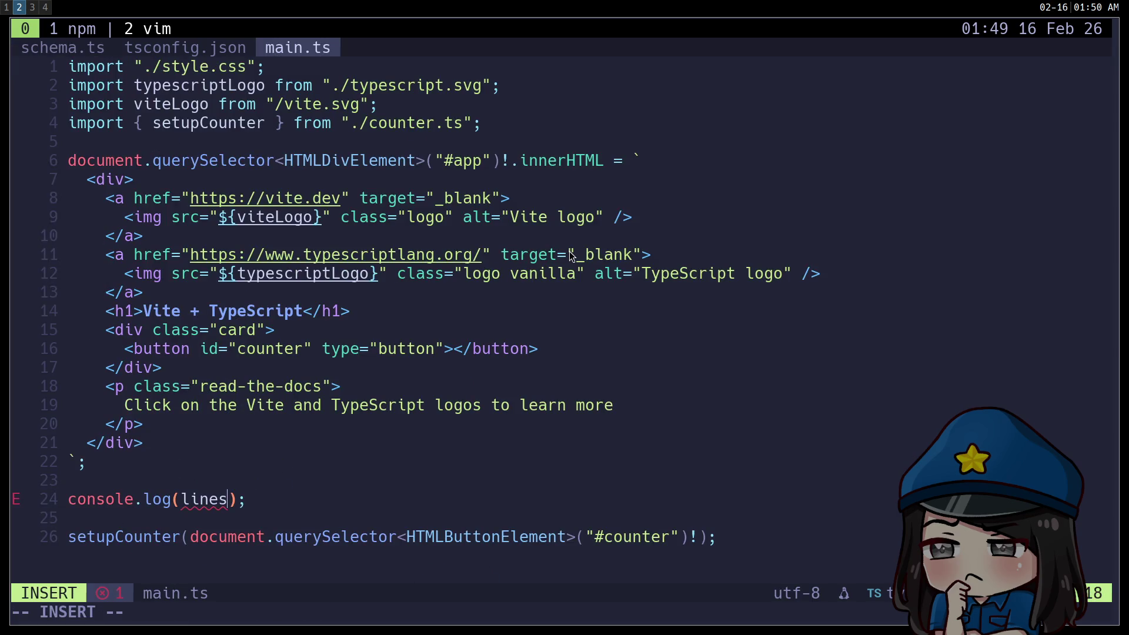
key("ctrl+space")
key("Return")
key("Escape")
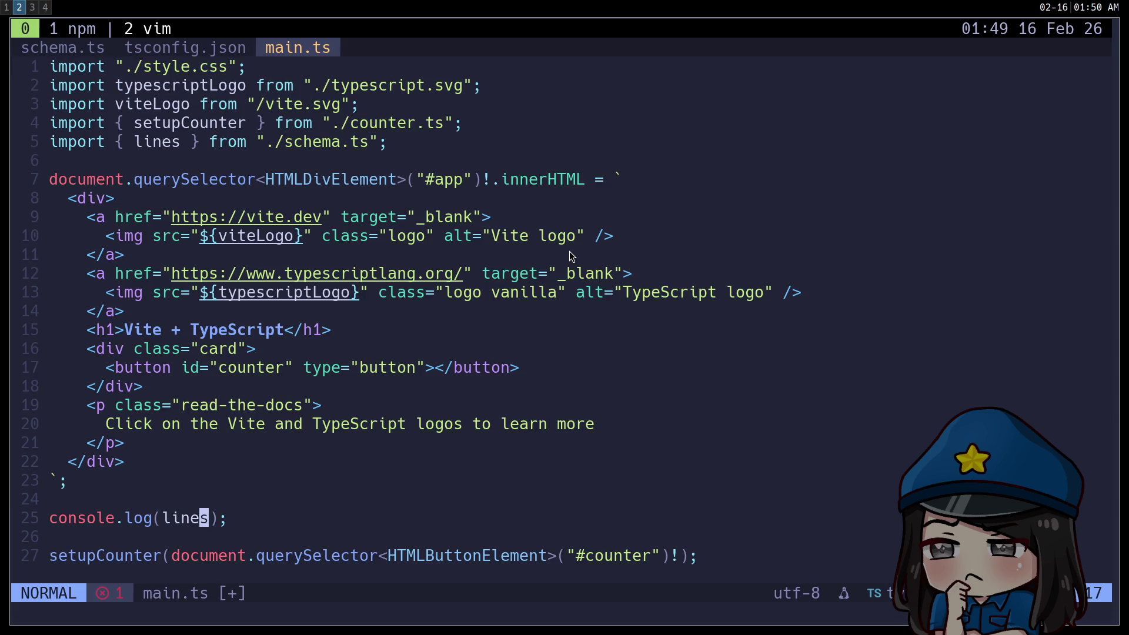
type(":w")
key("Return")
Switch to the Chrome window showing the app and open DevTools
key("super+3")
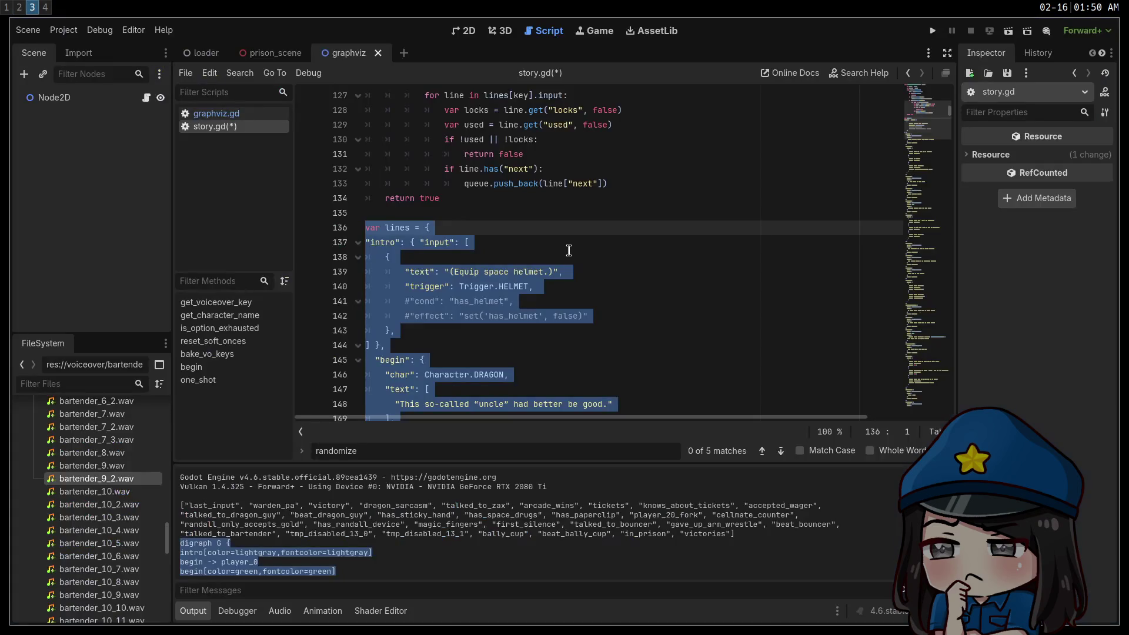
key("super+2")
key("super+1")
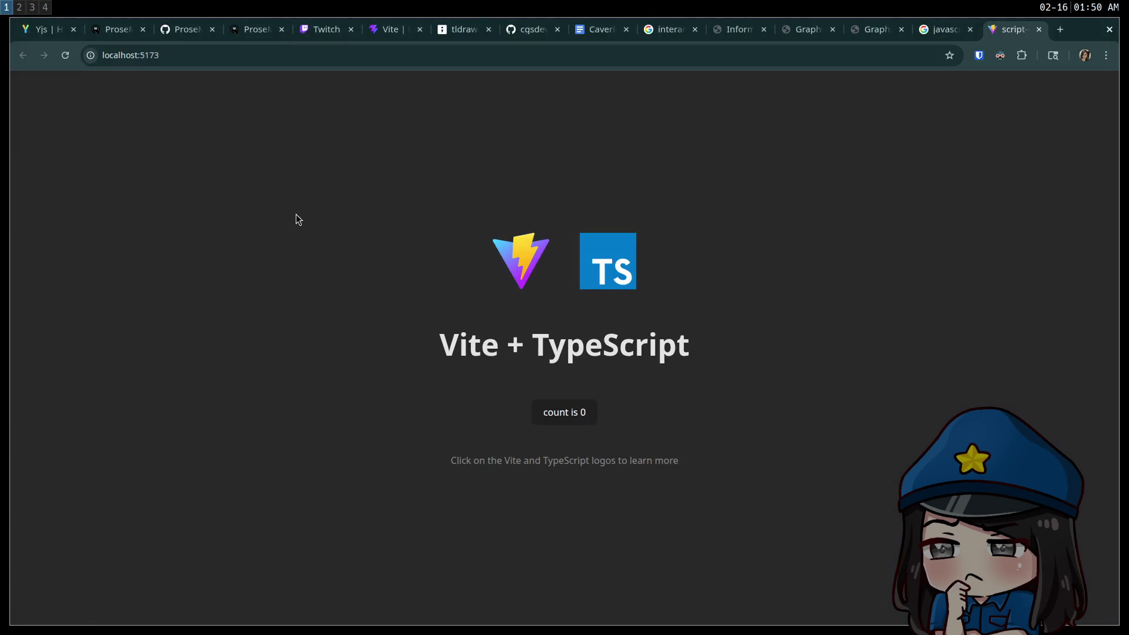
key("ctrl+shift+i")
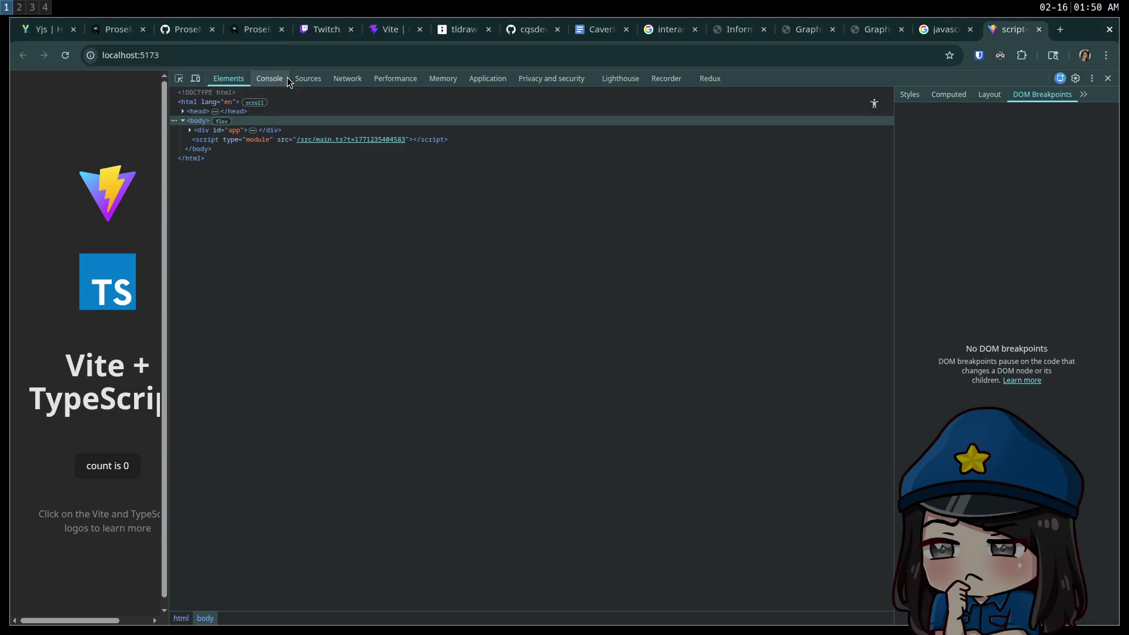
In the Console, expand the logged lines object and scroll through entries like bartender_0, begin and bouncer_1
left_click(271, 78)
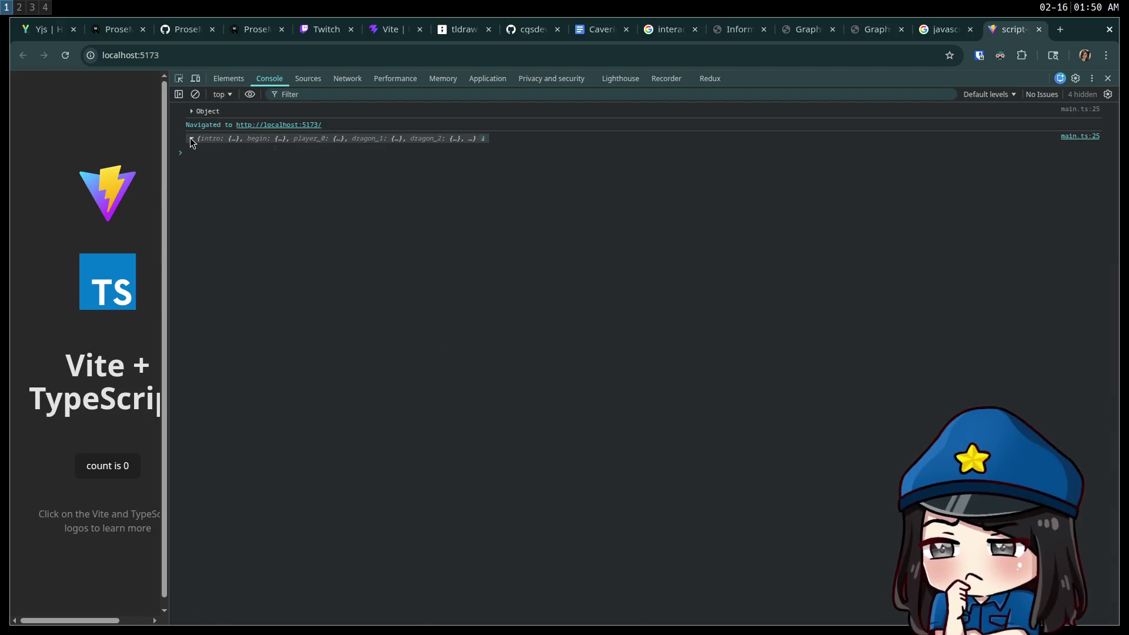
left_click(191, 139)
scroll(303, 294, "down", 10)
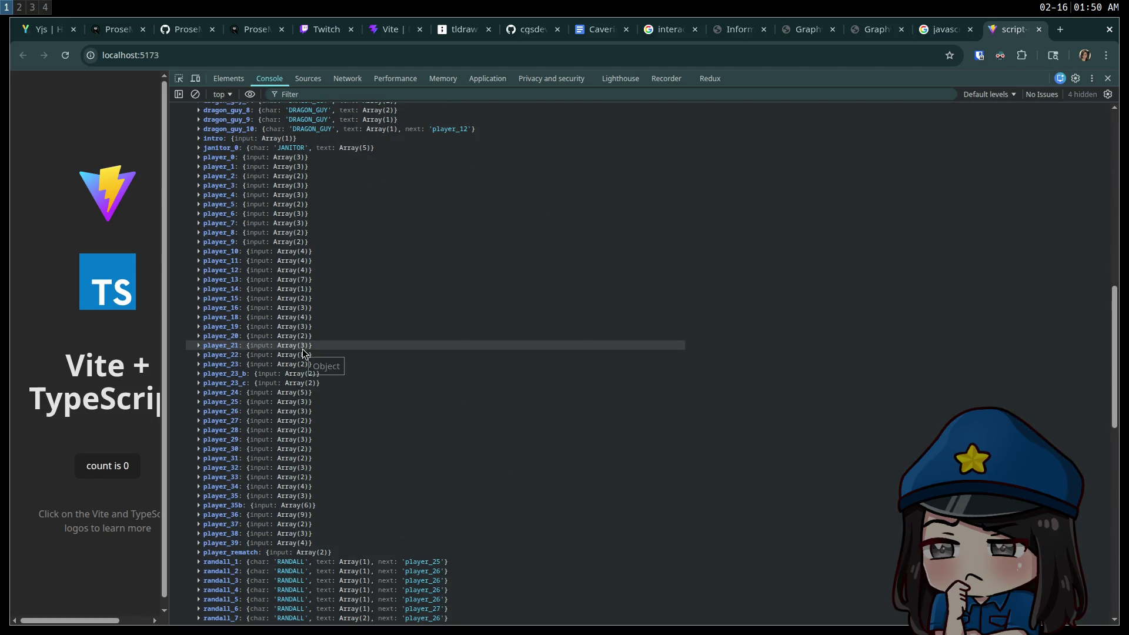
scroll(304, 347, "down", 15)
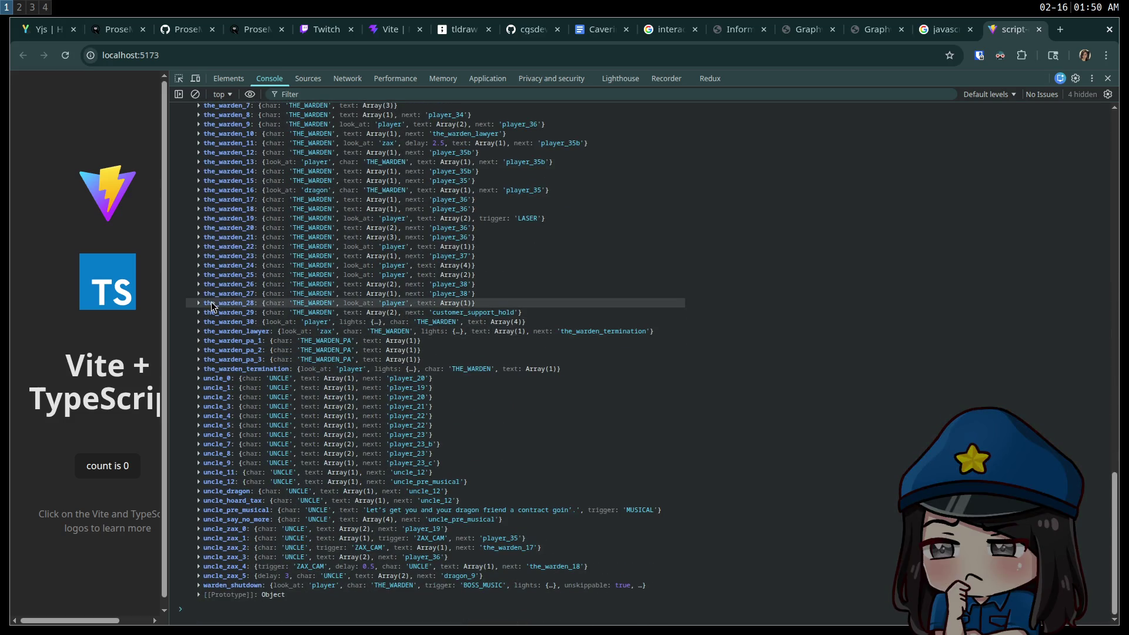
scroll(213, 297, "up", 20)
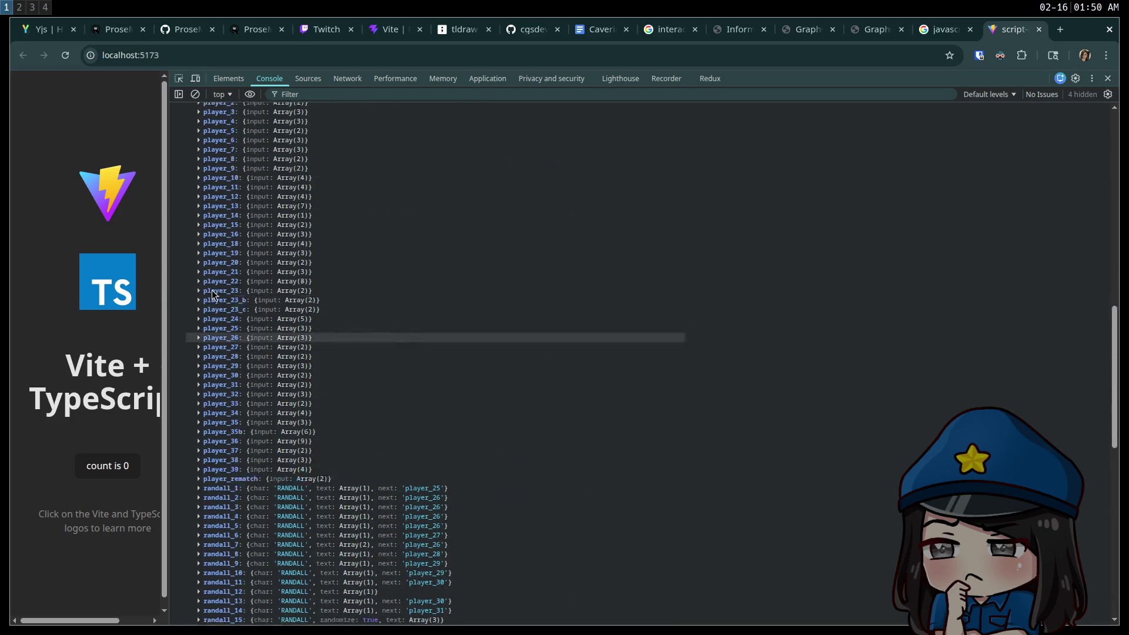
scroll(213, 294, "up", 10)
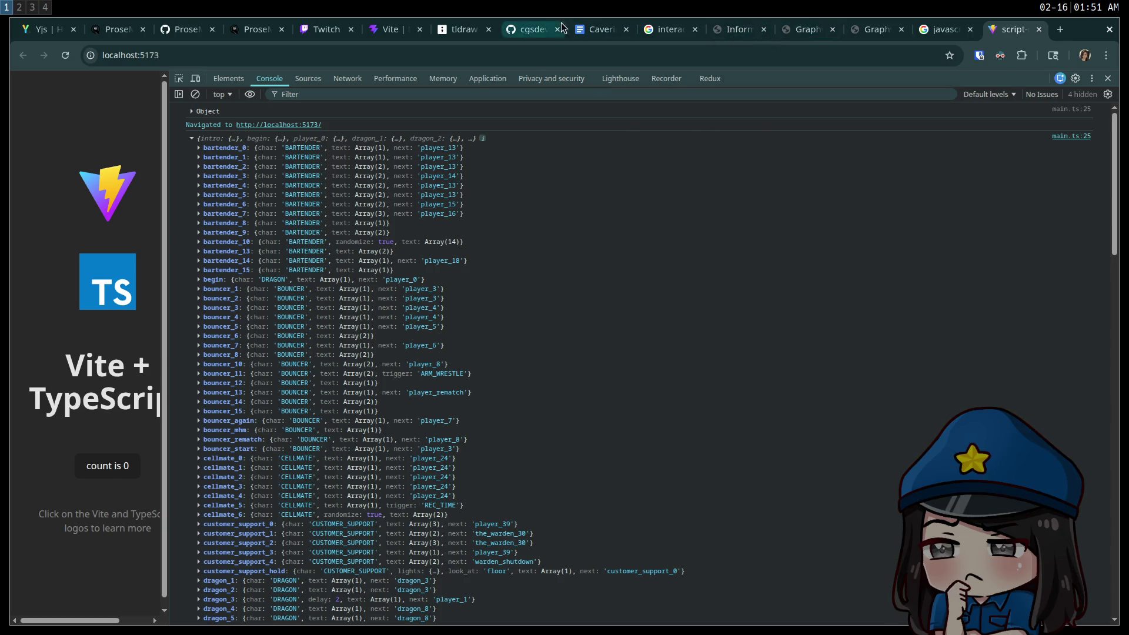
Search story.gd on GitHub for 'Scene' and scroll up through the matches
left_click(532, 29)
type("Scene.")
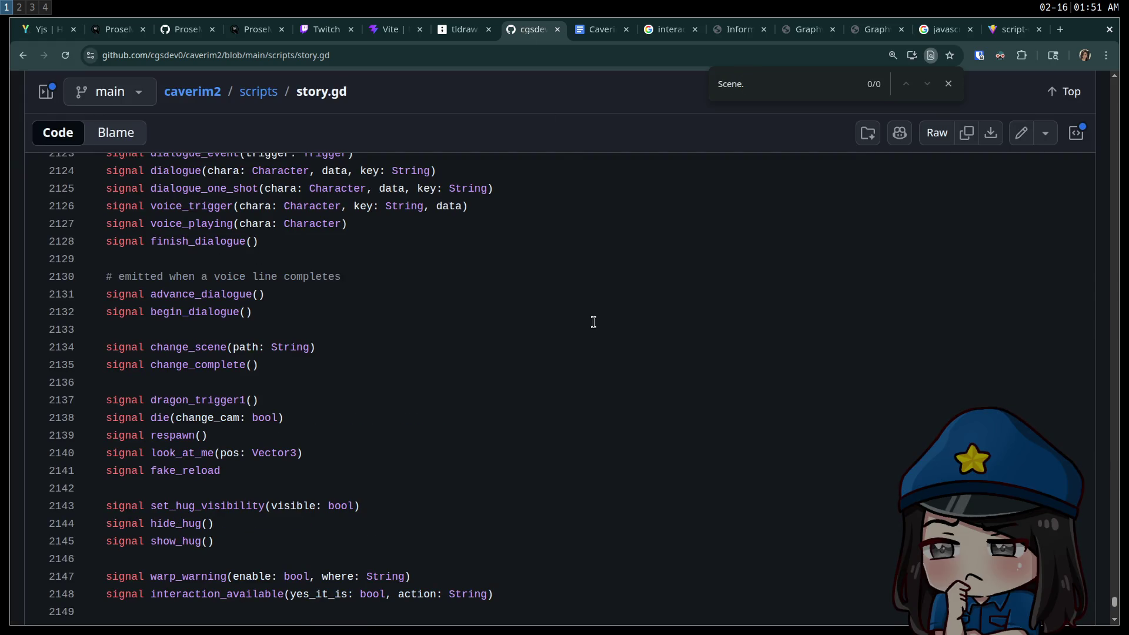
key("BackSpace")
scroll(603, 341, "up", 15)
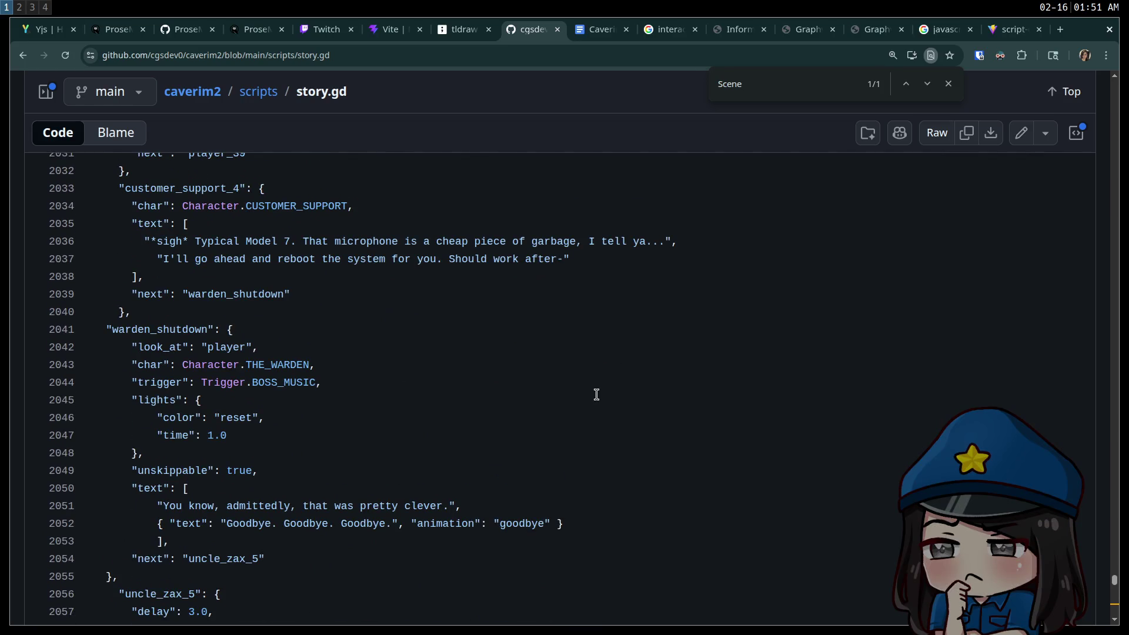
scroll(585, 381, "up", 1)
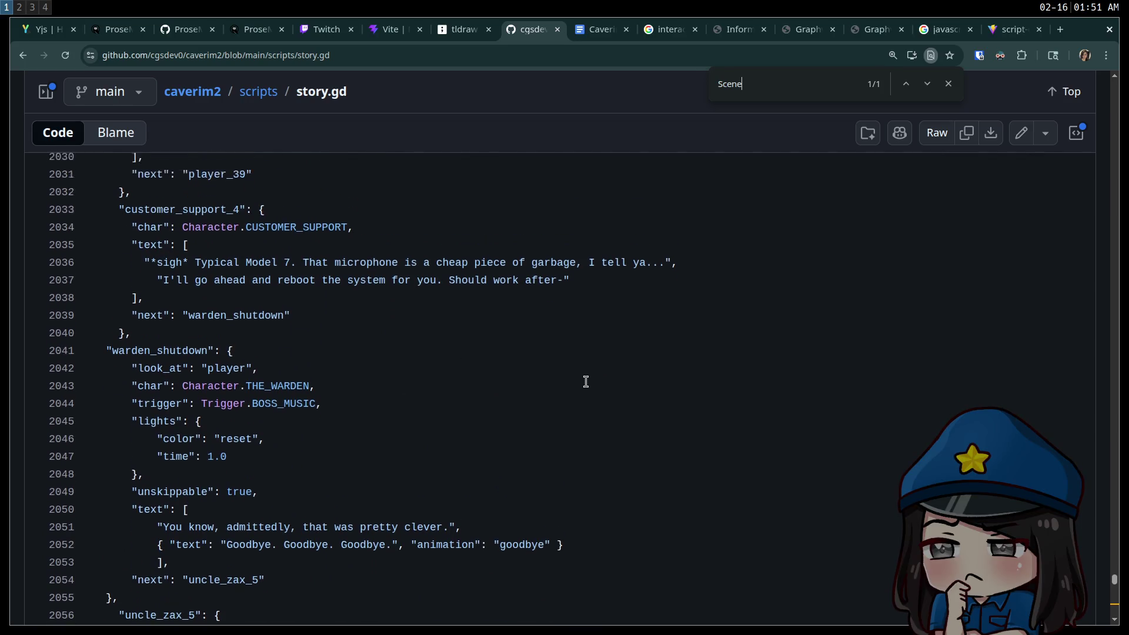
scroll(586, 381, "up", 2)
scroll(586, 382, "up", 4)
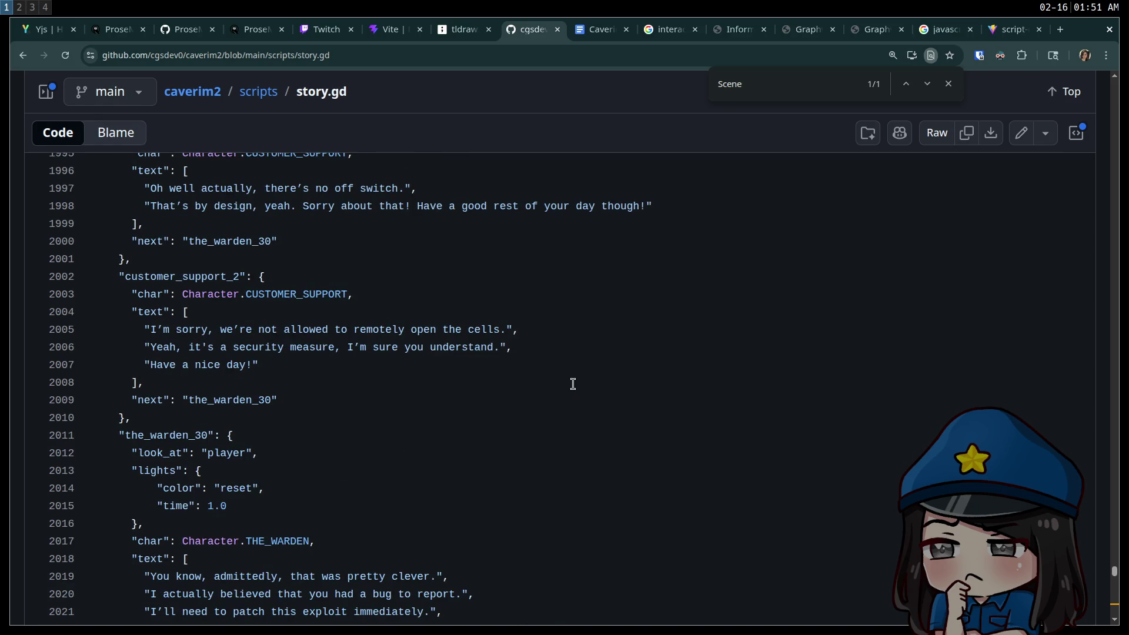
scroll(529, 353, "up", 5)
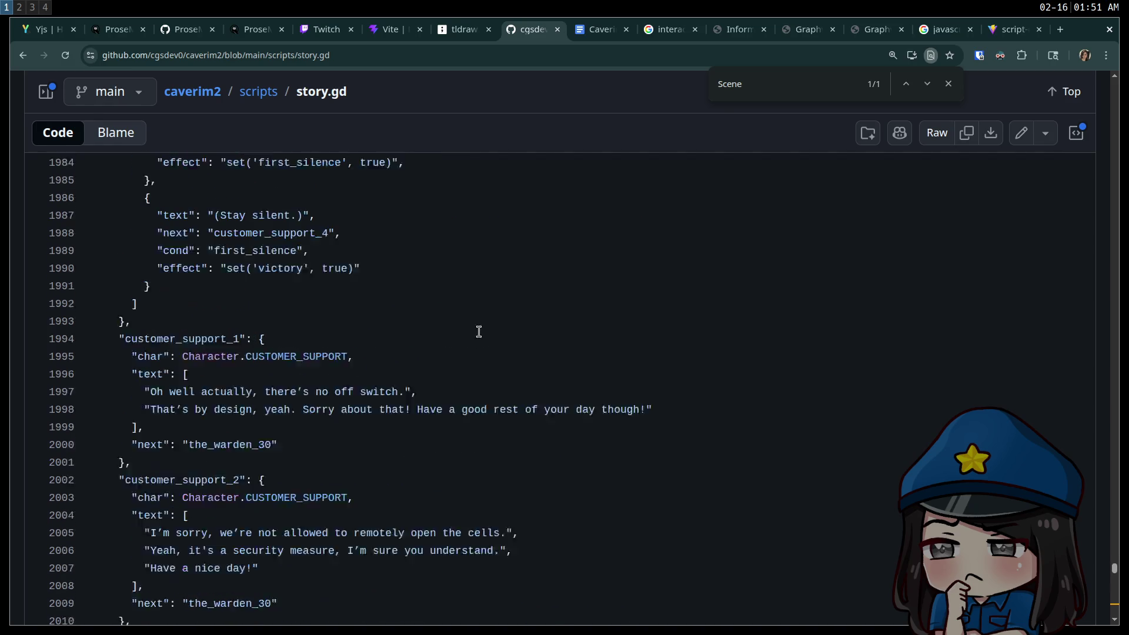
mouse_move(1113, 569)
left_mouse_down()
mouse_move(1112, 431)
mouse_move(1064, 222)
mouse_move(1082, 118)
mouse_move(1114, 611)
mouse_move(1118, 581)
left_mouse_up()
Replace the search with 'Story' and inspect the Story prefix on line 1216
left_click(817, 89)
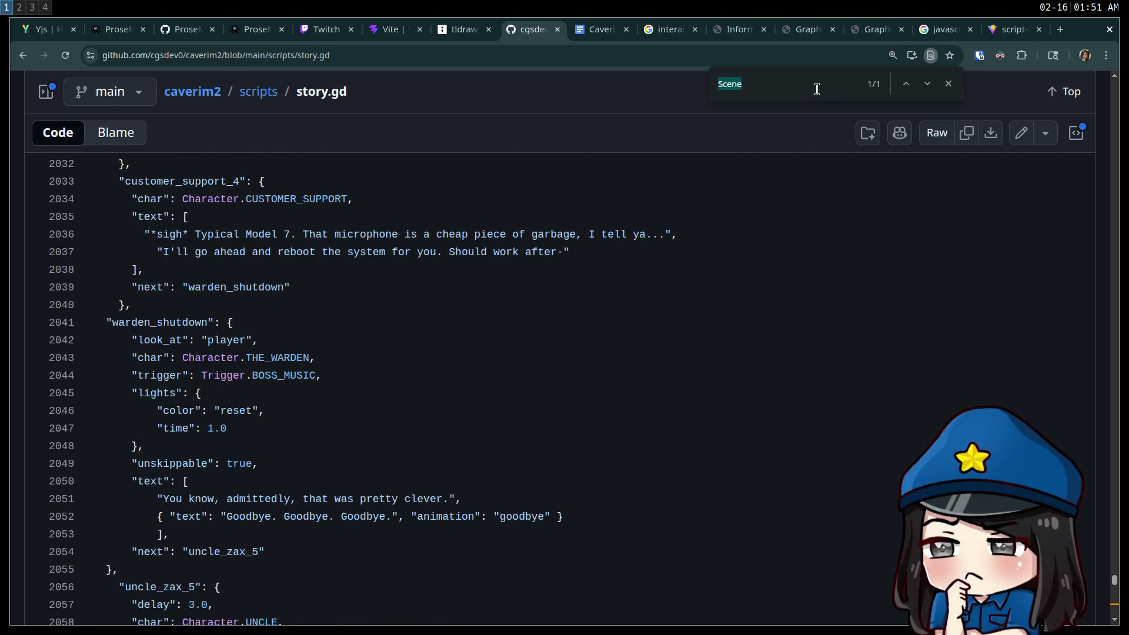
type("Story")
key("Return")
key("Return")
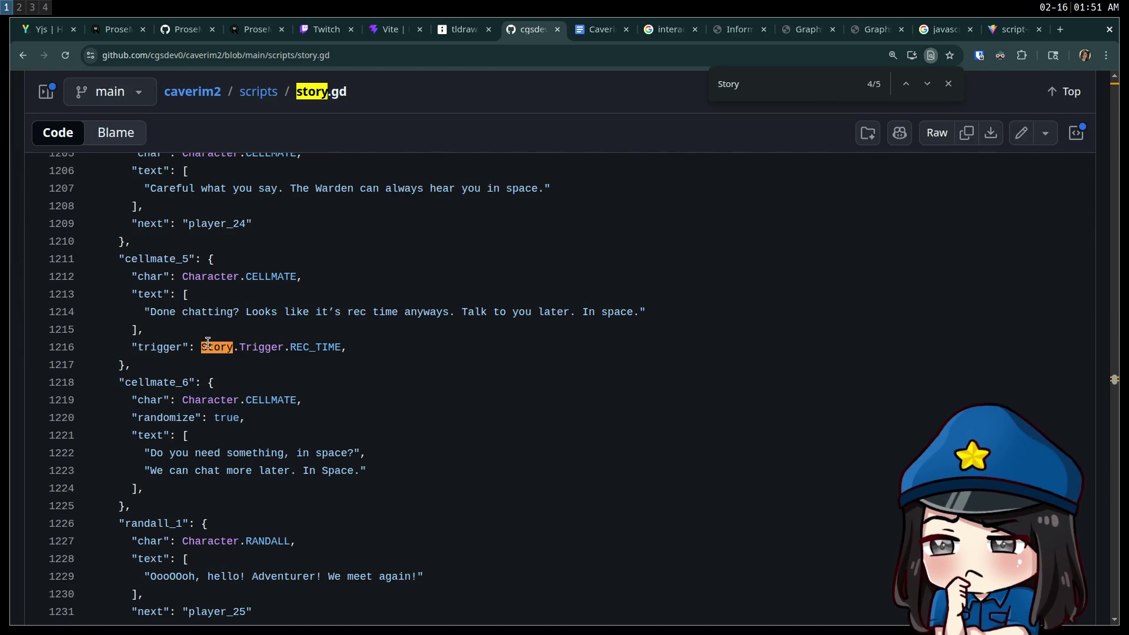
left_click_drag(209, 346, 239, 347)
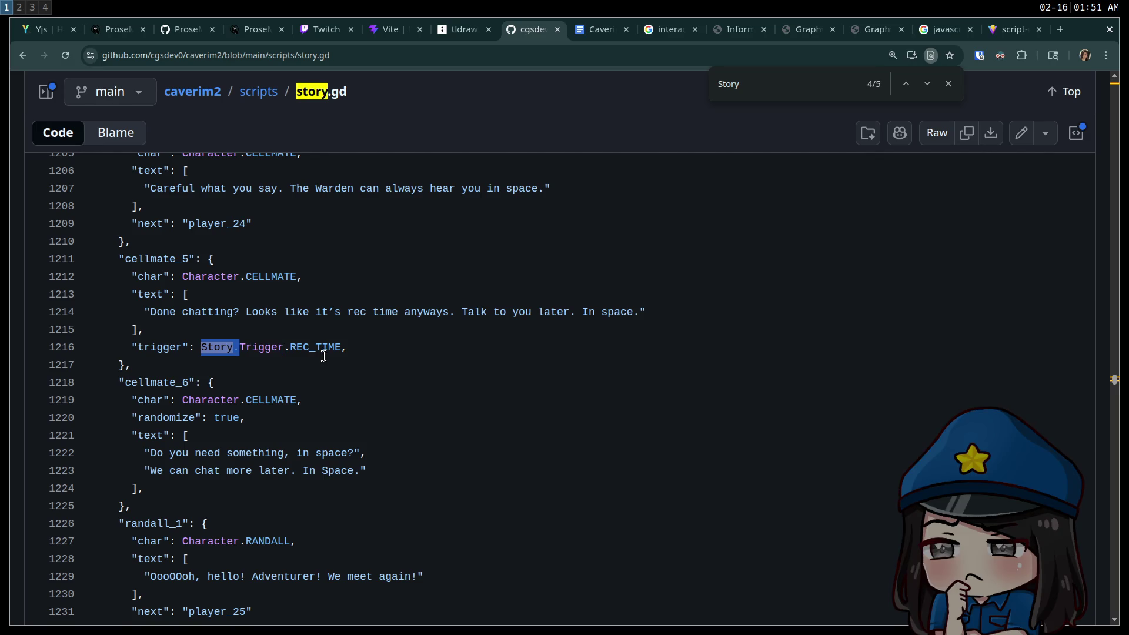
scroll(323, 356, "down", 4)
scroll(317, 355, "up", 5)
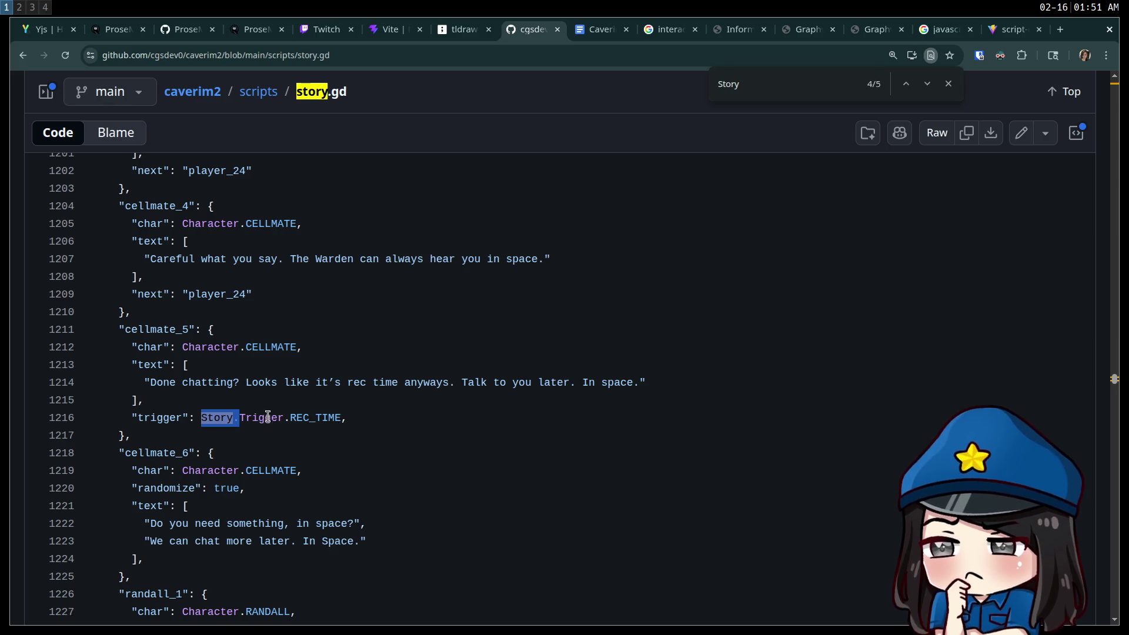
left_click(243, 418)
left_click_drag(239, 419, 197, 415)
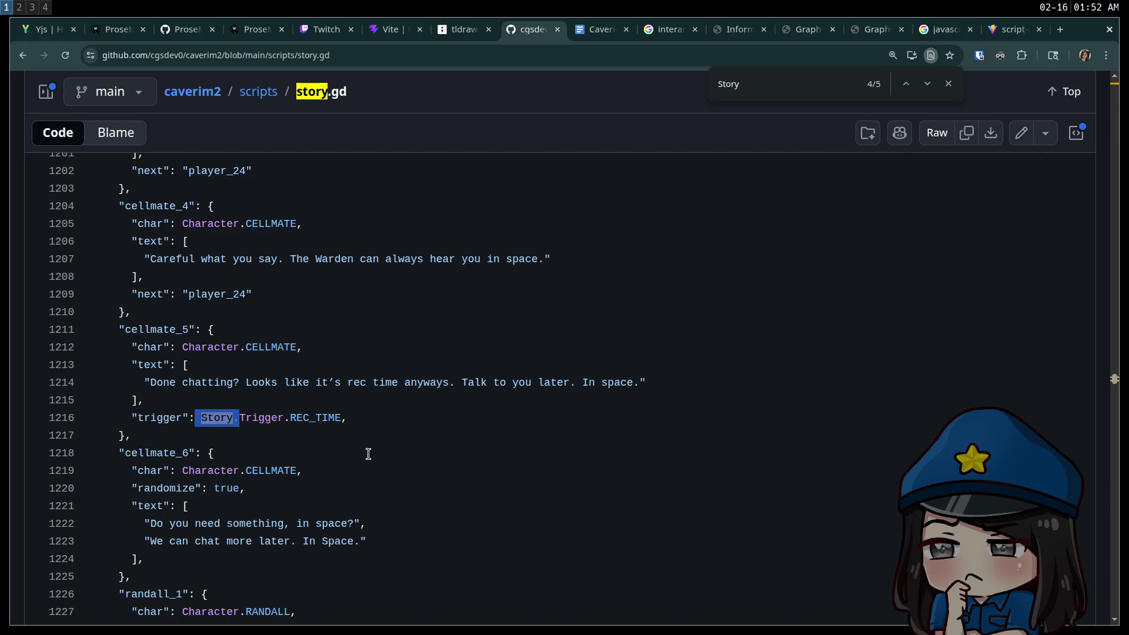
scroll(454, 501, "down", 15)
Search for 'WARDEN_PA' and scroll through the THE_WARDEN_PA entries from line 1507
key("ctrl+f")
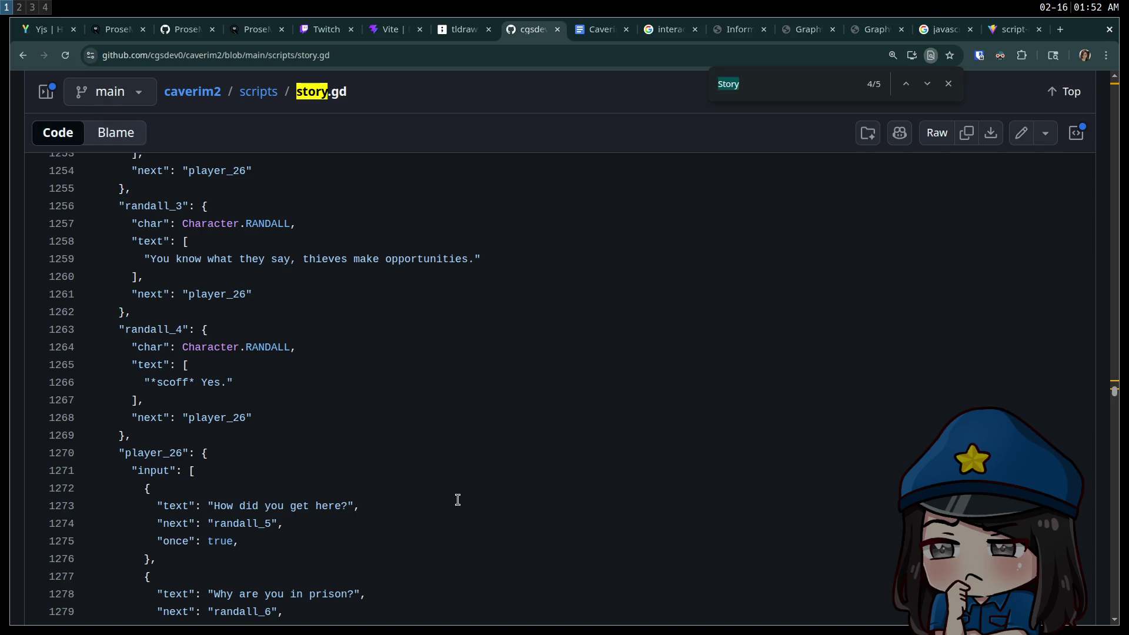
type("WARDEN_PA")
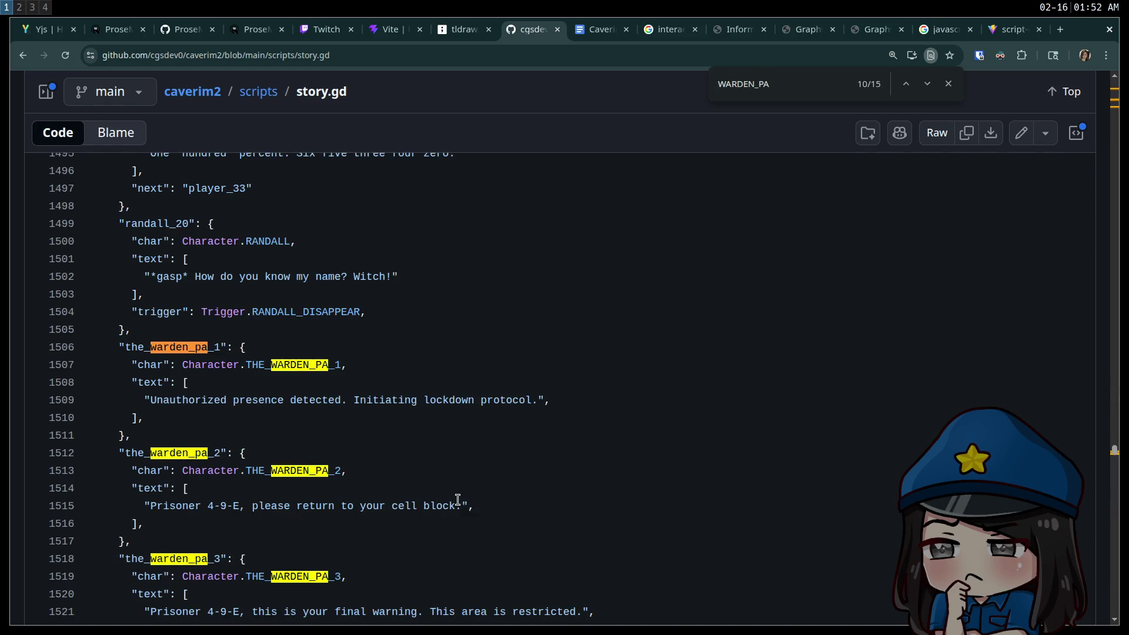
mouse_move(303, 365)
left_mouse_down()
mouse_move(341, 364)
mouse_move(330, 365)
left_mouse_up()
scroll(410, 370, "down", 1)
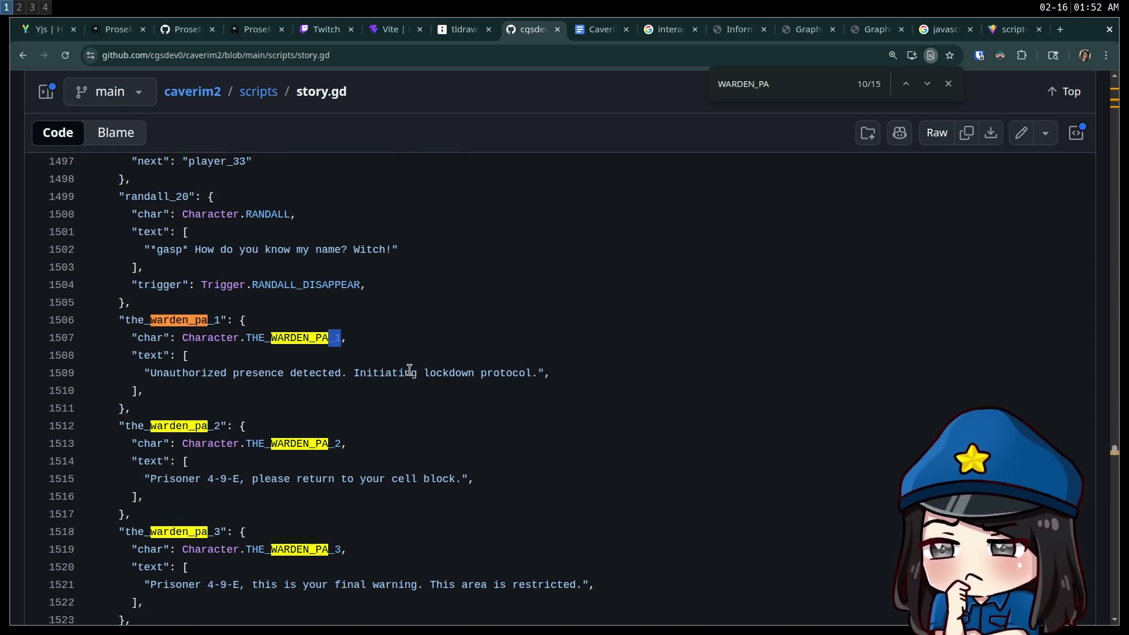
scroll(410, 369, "down", 3)
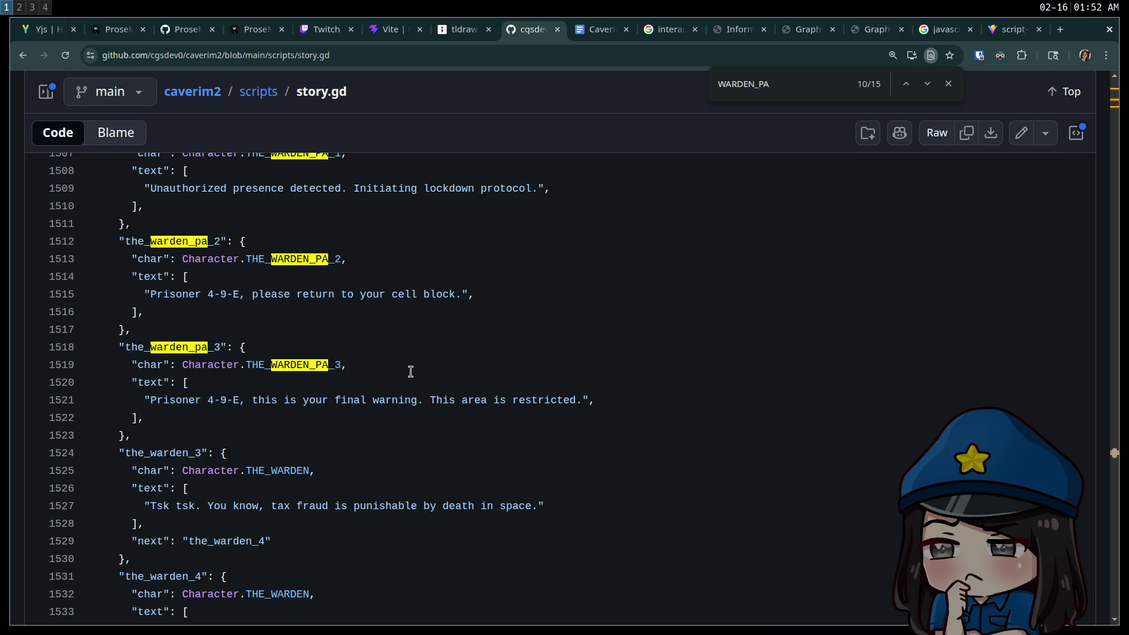
Return to the localhost:5173 console and view the logged lines object from bartender_0 onward
key("super+2")
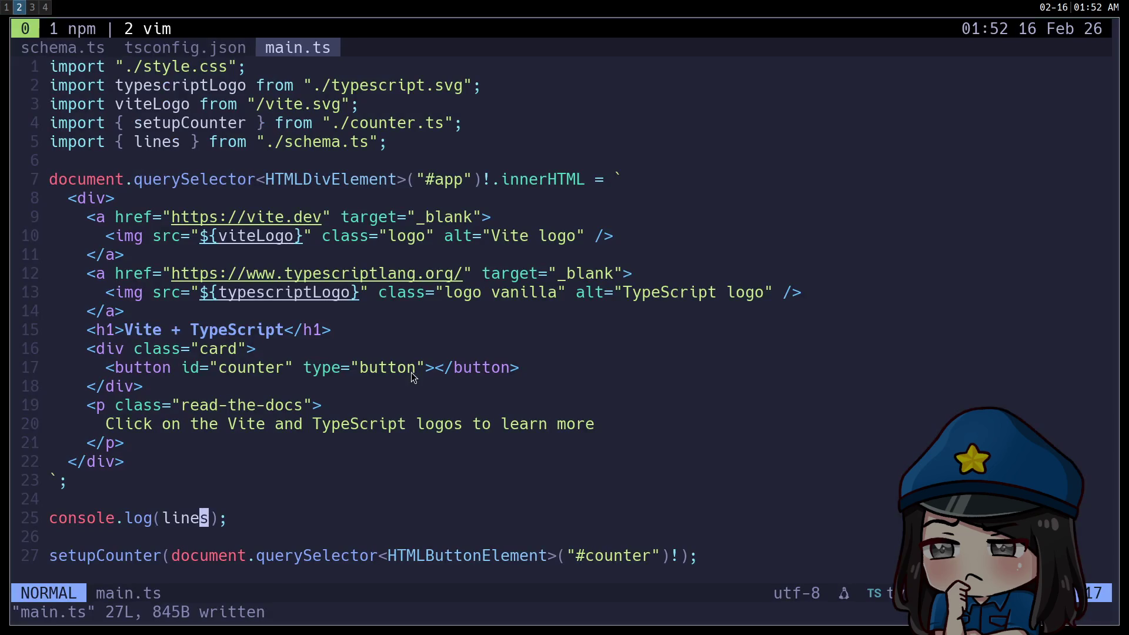
key("super+1")
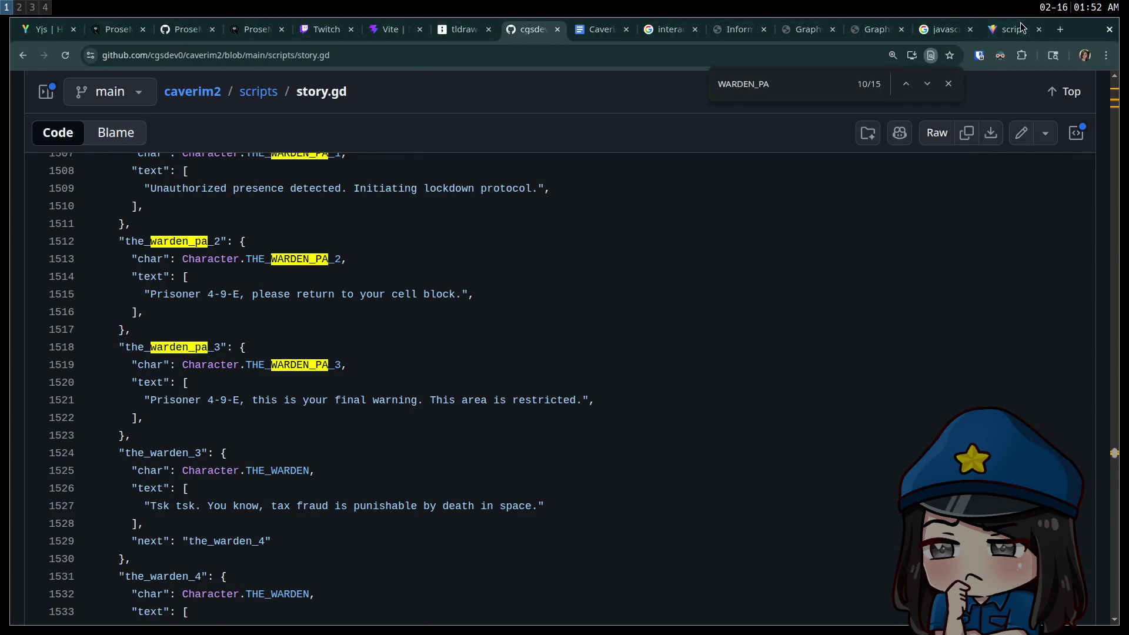
key("ctrl+9")
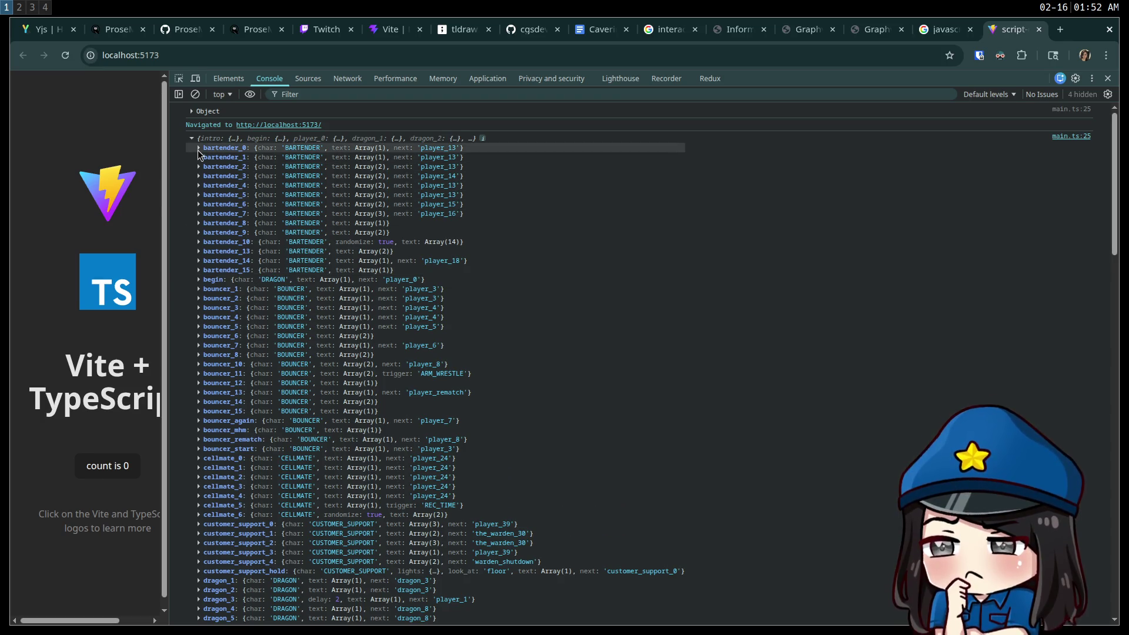
scroll(218, 209, "down", 15)
scroll(244, 250, "down", 5)
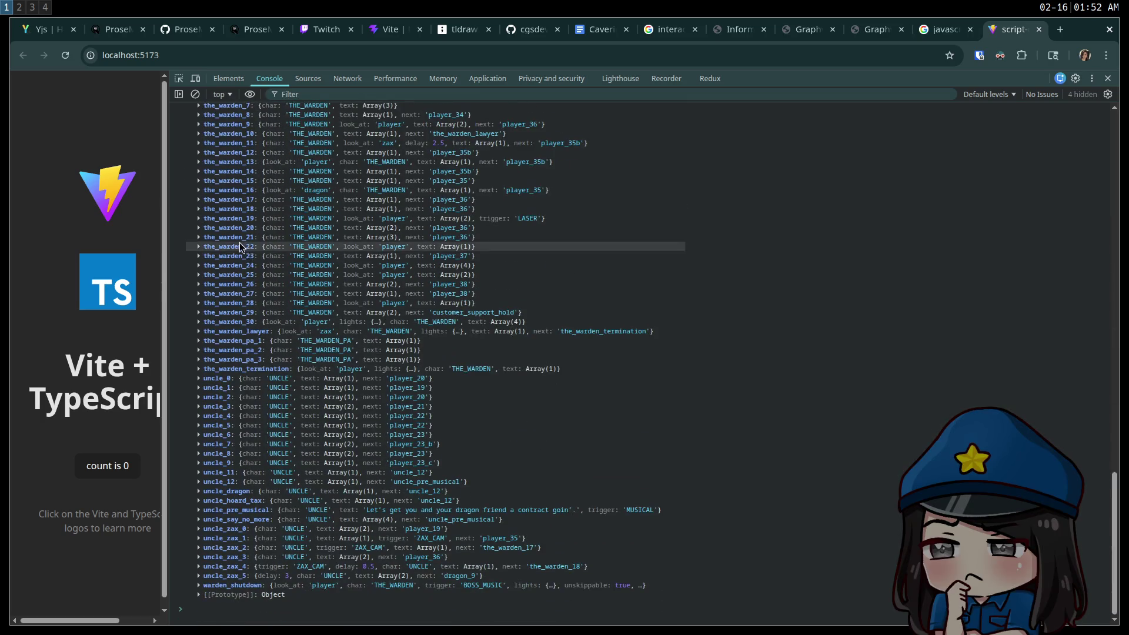
scroll(267, 265, "up", 15)
scroll(287, 273, "up", 10)
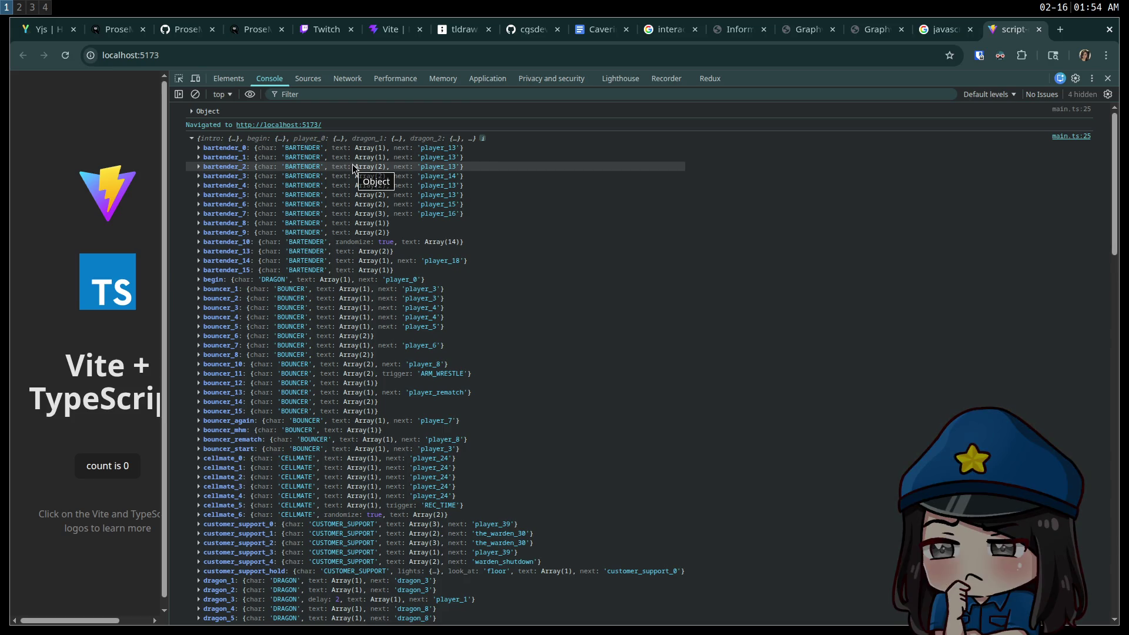
Pan the GraphvizOnline story graph to the the_warden_pa nodes and the warden nodes feeding player_34
left_click(805, 28)
scroll(517, 338, "up", 4)
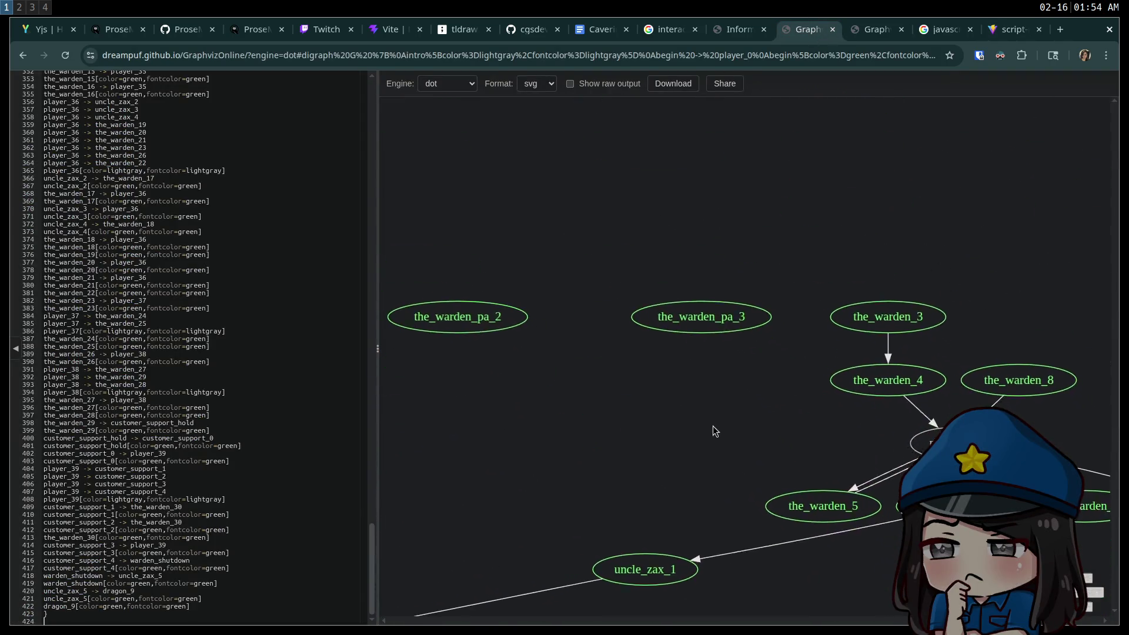
scroll(726, 380, "right", 1)
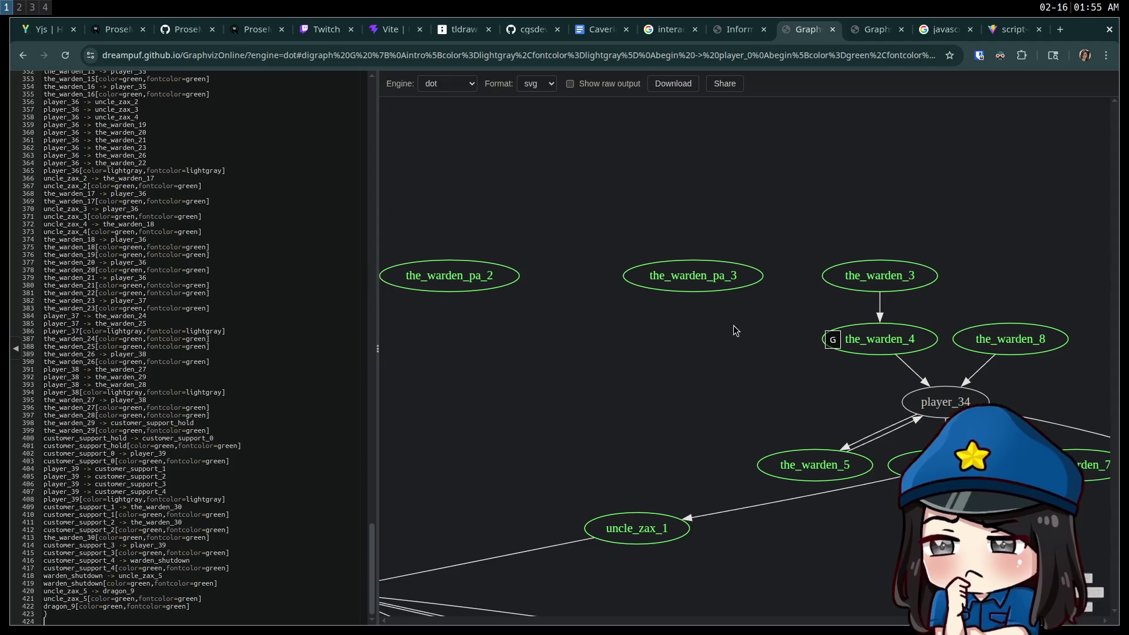
mouse_move(801, 369)
left_mouse_down()
mouse_move(589, 310)
mouse_move(540, 338)
mouse_move(705, 327)
left_mouse_up()
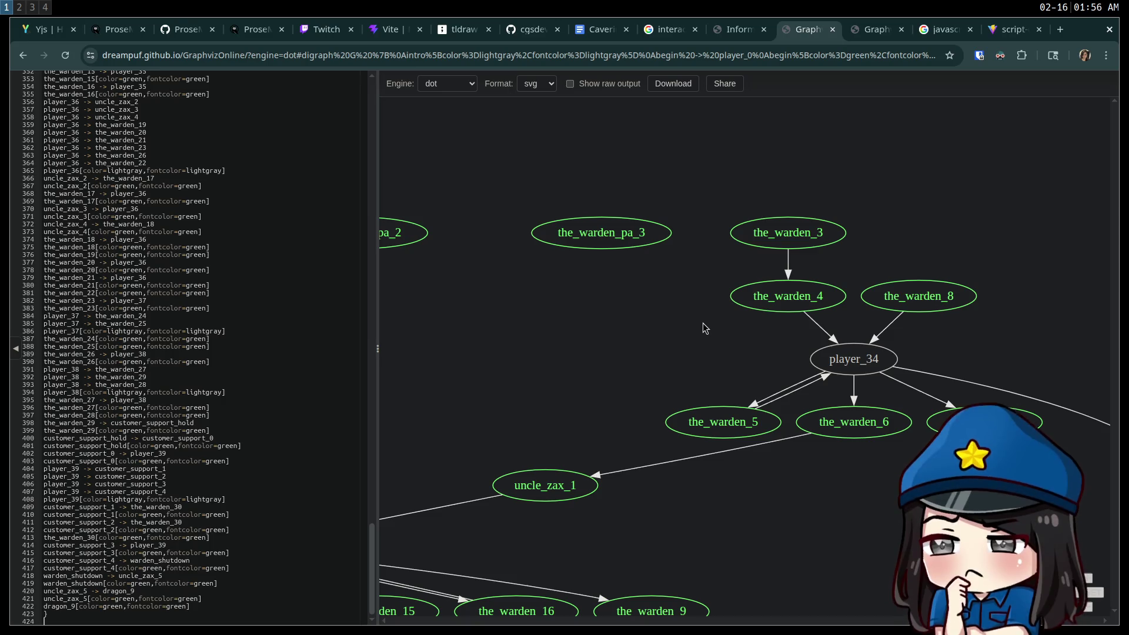
left_click(591, 33)
scroll(506, 294, "up", 10)
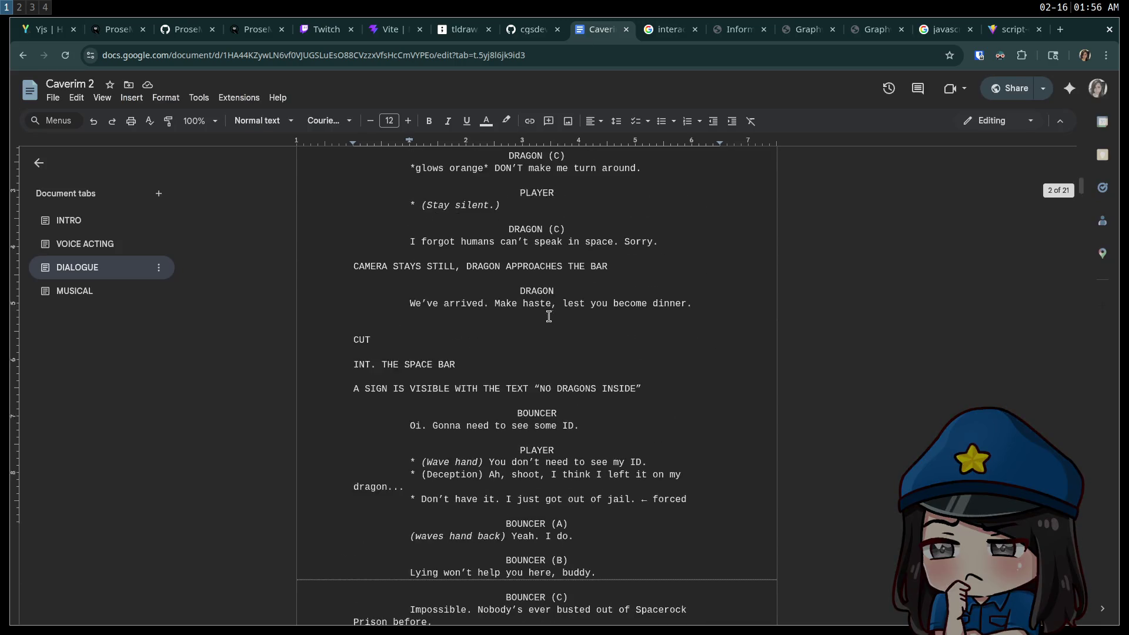
scroll(549, 316, "up", 15)
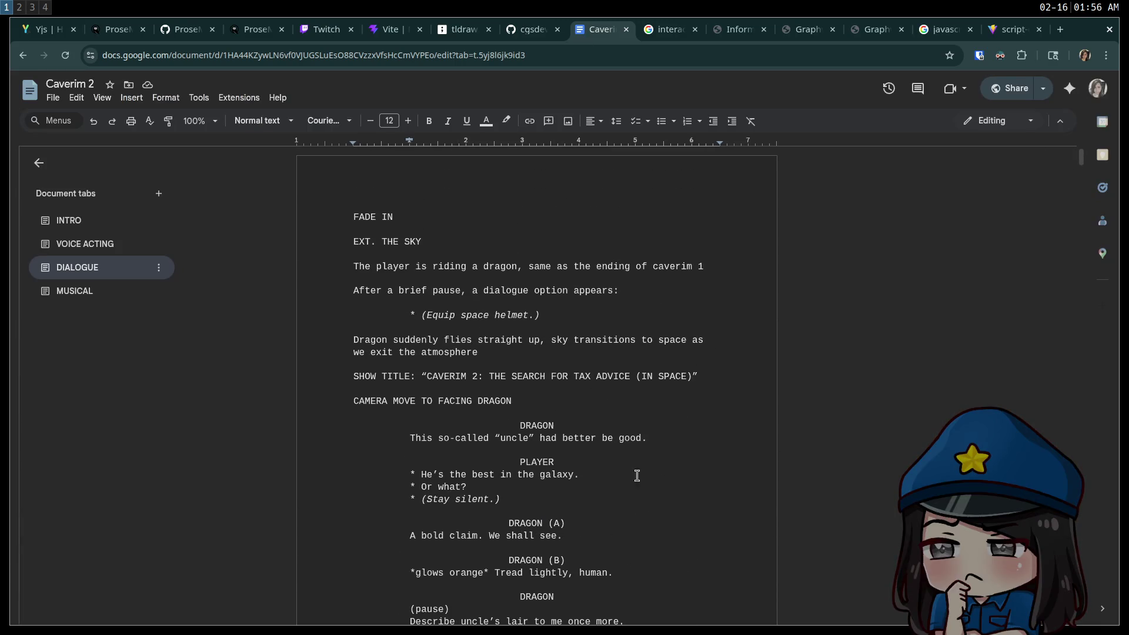
triple_click(652, 438)
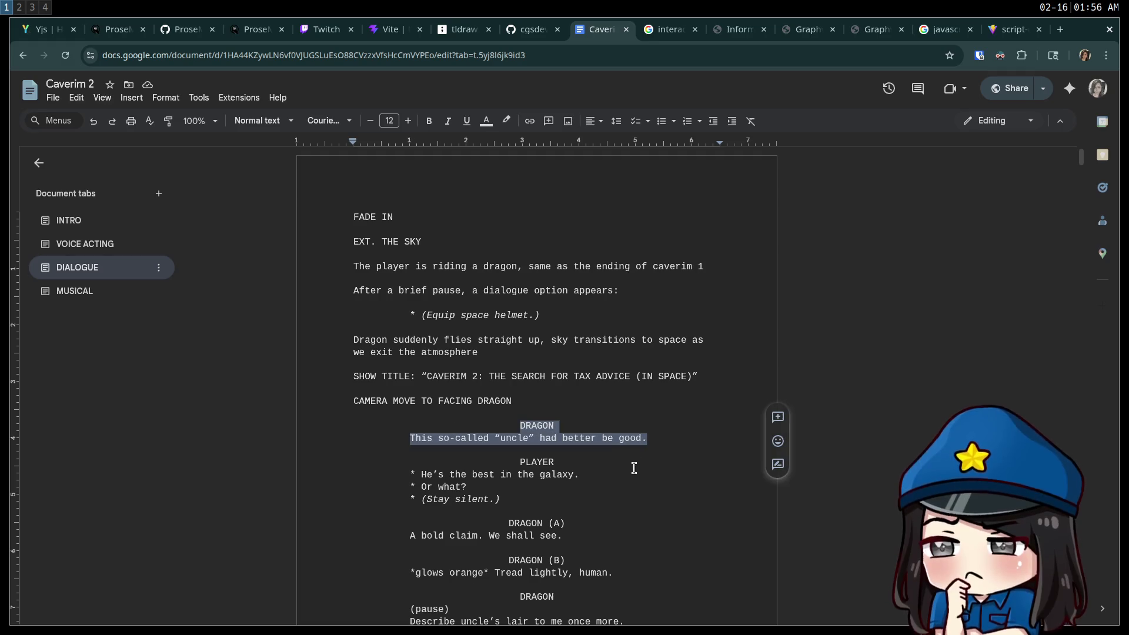
triple_click(609, 499)
left_click(510, 498)
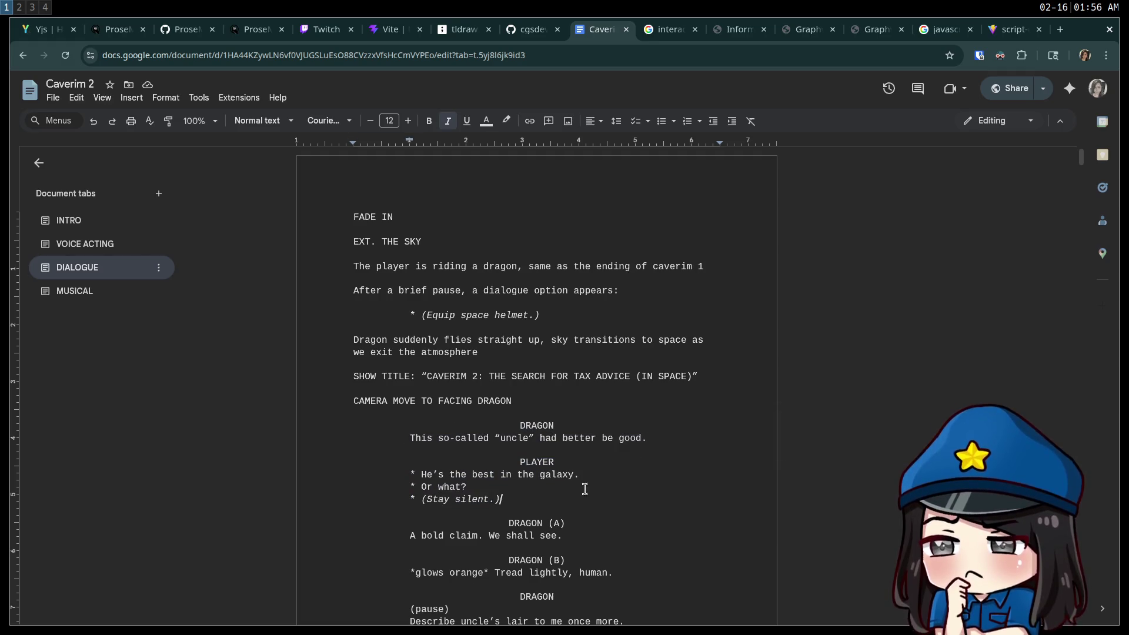
scroll(615, 483, "down", 3)
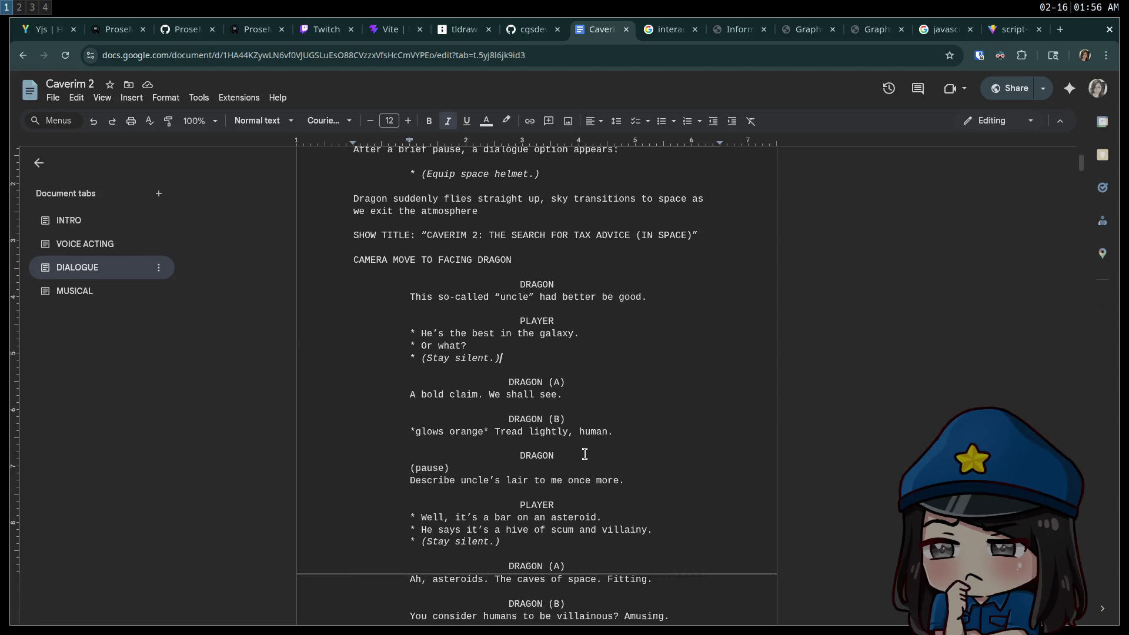
scroll(576, 479, "down", 1)
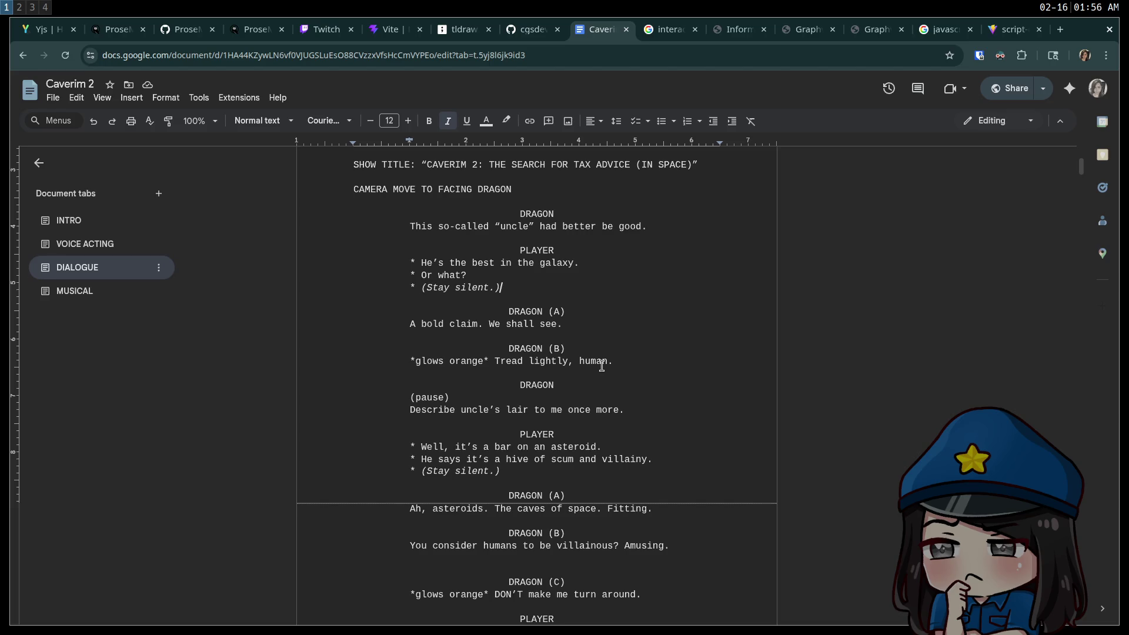
scroll(617, 333, "up", 3)
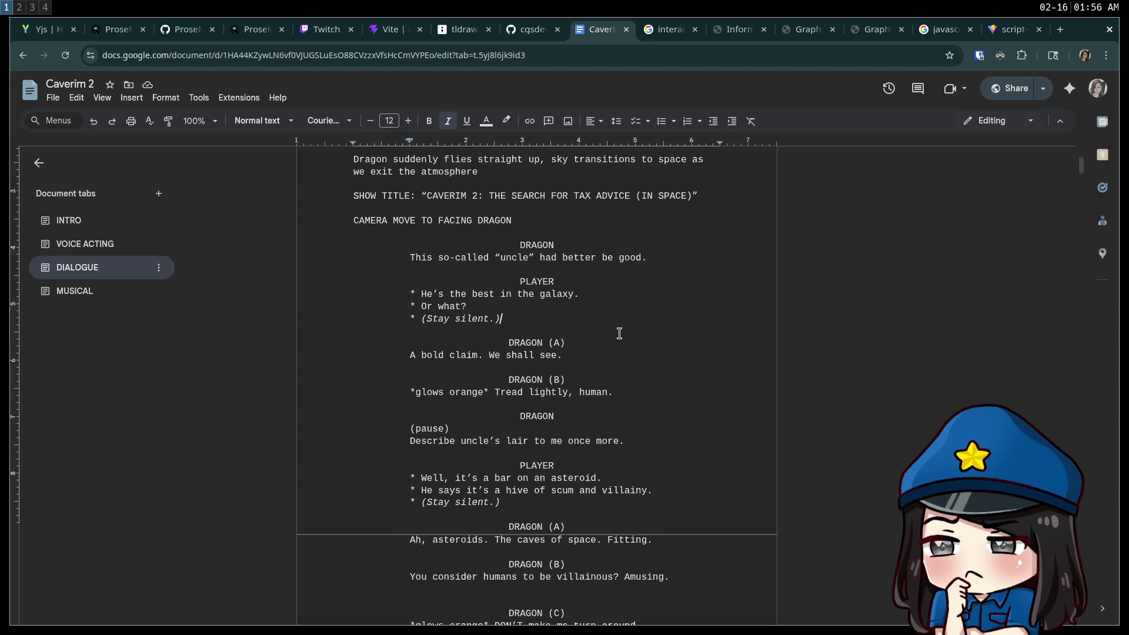
triple_click(657, 368)
left_click(614, 402)
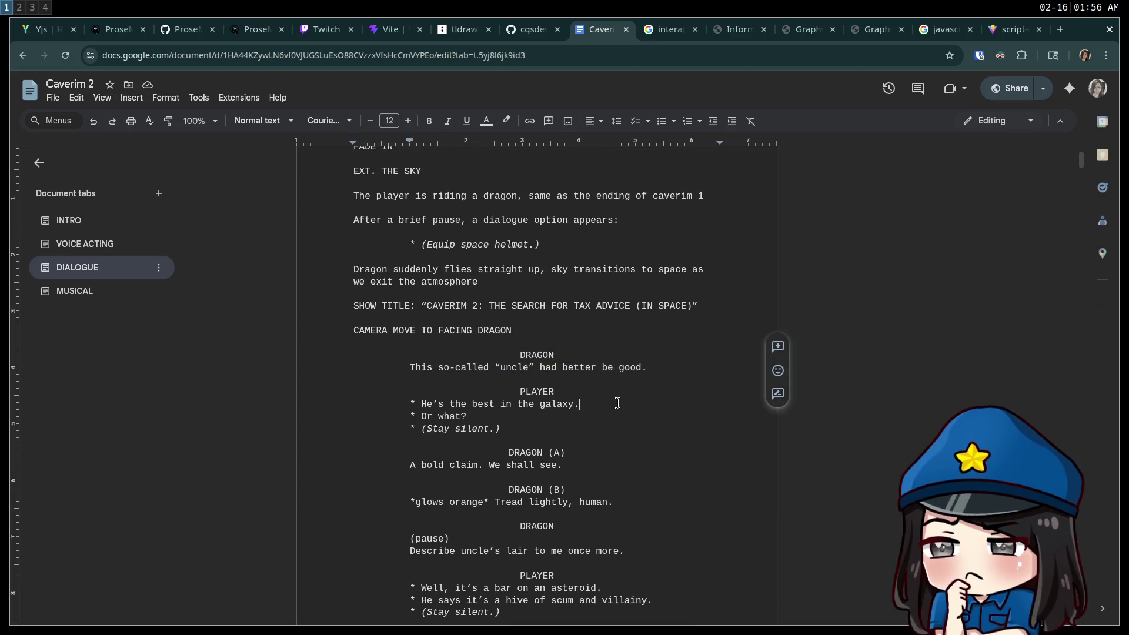
left_click_drag(606, 434, 394, 387)
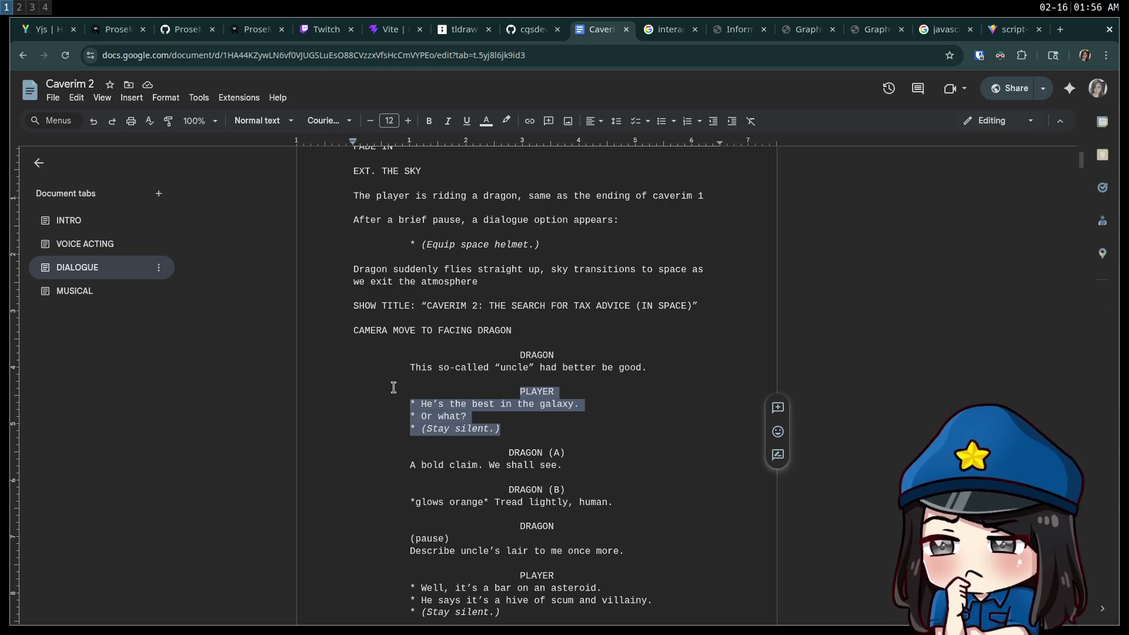
left_click_drag(615, 403, 381, 402)
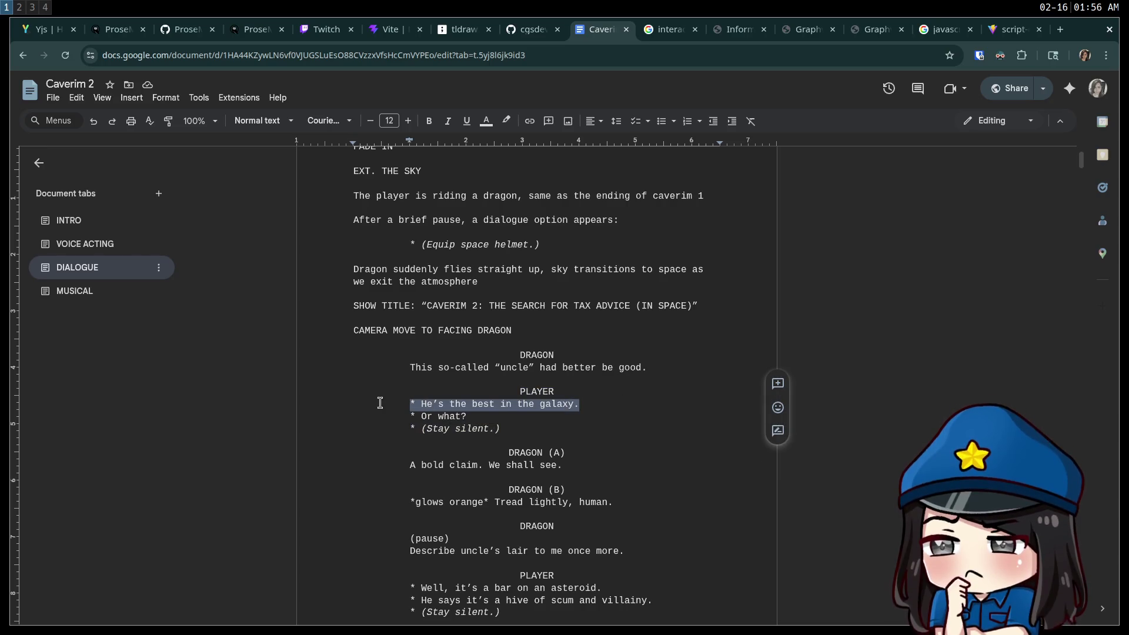
scroll(381, 403, "down", 2)
left_click_drag(580, 394, 503, 385)
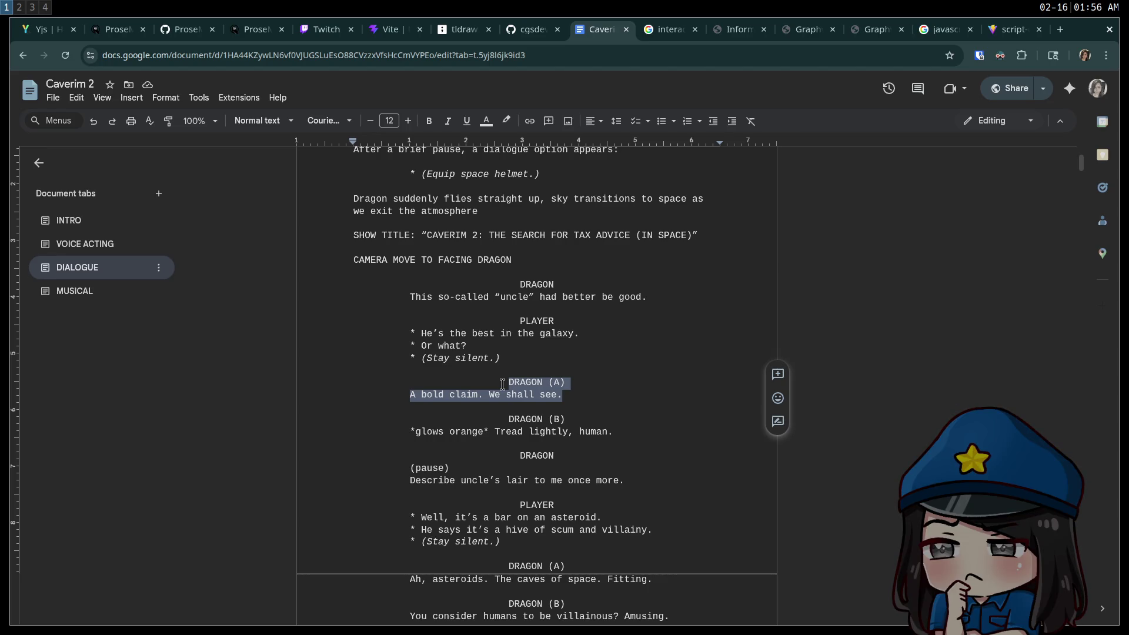
left_click(497, 355)
left_click_drag(505, 345, 406, 345)
left_click(622, 433)
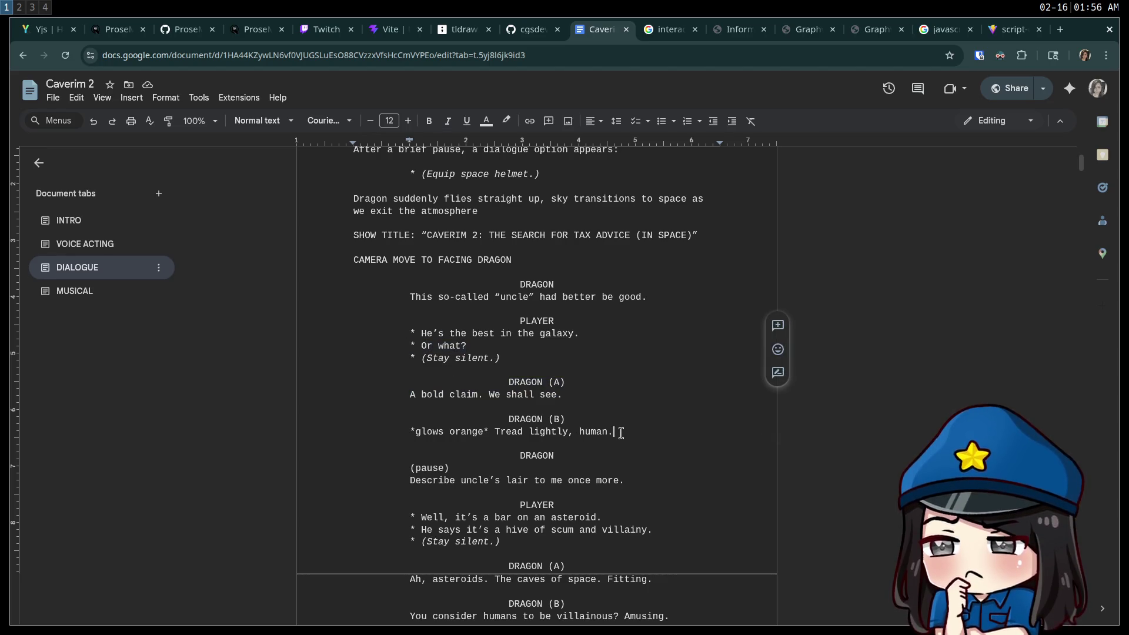
left_click_drag(621, 433, 395, 420)
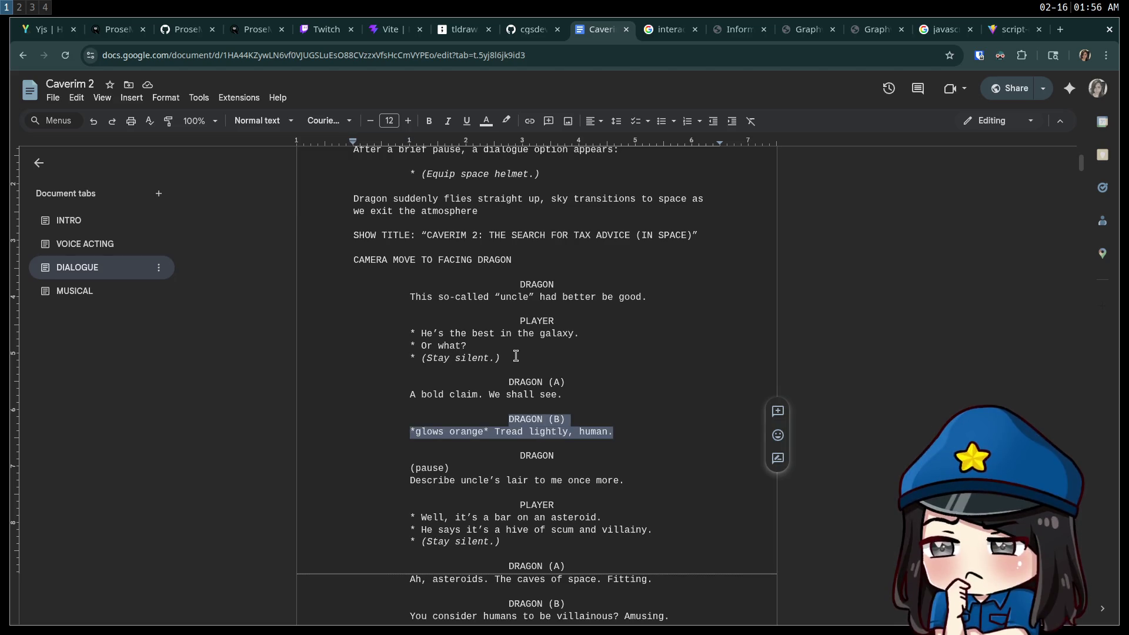
left_click_drag(509, 357, 401, 355)
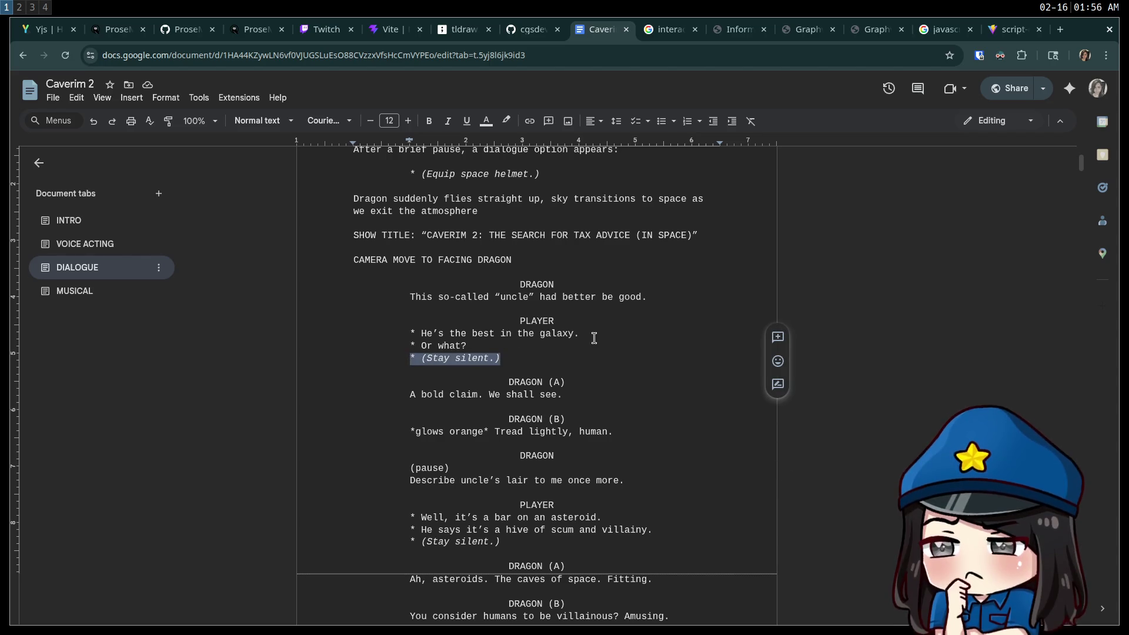
scroll(591, 339, "down", 2)
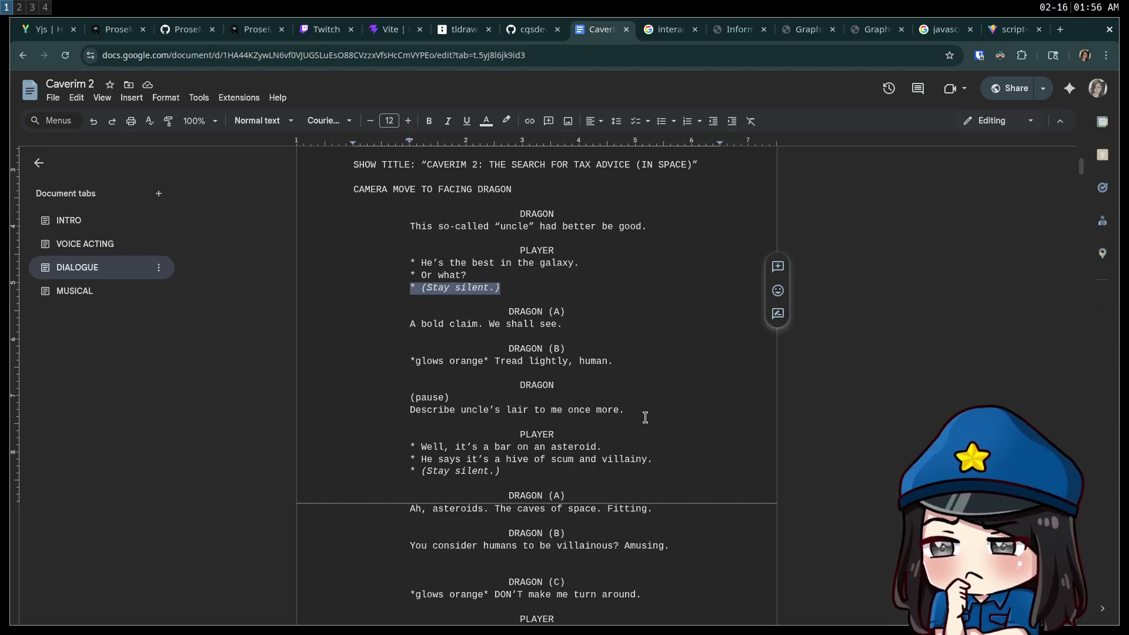
left_click_drag(644, 415, 377, 381)
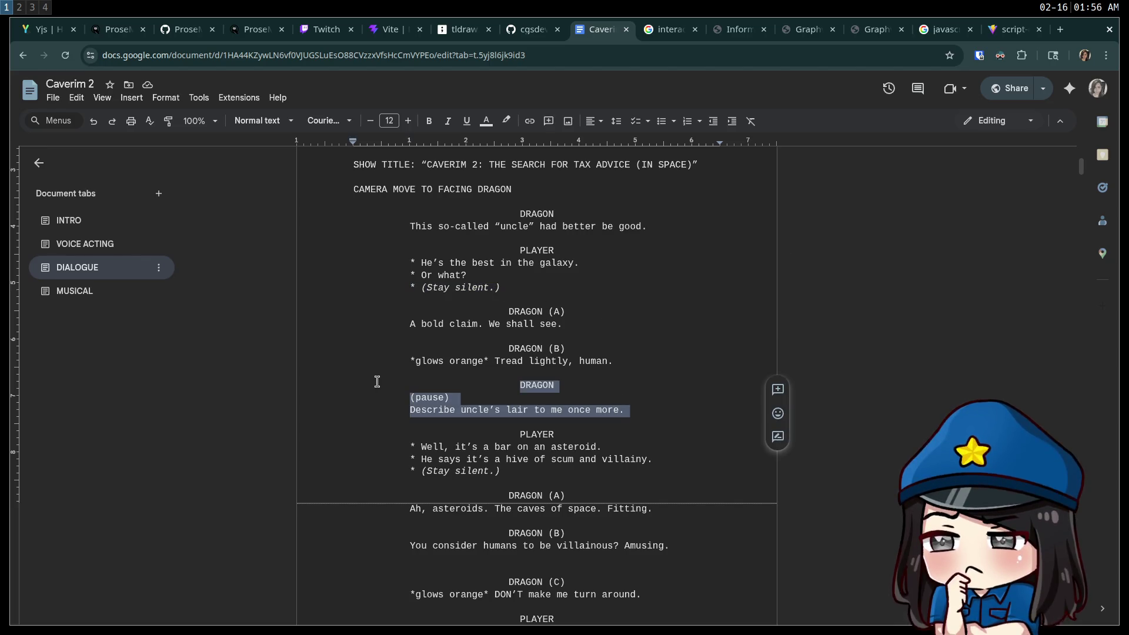
left_click(656, 383)
left_click_drag(670, 407, 638, 370)
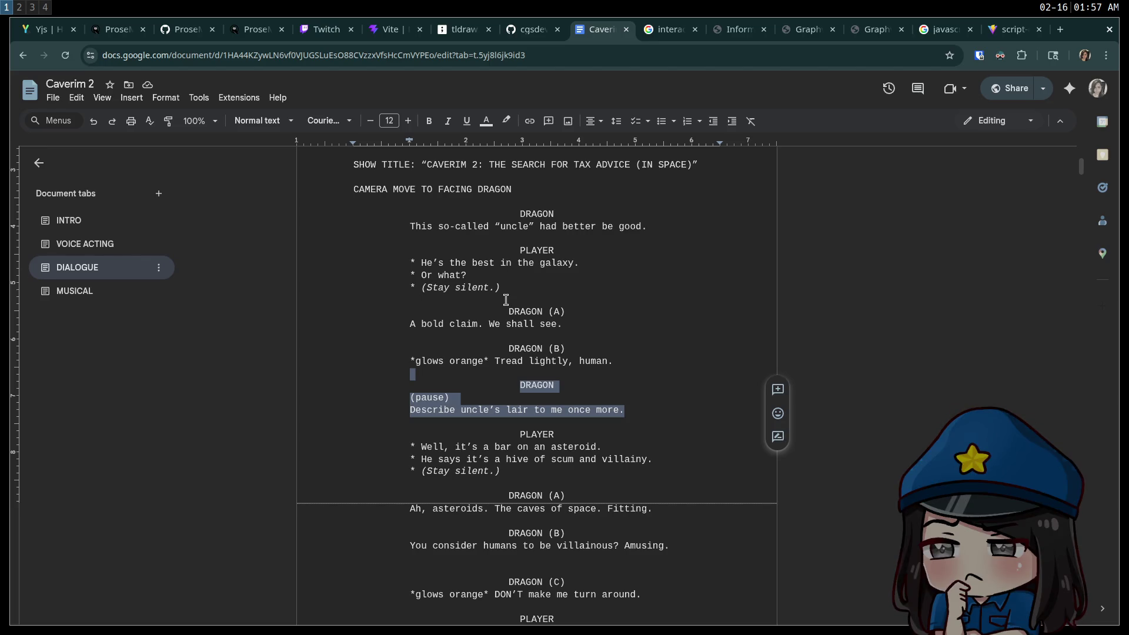
left_click_drag(503, 288, 396, 265)
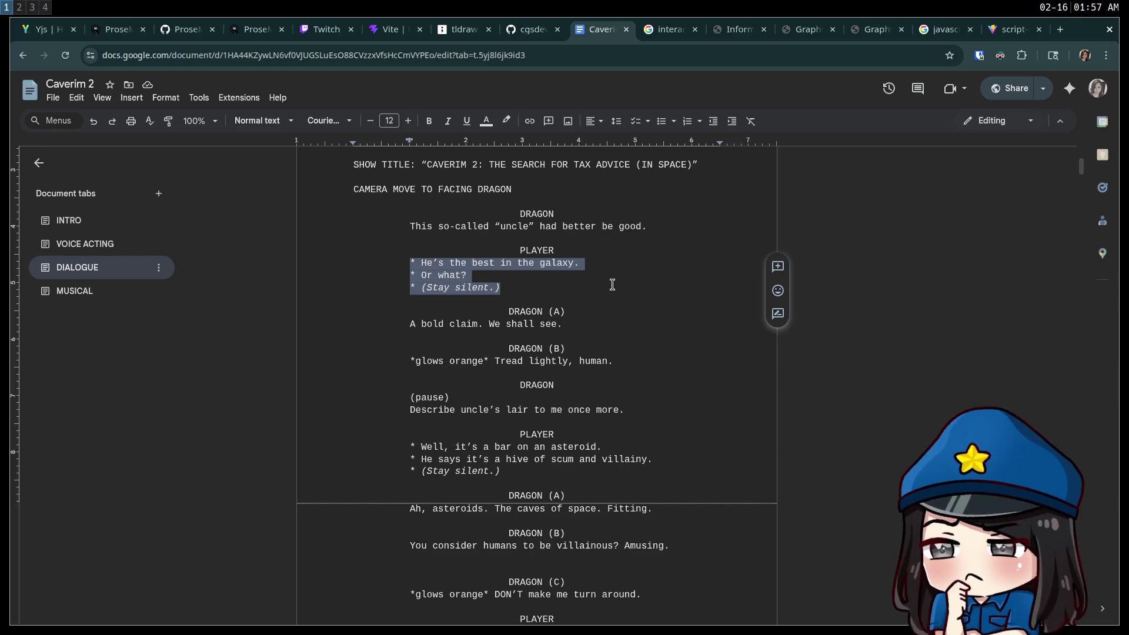
left_click_drag(677, 412, 412, 378)
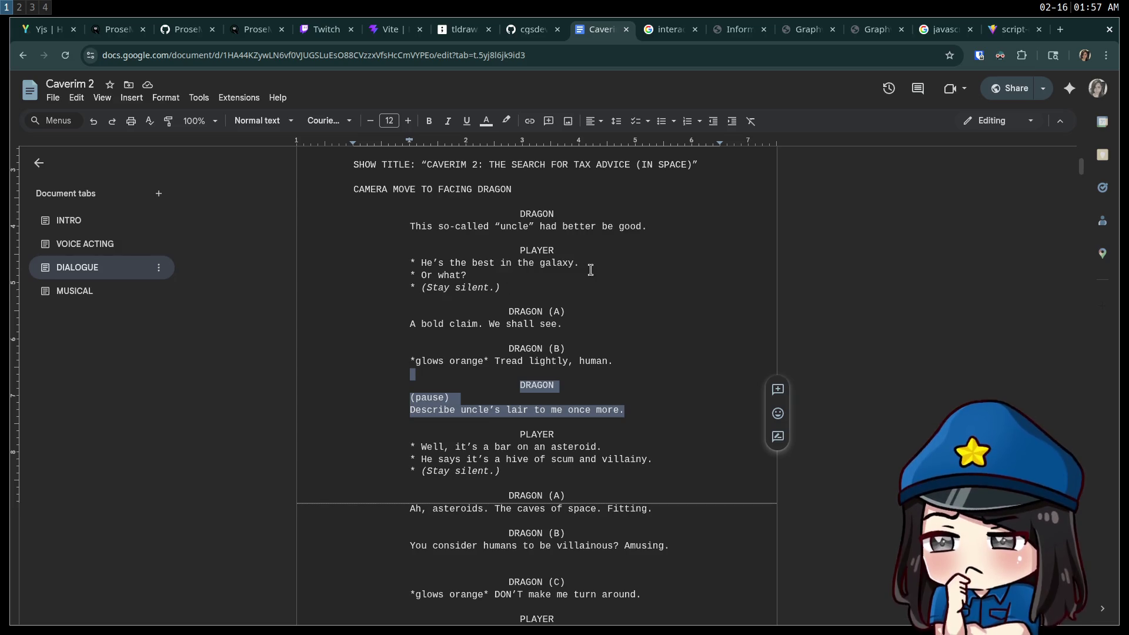
left_click_drag(579, 266, 393, 265)
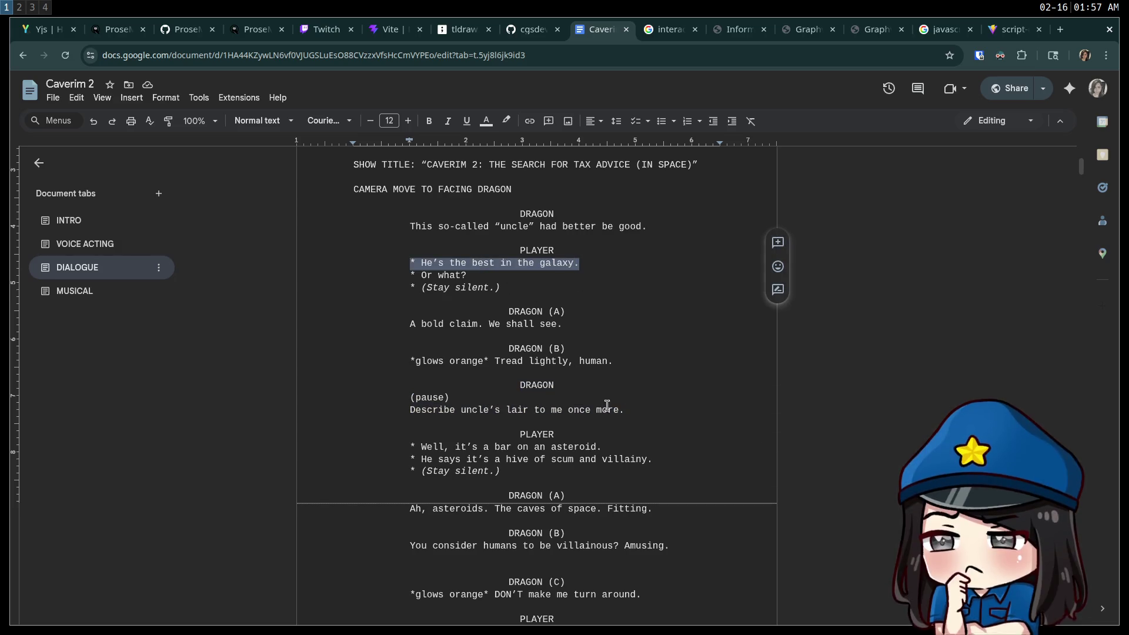
left_click_drag(682, 420, 577, 381)
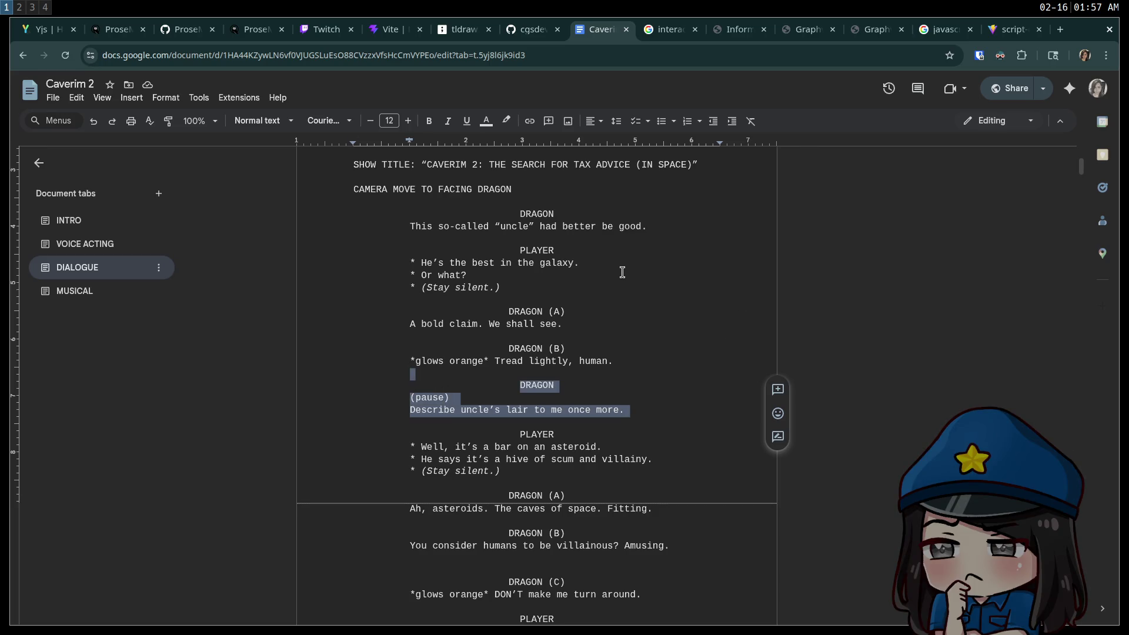
left_click(651, 277)
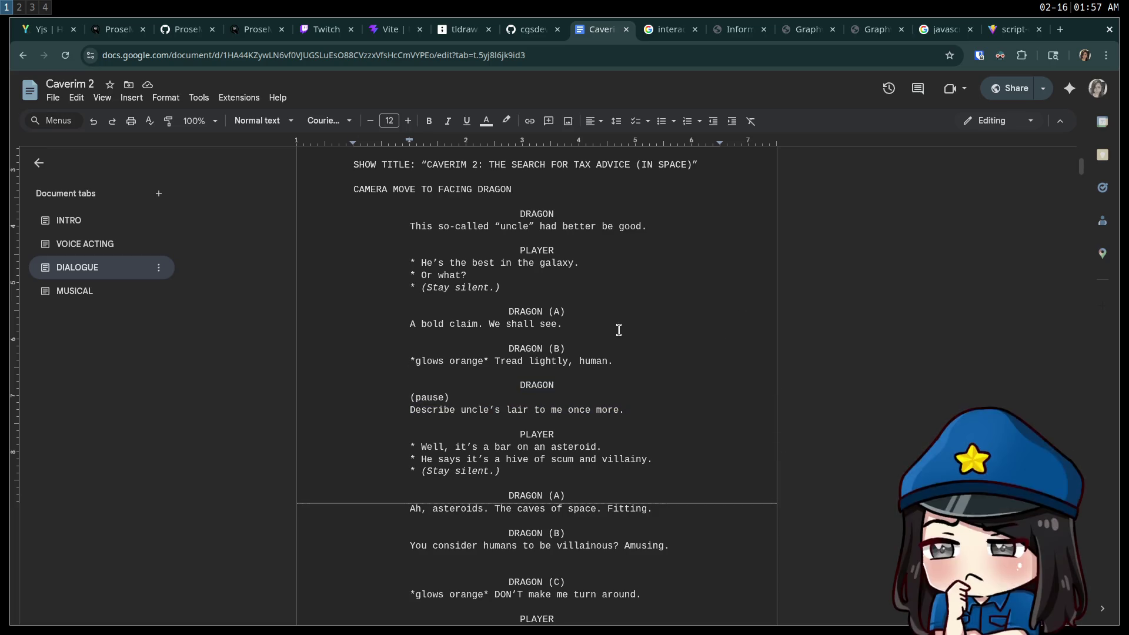
left_click_drag(618, 328, 418, 302)
left_click_drag(650, 418, 650, 383)
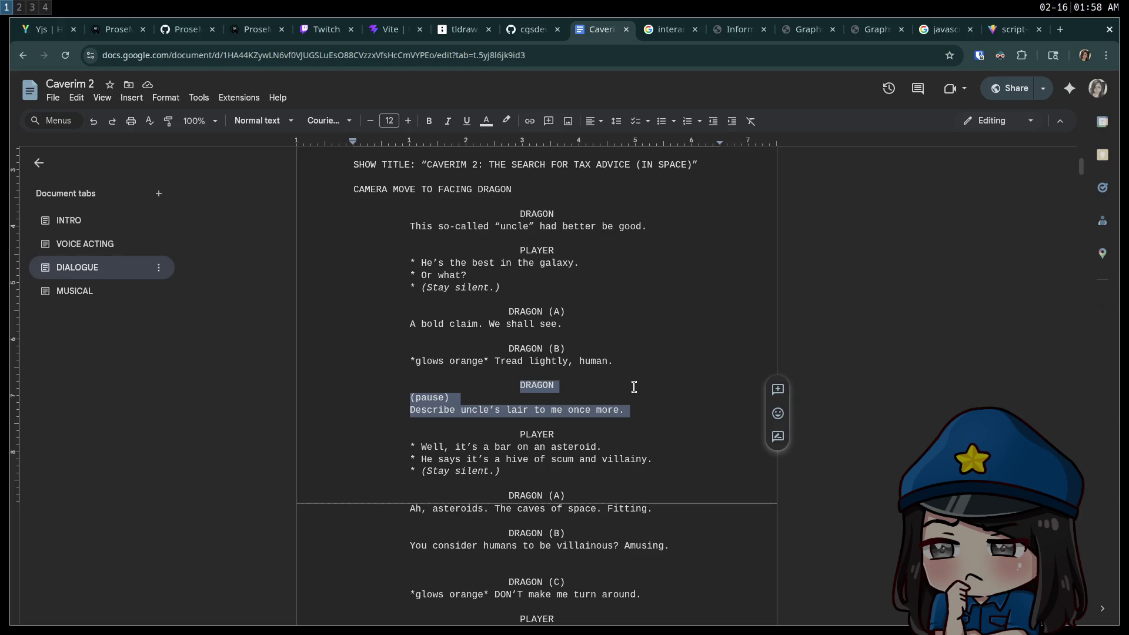
left_click_drag(614, 361, 406, 286)
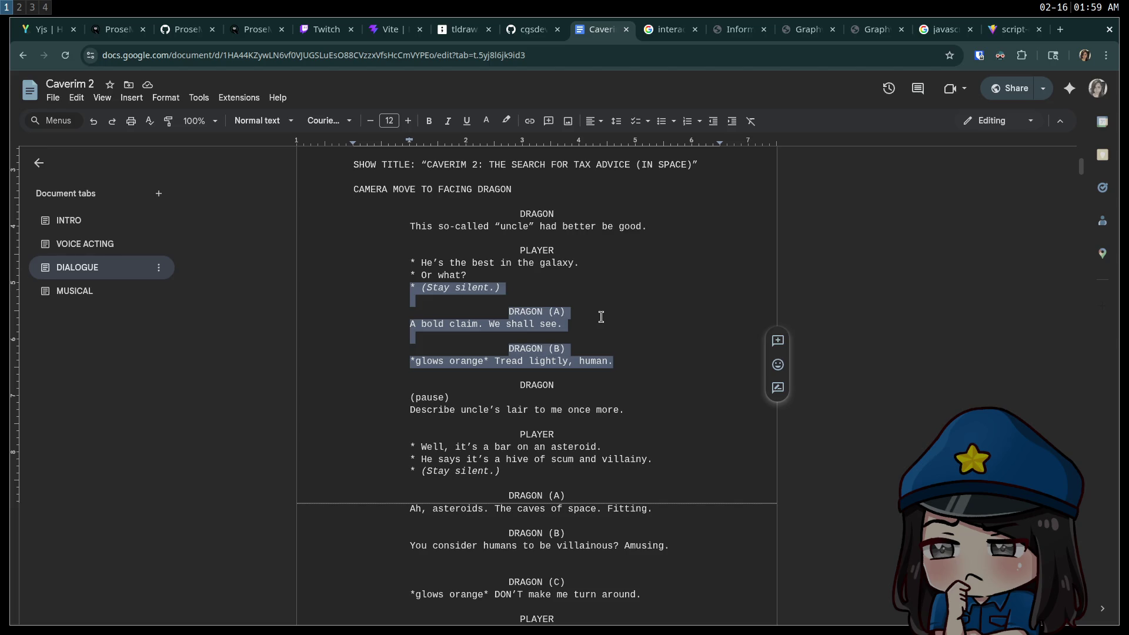
left_click(601, 317)
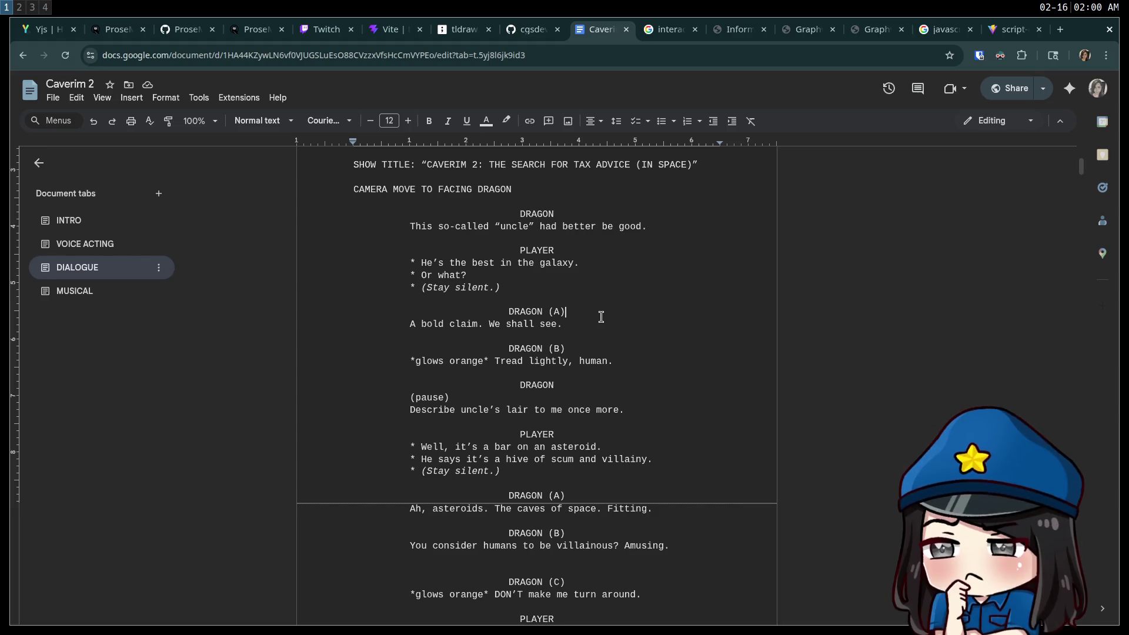
double_click(573, 311)
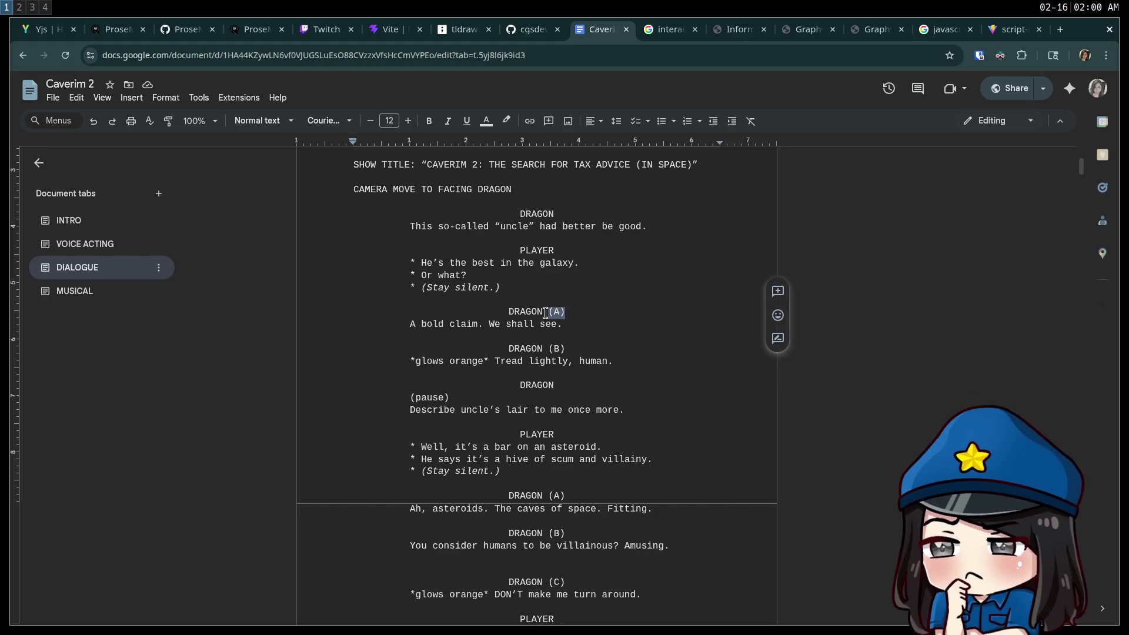
left_click(620, 324)
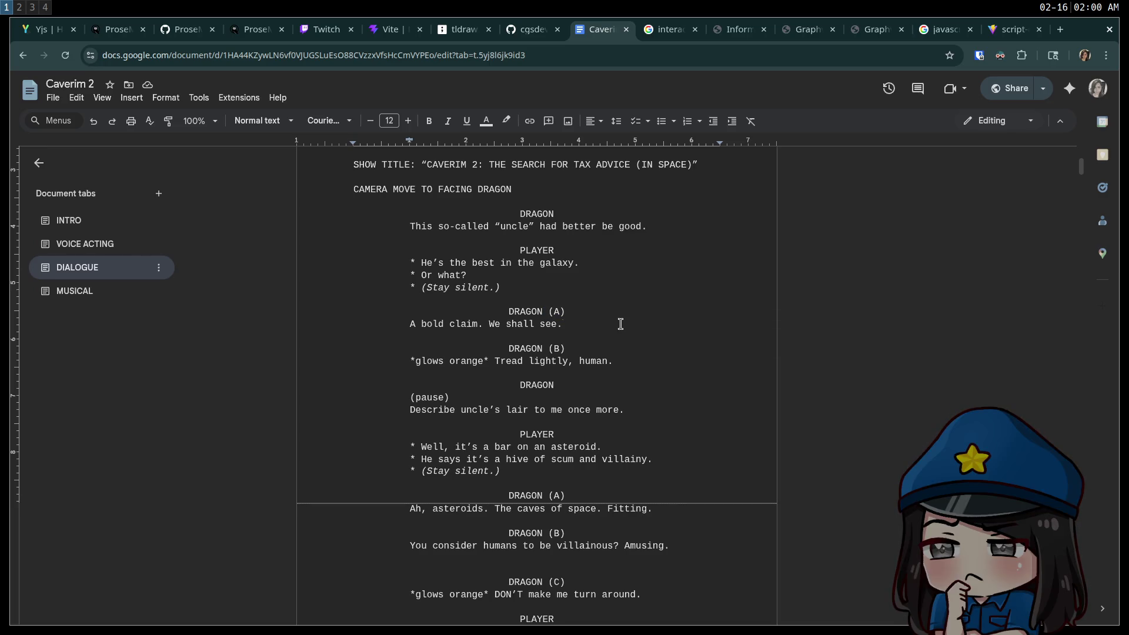
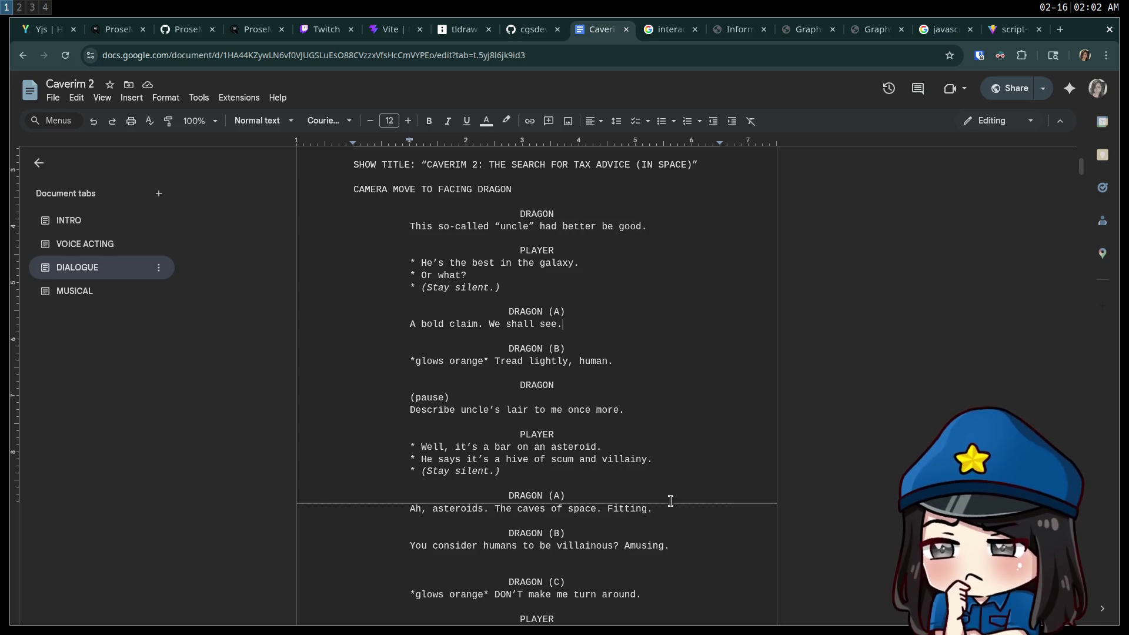
Highlight the player's answer options, the uncle's lair dialogue and the (A) label after DRAGON
left_click_drag(651, 489, 361, 251)
left_click(716, 336)
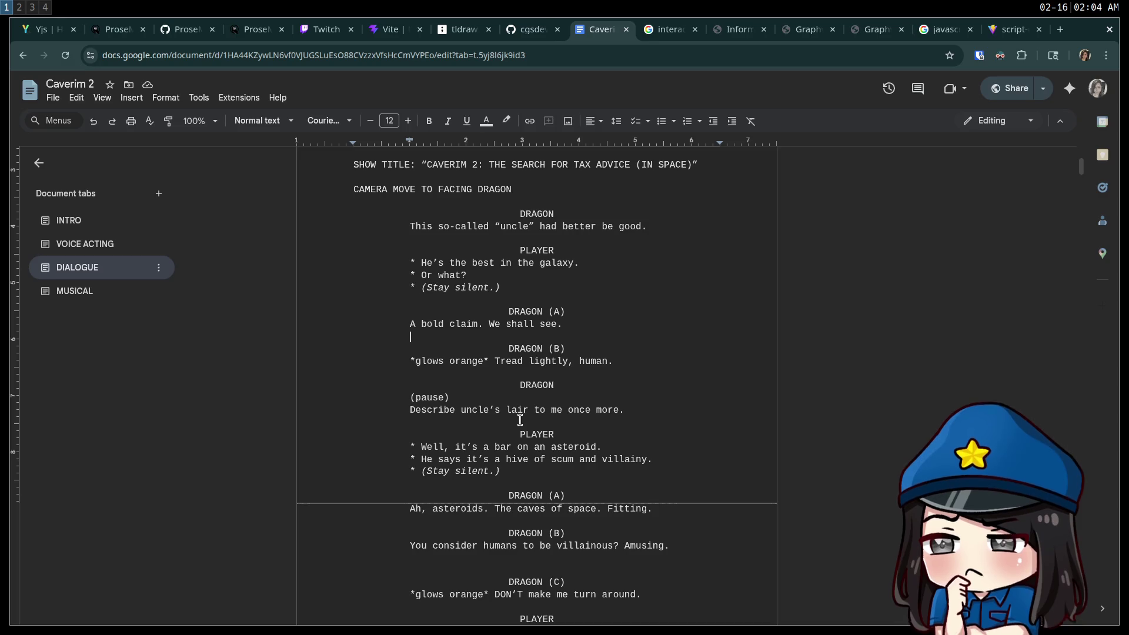
mouse_move(637, 406)
left_mouse_down()
mouse_move(392, 250)
mouse_move(403, 227)
left_mouse_up()
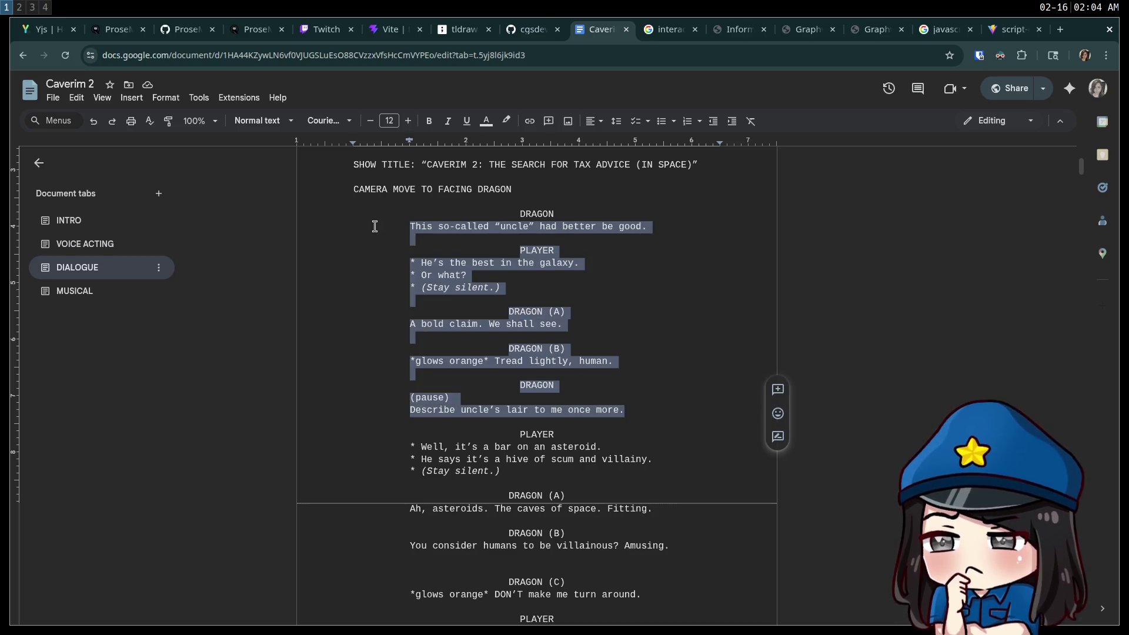
left_click(642, 383)
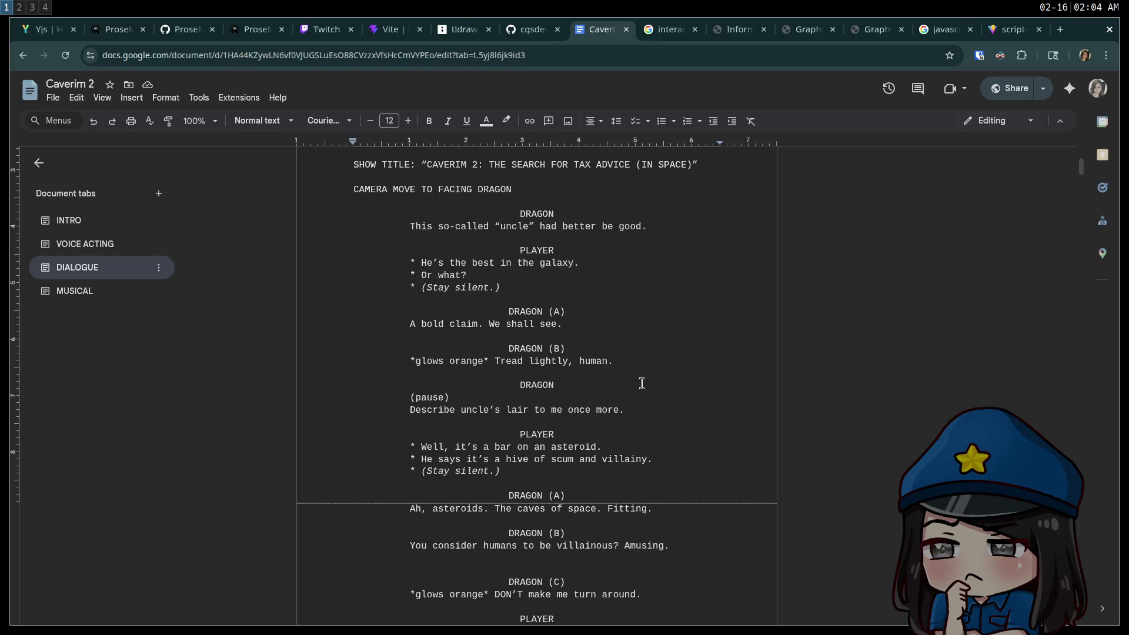
mouse_move(599, 313)
left_mouse_down()
mouse_move(562, 321)
mouse_move(541, 310)
left_mouse_up()
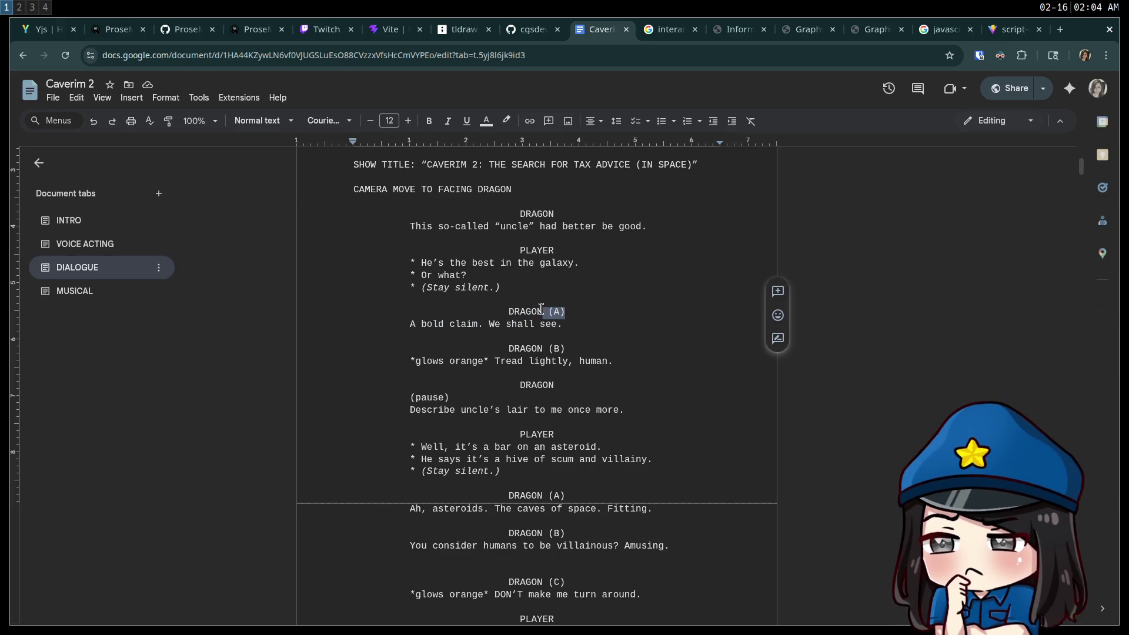
left_click(599, 322)
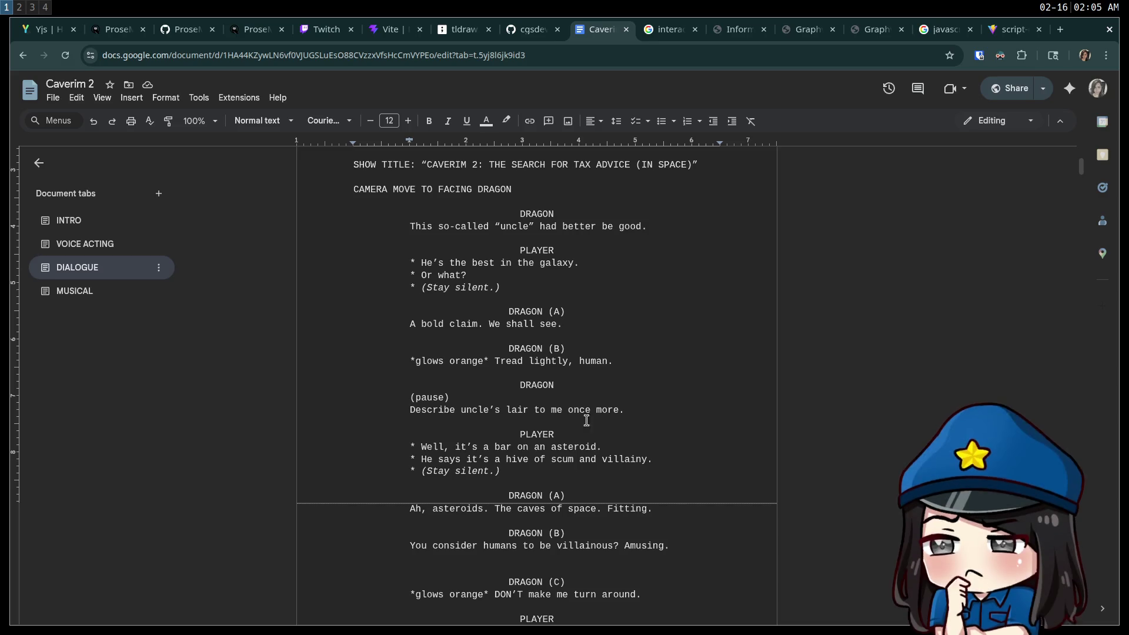
Highlight the PLAYER-to-'Tread lightly' lines and the 'He's the best in the galaxy.' line
mouse_move(625, 368)
left_mouse_down()
mouse_move(317, 280)
mouse_move(343, 250)
left_mouse_up()
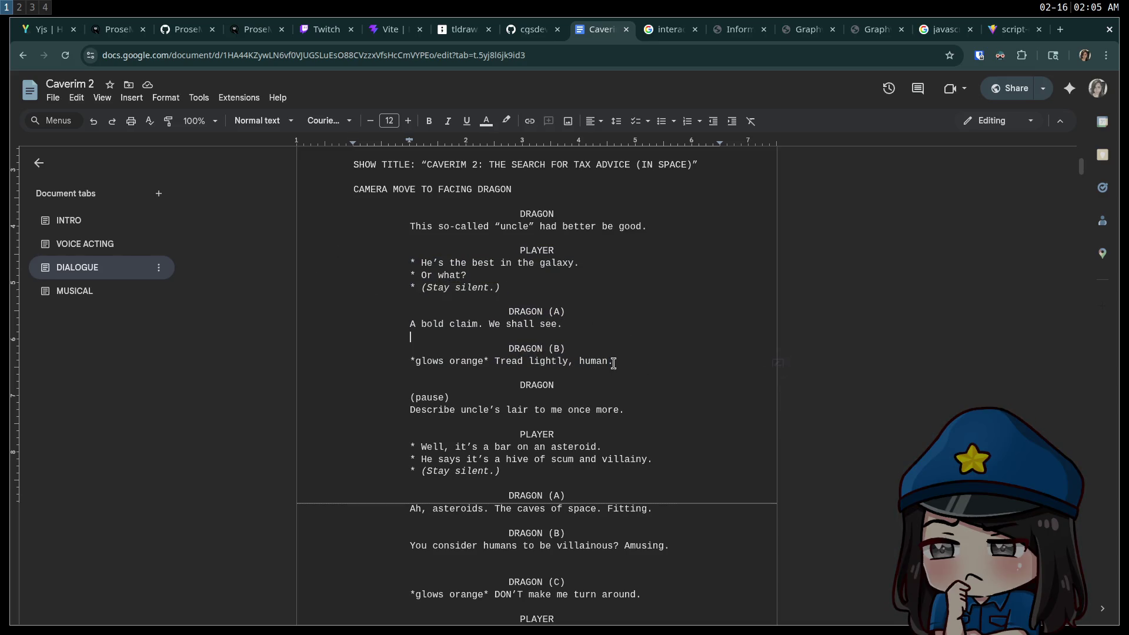
mouse_move(640, 408)
left_mouse_down()
mouse_move(322, 214)
mouse_move(326, 233)
left_mouse_up()
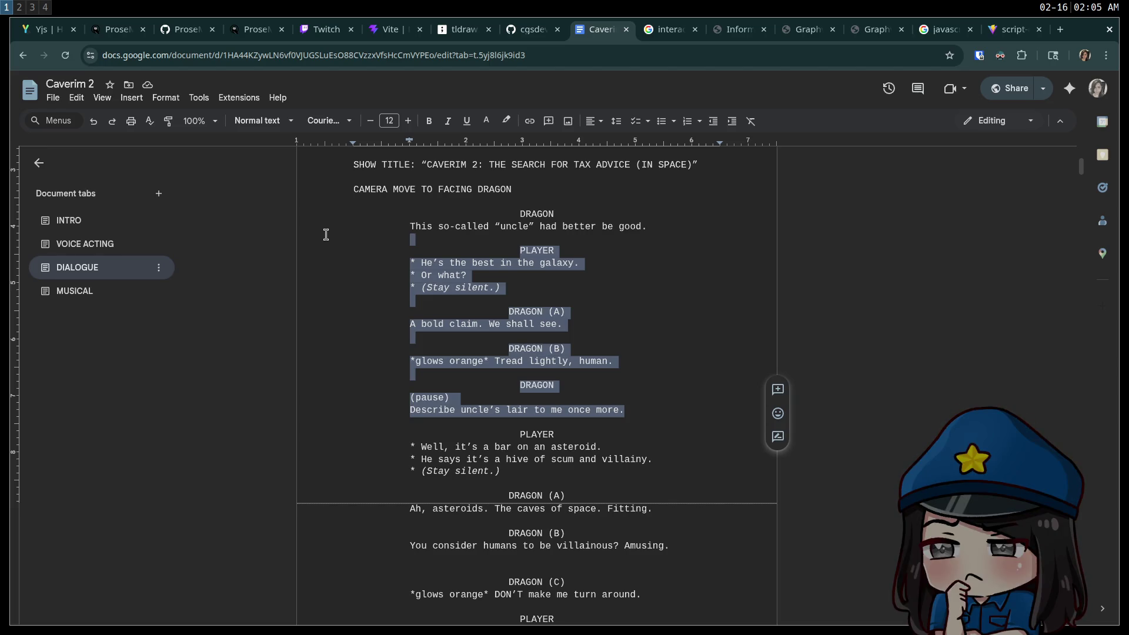
left_click(622, 409)
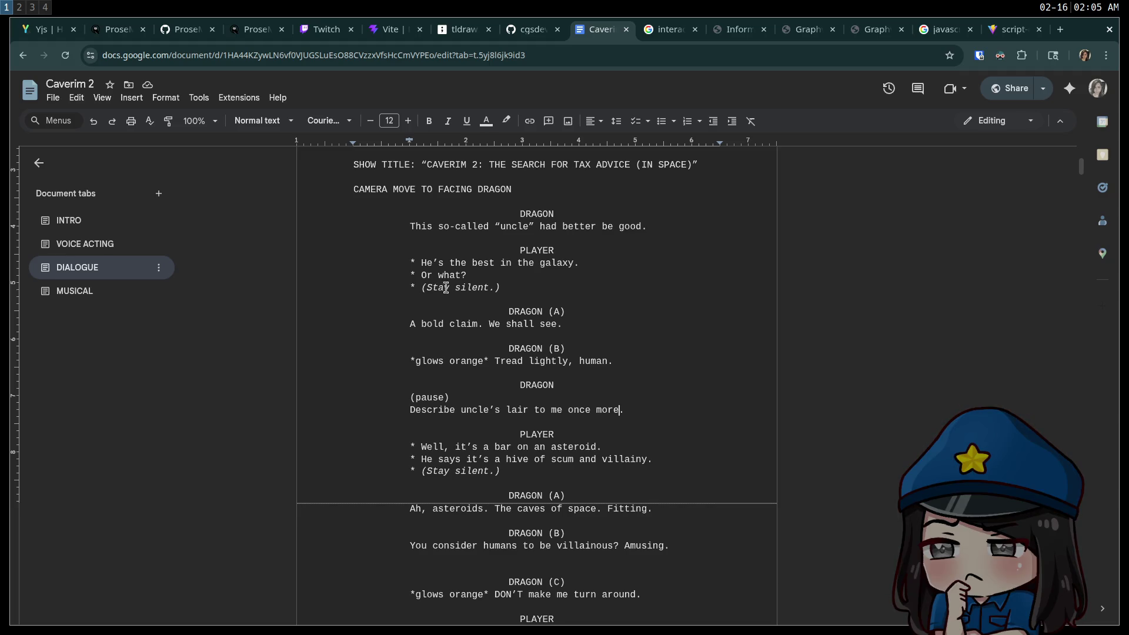
mouse_move(423, 262)
left_mouse_down()
mouse_move(582, 263)
mouse_move(422, 262)
left_mouse_up()
left_click(604, 264)
left_click(570, 350)
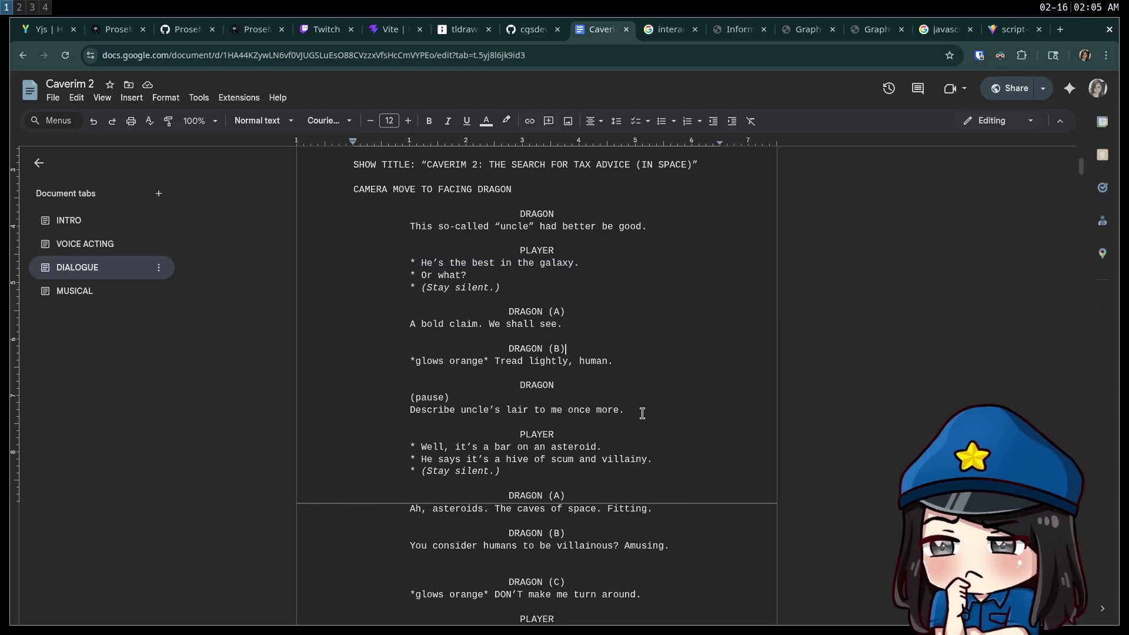
left_click_drag(617, 361, 390, 254)
left_click(658, 340)
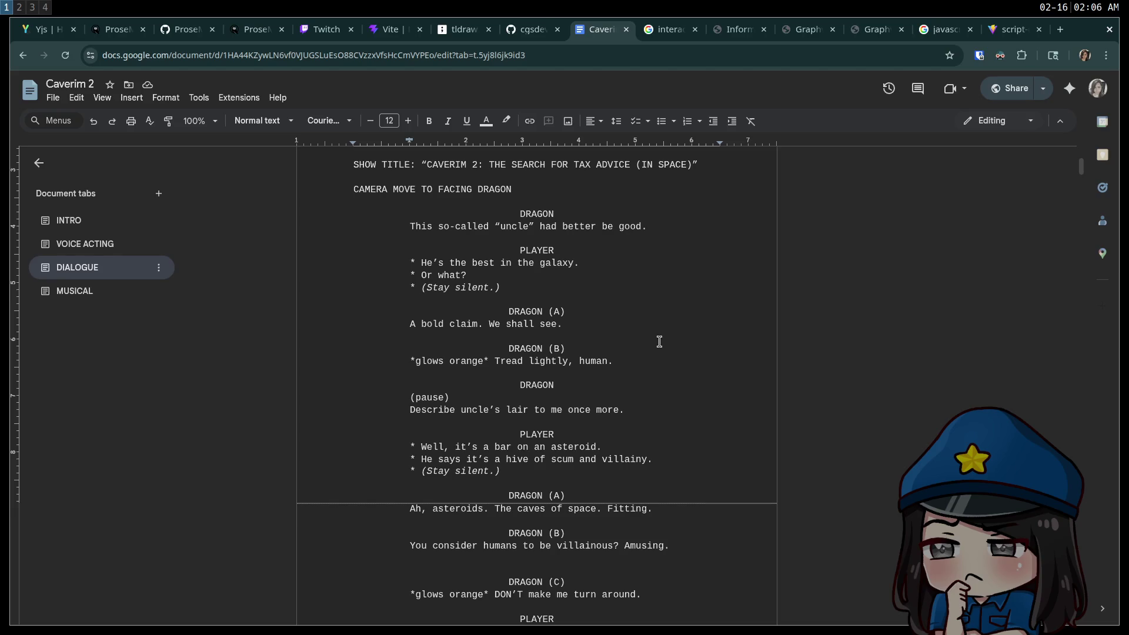
Load the developer's itch.io profile in a new tab and open the Caverim 2 page
key("ctrl+t")
type("bad")
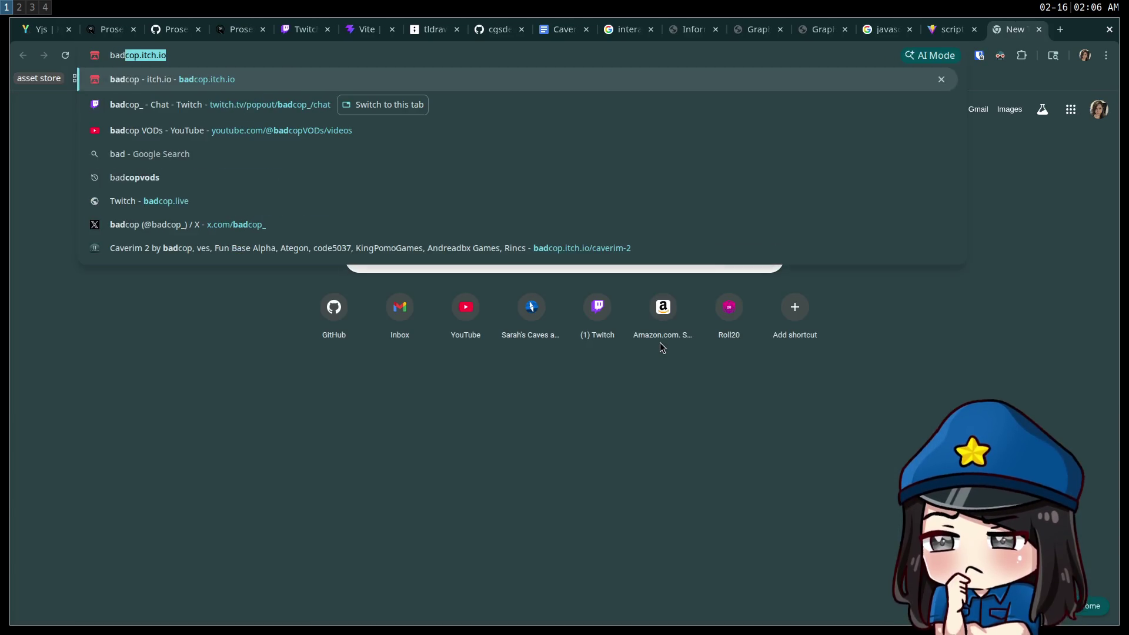
key("Return")
scroll(647, 344, "down", 2)
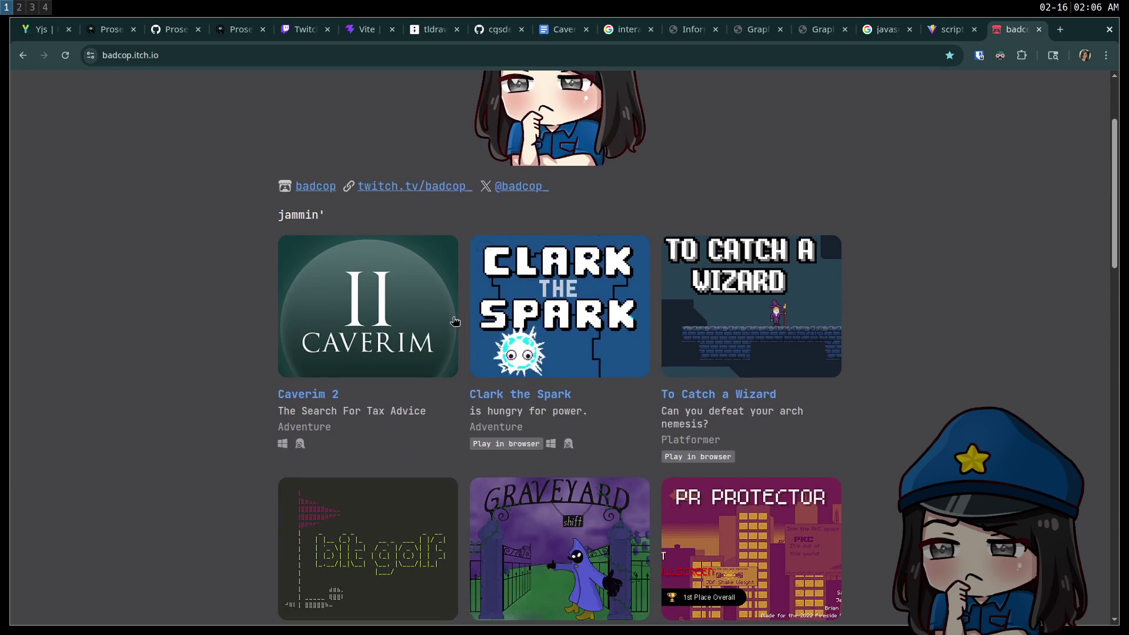
left_click(421, 323)
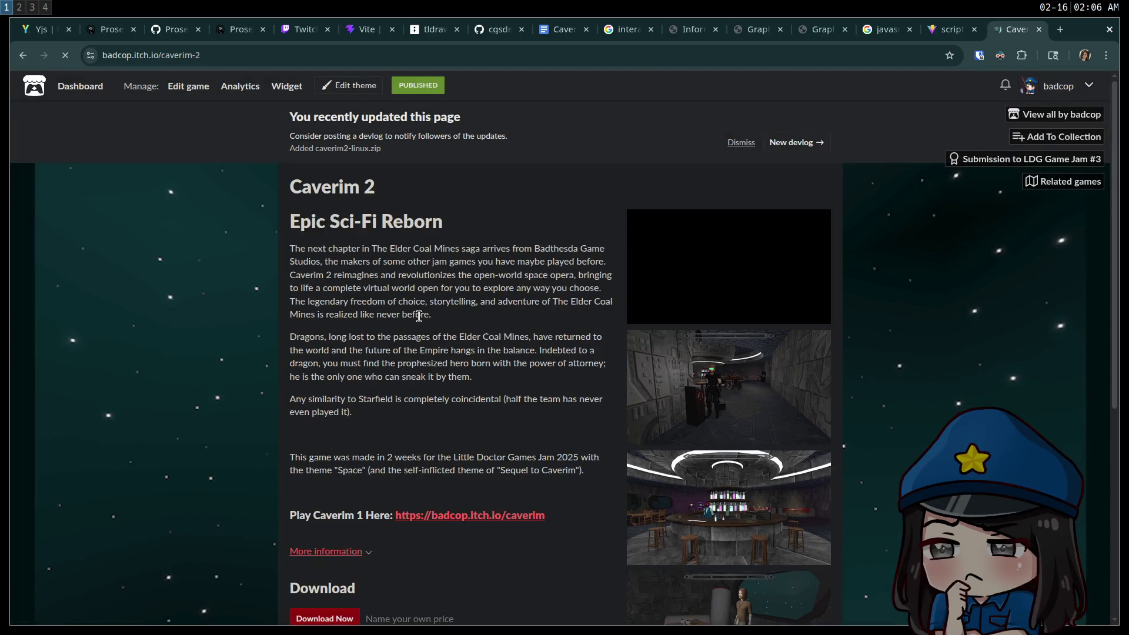
Expand Caverim 2's 'More information' to show Released status, Windows/Linux platforms and Adventure genre
scroll(418, 316, "down", 5)
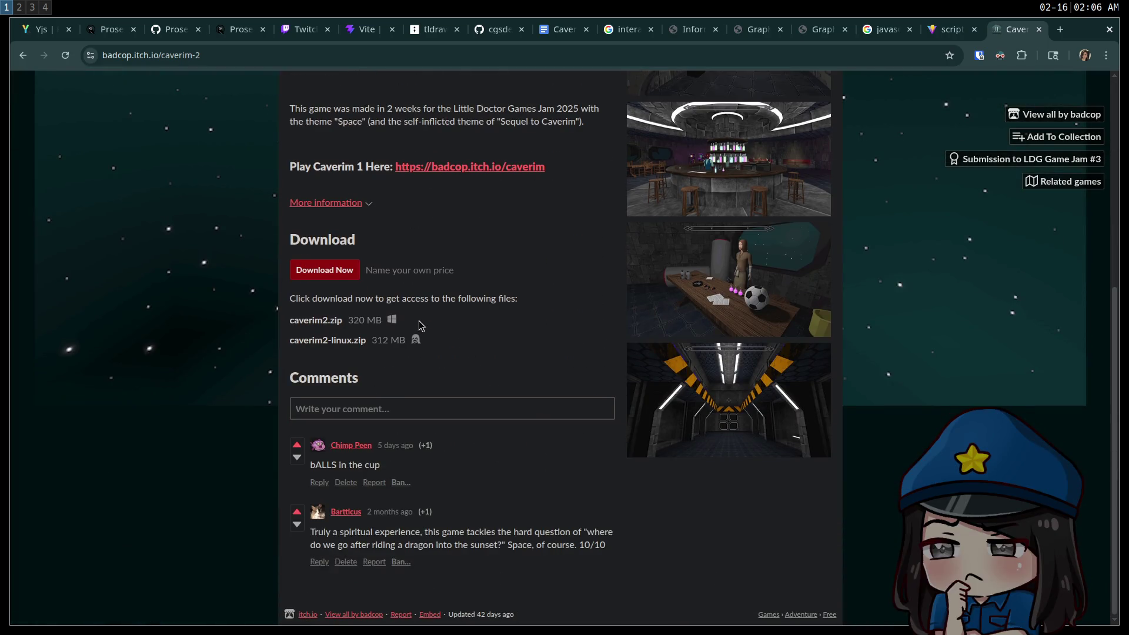
scroll(404, 415, "up", 5)
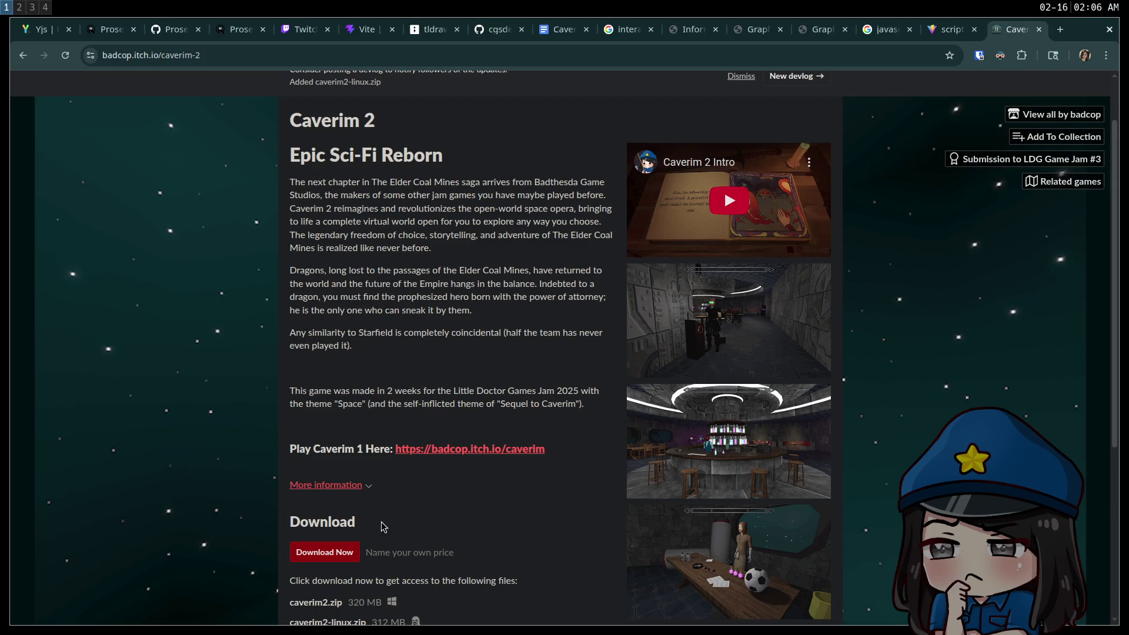
left_click(339, 486)
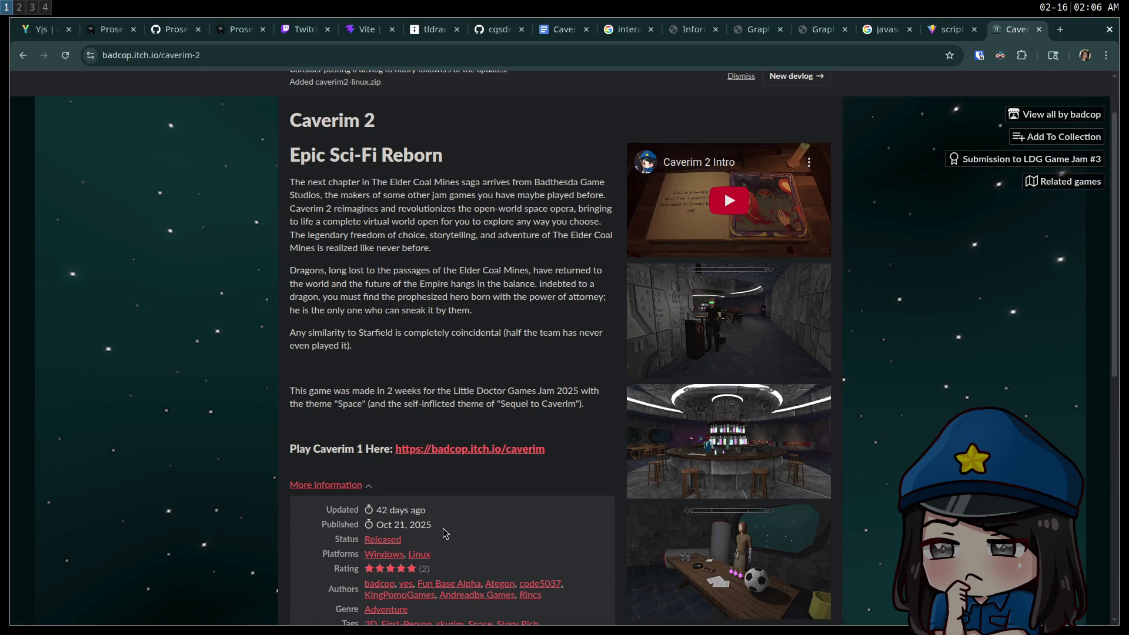
scroll(111, 295, "down", 3)
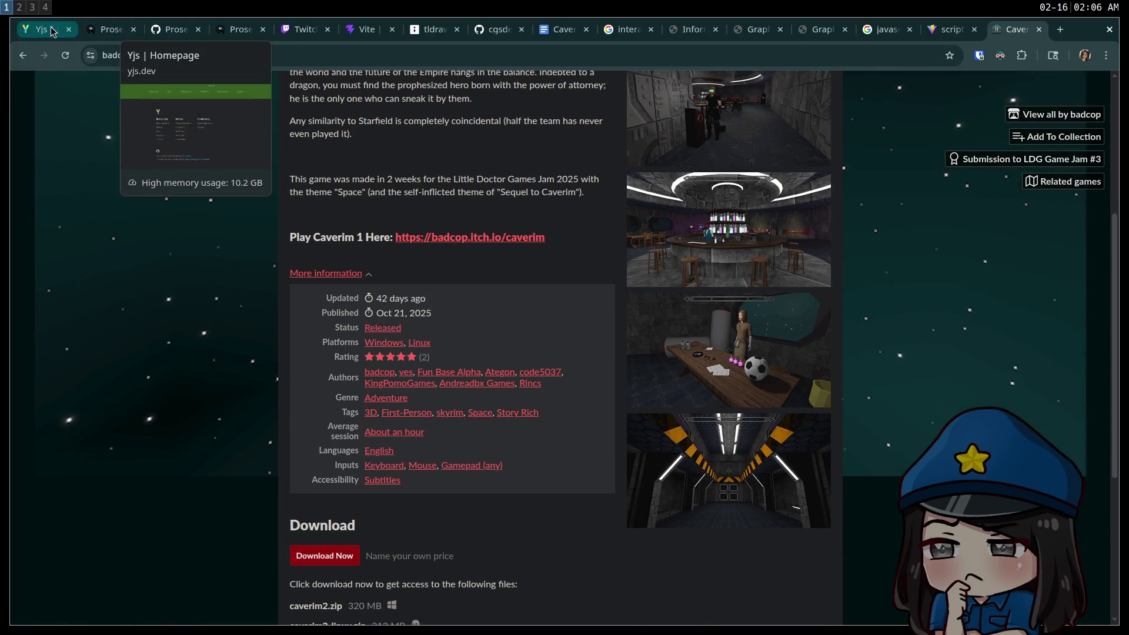
Go back from Caverim 2 to the developer's games list and scroll through it
left_click(23, 57)
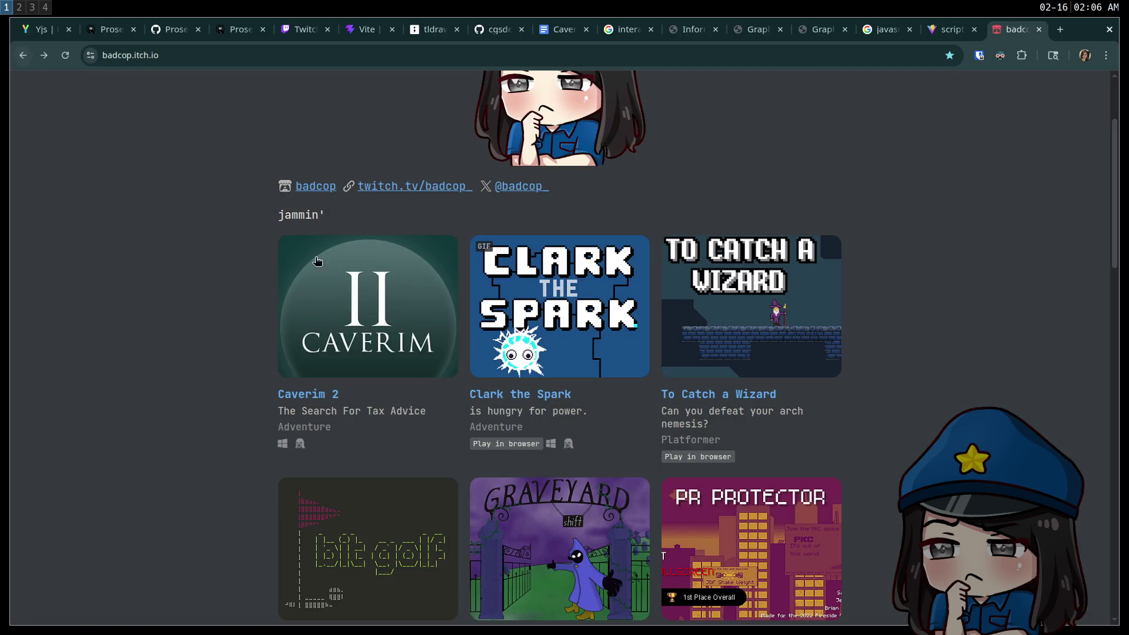
scroll(112, 253, "down", 5)
scroll(122, 260, "down", 12)
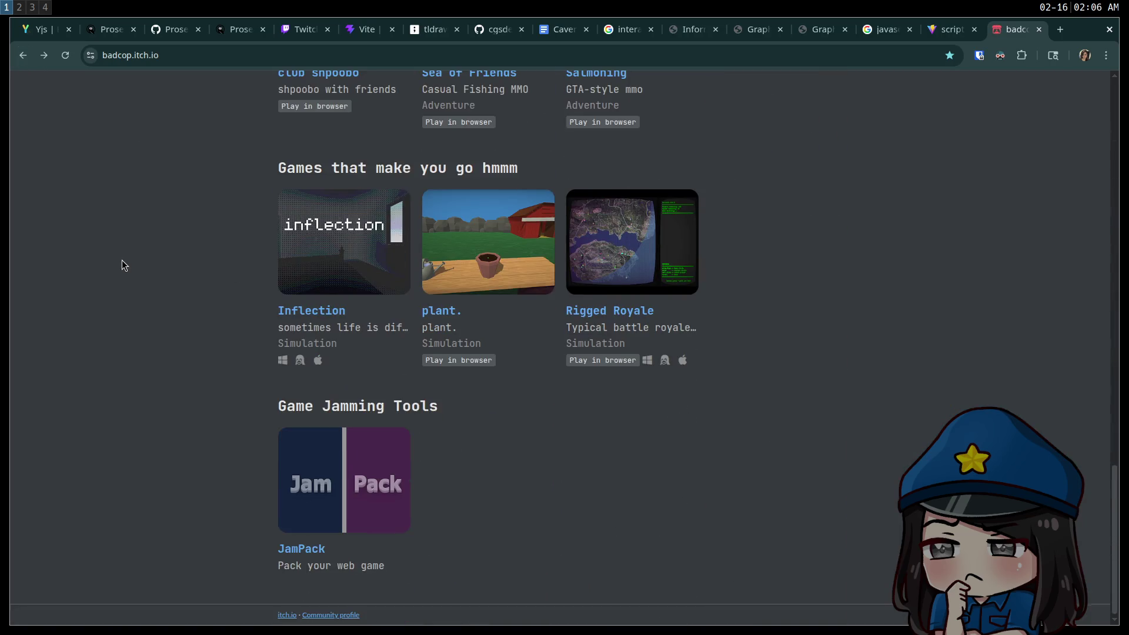
scroll(122, 260, "up", 6)
scroll(134, 281, "up", 14)
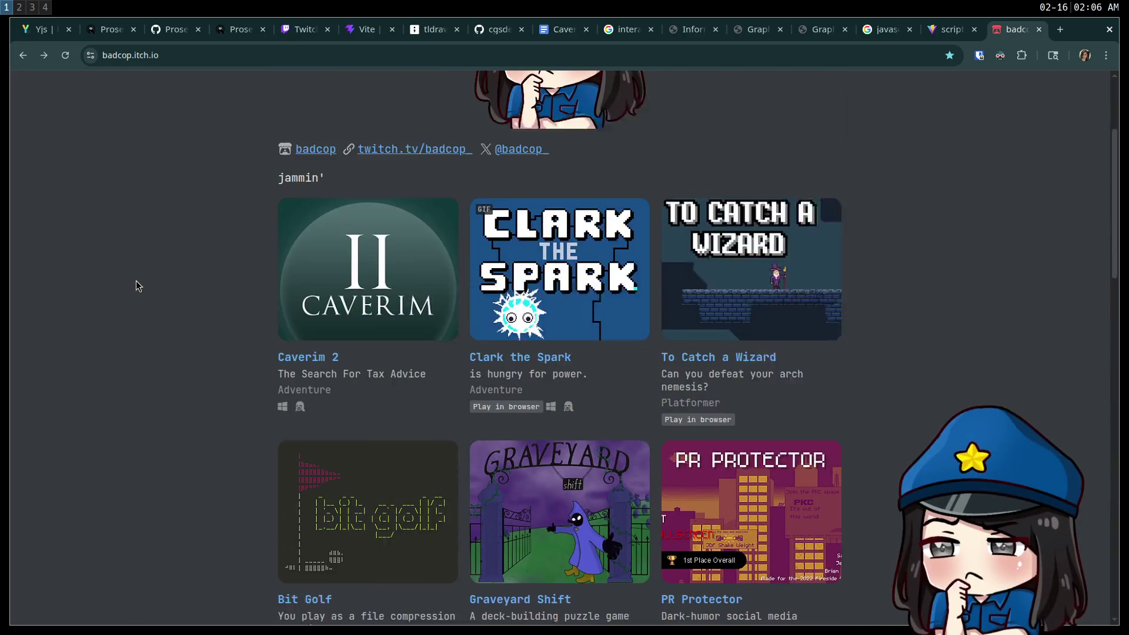
scroll(137, 277, "down", 7)
scroll(138, 278, "down", 12)
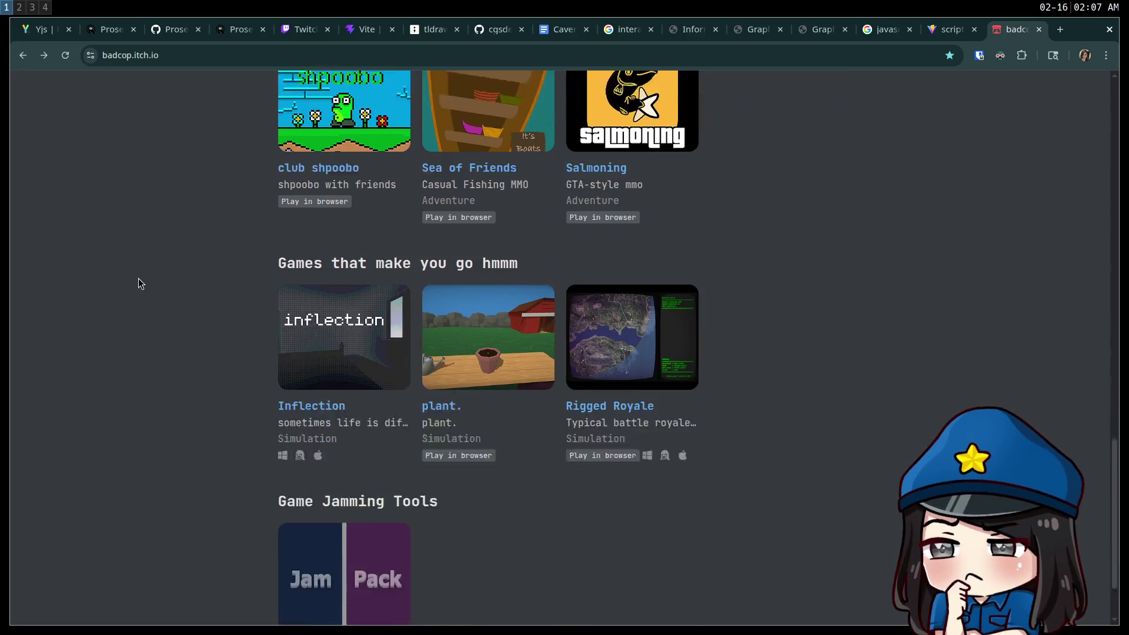
Open the plant. game page and check its Apr 04, 2022 publication date
left_click(502, 334)
scroll(436, 393, "down", 8)
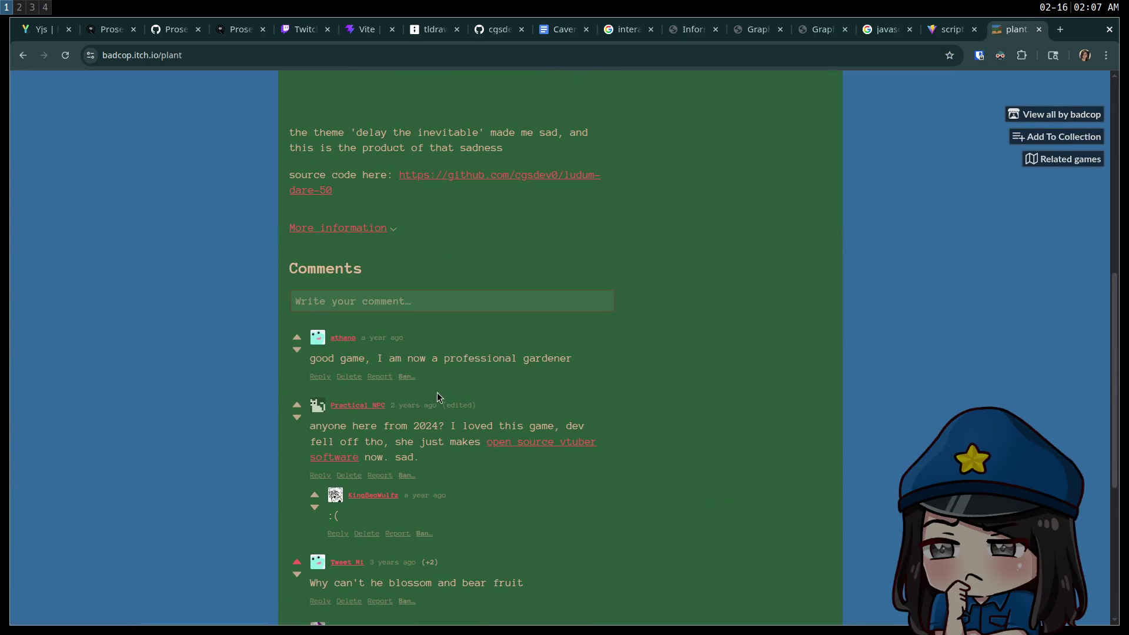
left_click(358, 228)
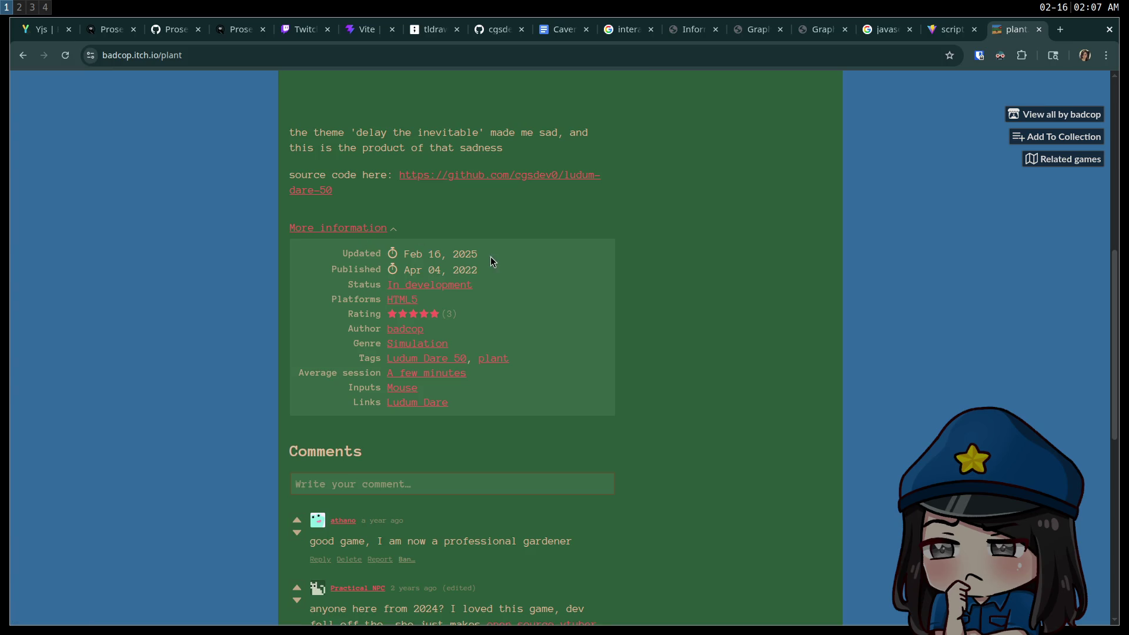
left_click_drag(485, 272, 401, 270)
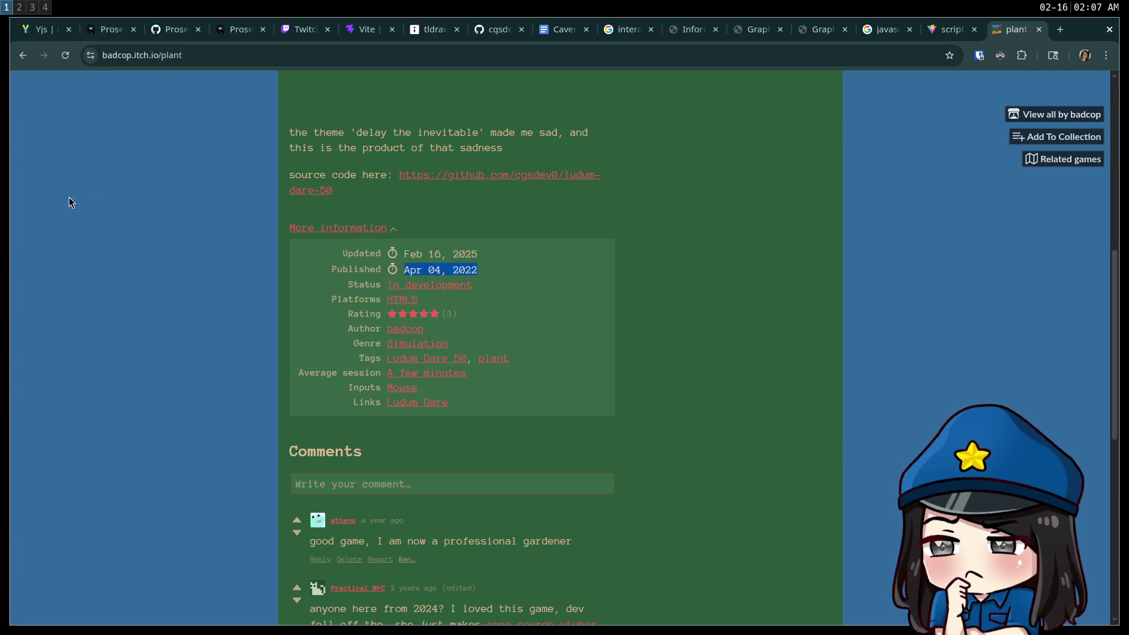
left_click(105, 154)
Return to the games list and scroll back to the top
key("alt+Left")
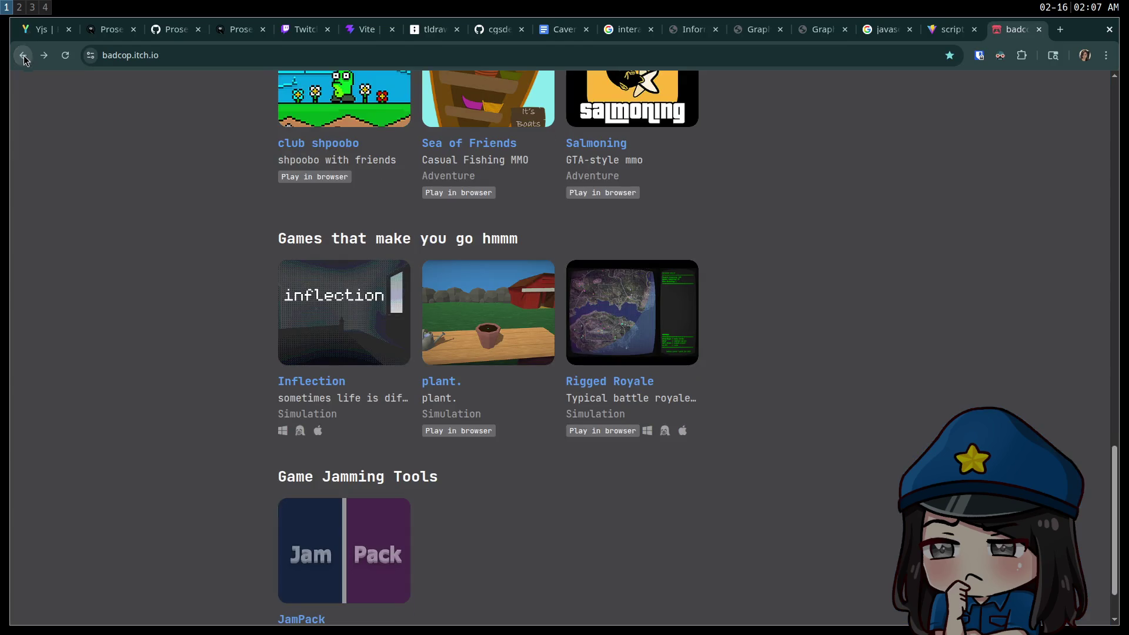
scroll(93, 184, "down", 1)
scroll(116, 232, "up", 8)
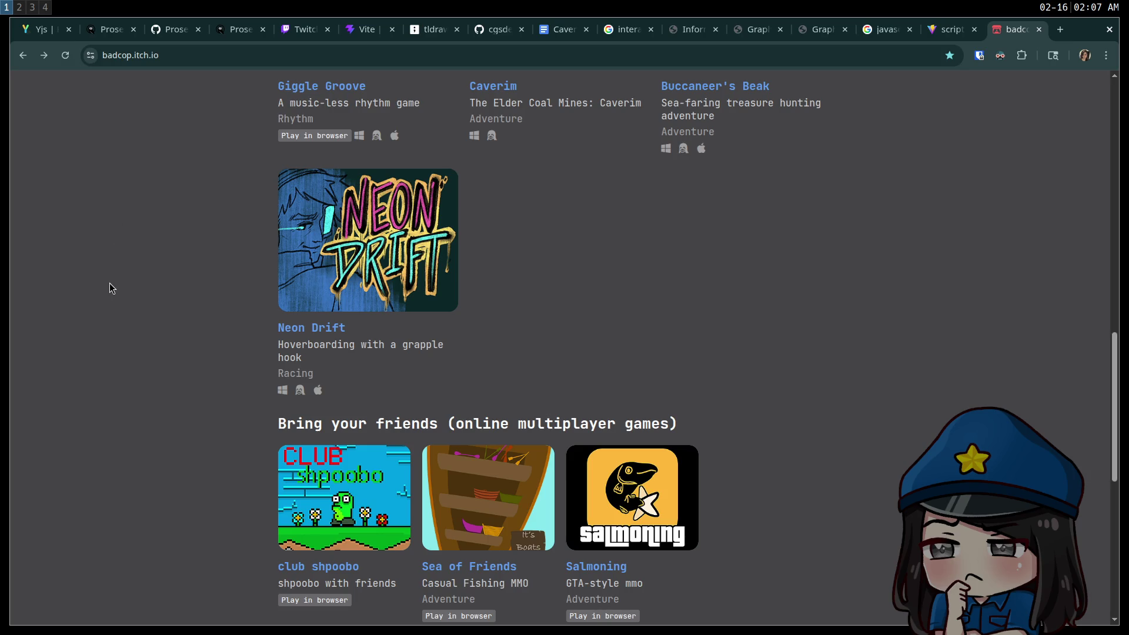
scroll(110, 283, "up", 15)
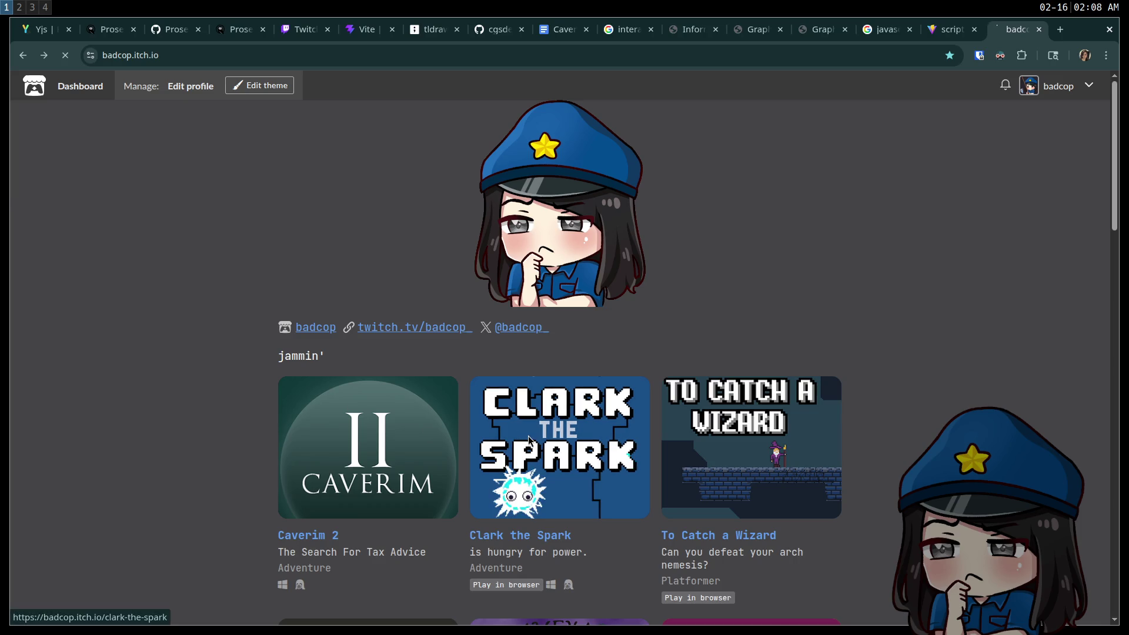
Enlarge the second Clark the Spark screenshot and step between the car and TV-room images
scroll(323, 400, "down", 6)
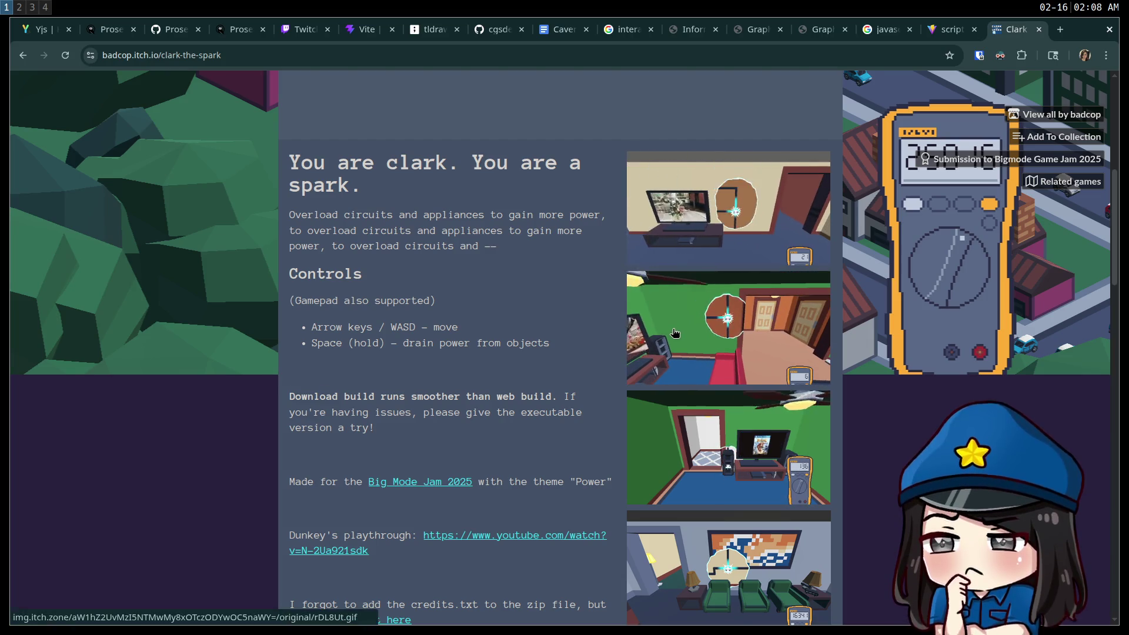
left_click(675, 333)
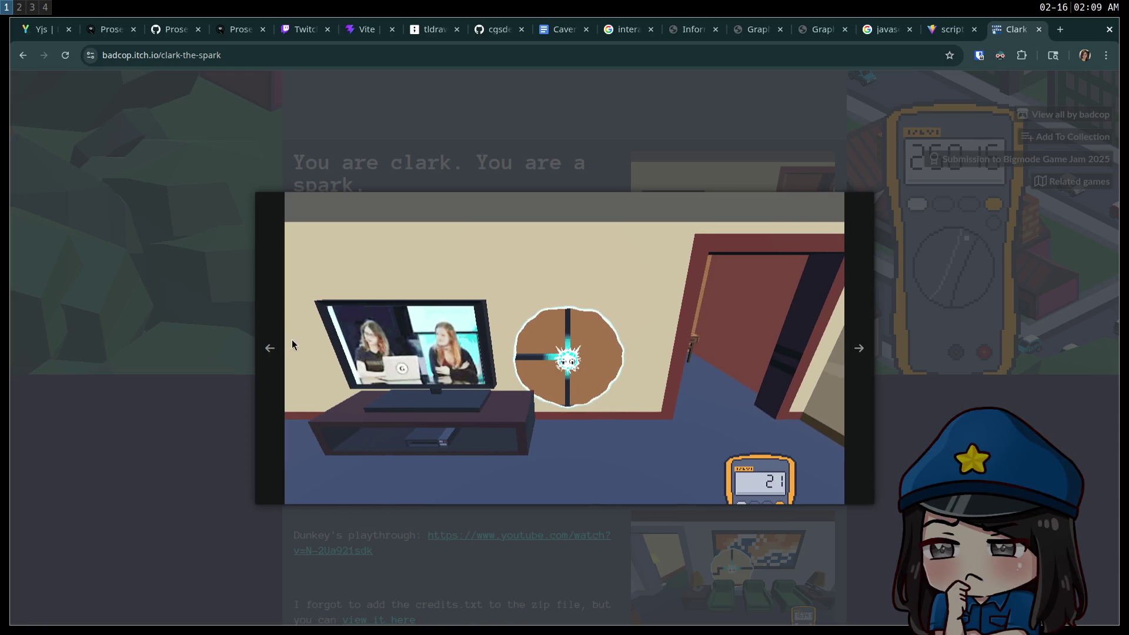
left_click(301, 350)
left_click(1038, 347)
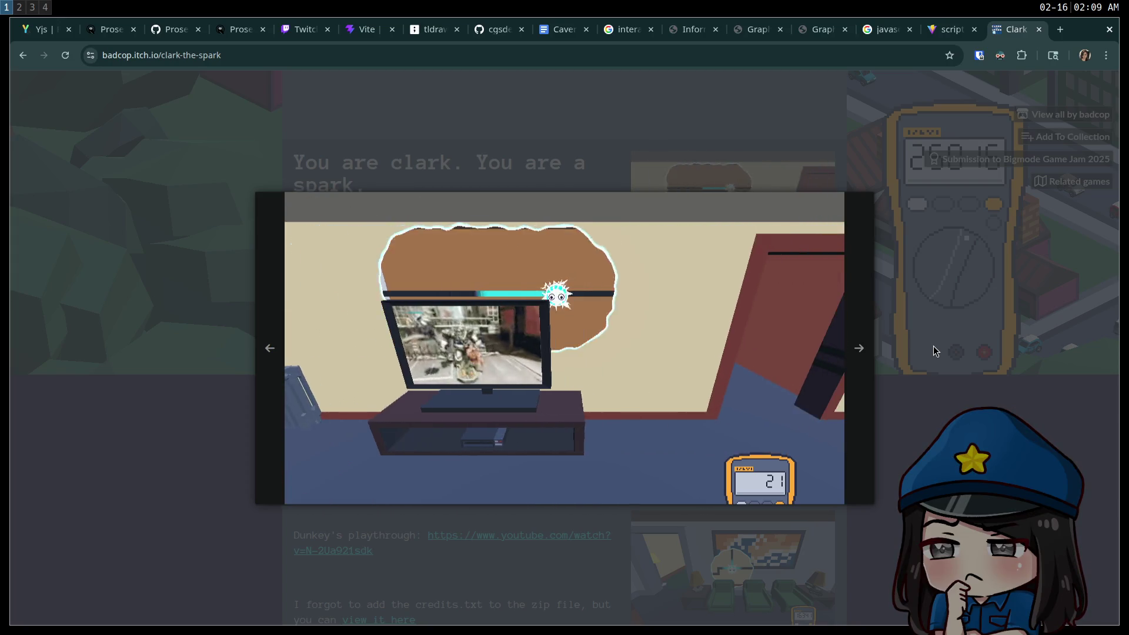
Close the screenshot viewer and use Project > Quit to Project List in Godot
left_click(933, 347)
key("super+3")
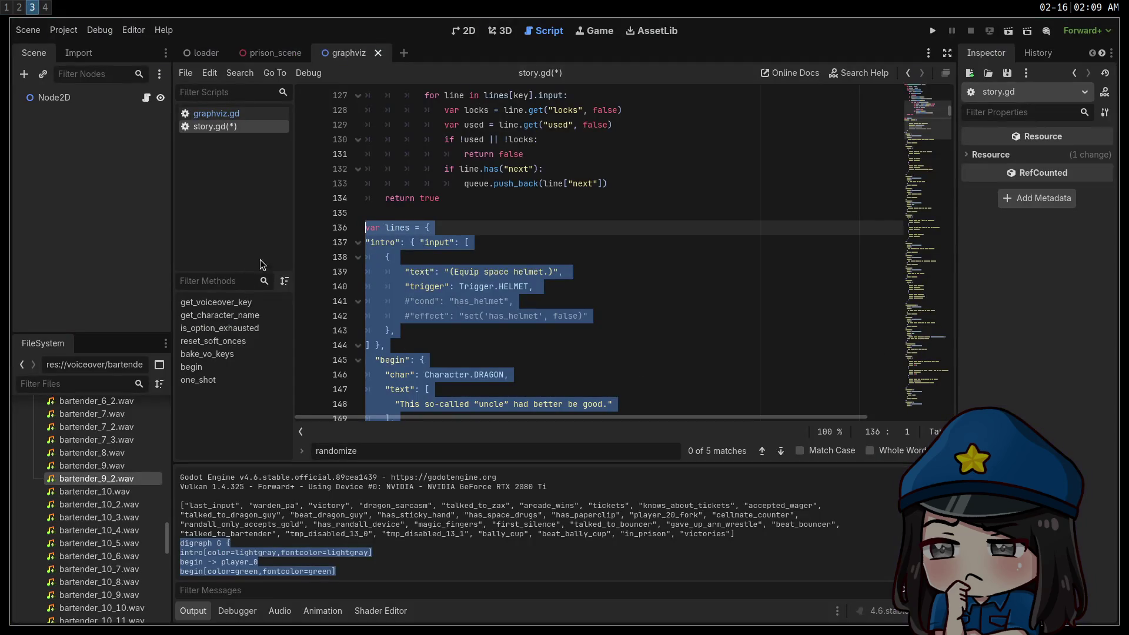
left_click(64, 31)
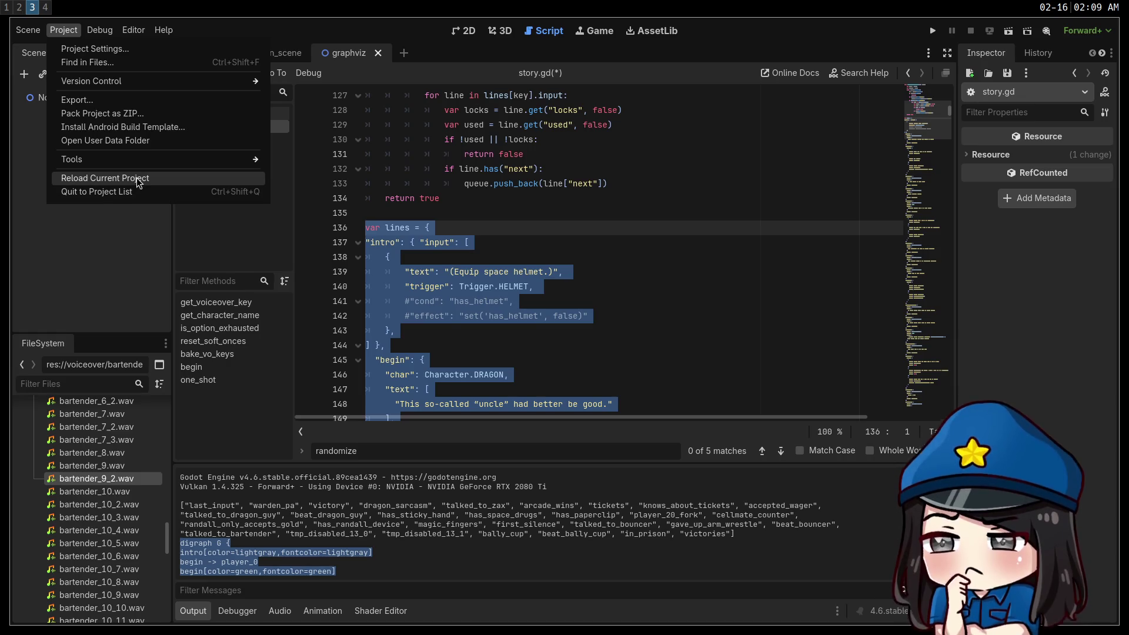
left_click(146, 196)
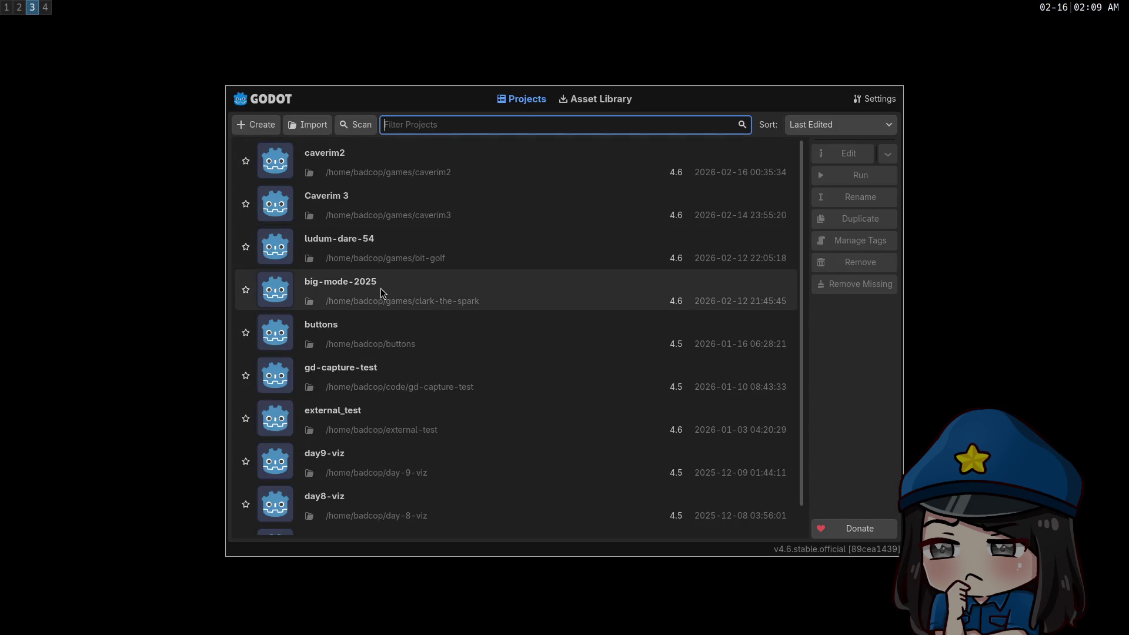
scroll(380, 290, "down", 1)
Open big-mode-2025 and fly the camera from the room out the window onto the street
scroll(386, 318, "up", 1)
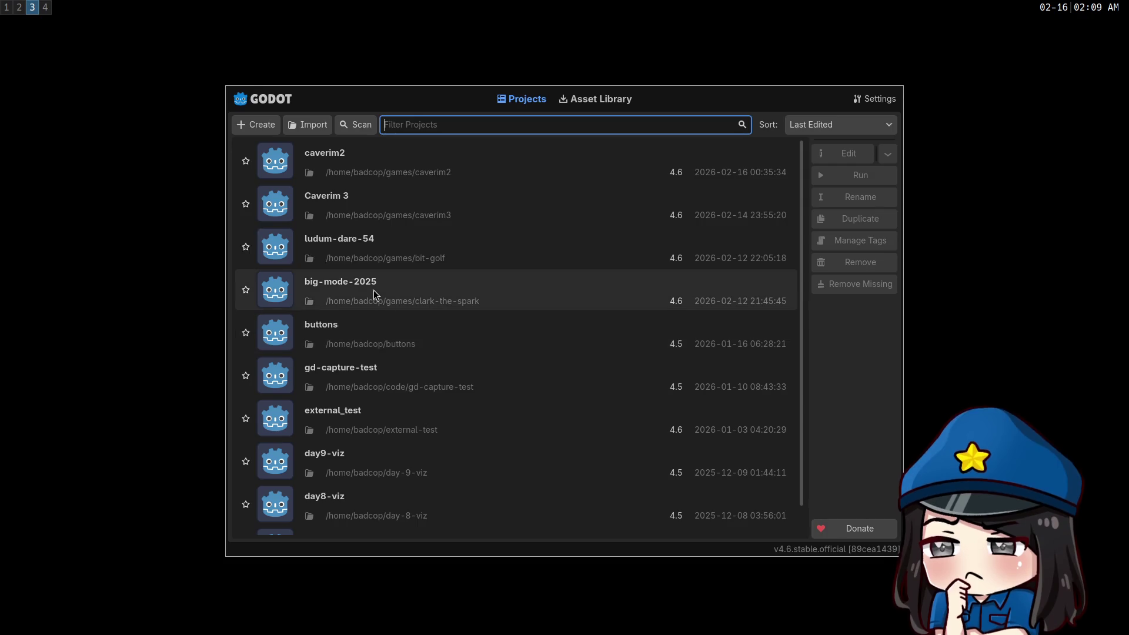
double_click(373, 291)
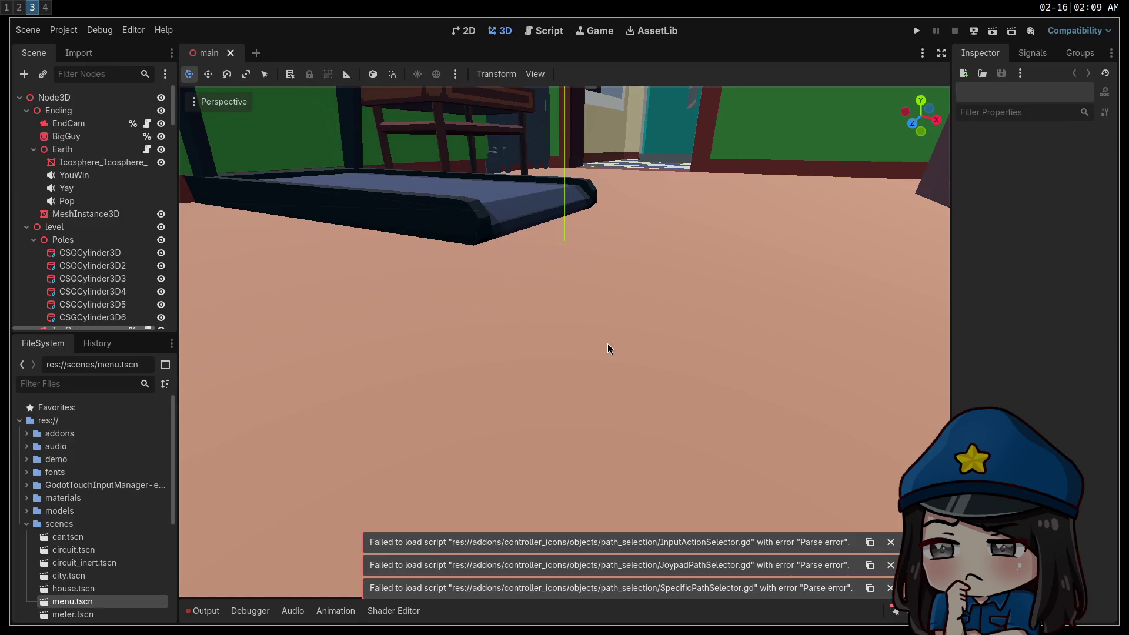
mouse_move(660, 280)
left_mouse_down()
mouse_move(661, 253)
mouse_move(765, 253)
mouse_move(647, 264)
left_mouse_up()
key("w")
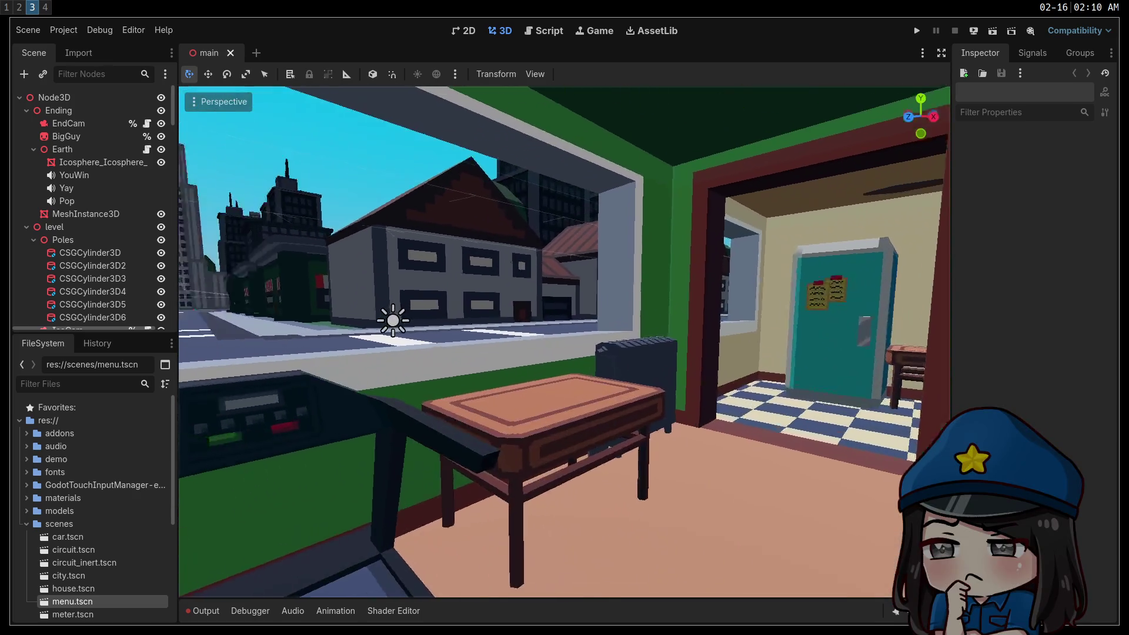
scroll(565, 341, "down", 2)
key("w")
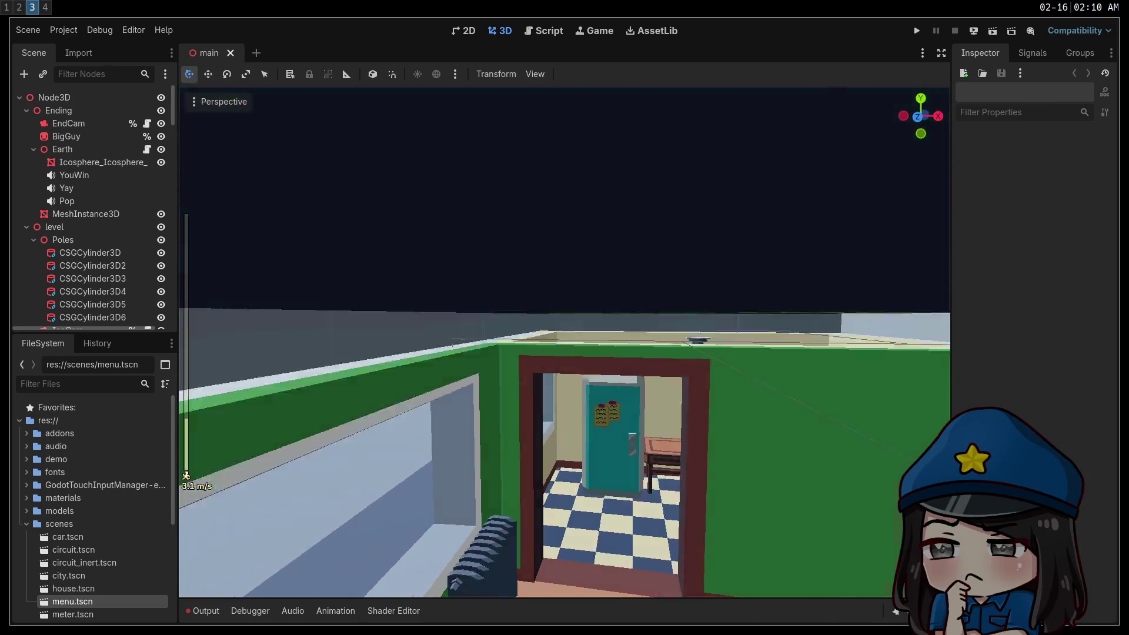
key("w")
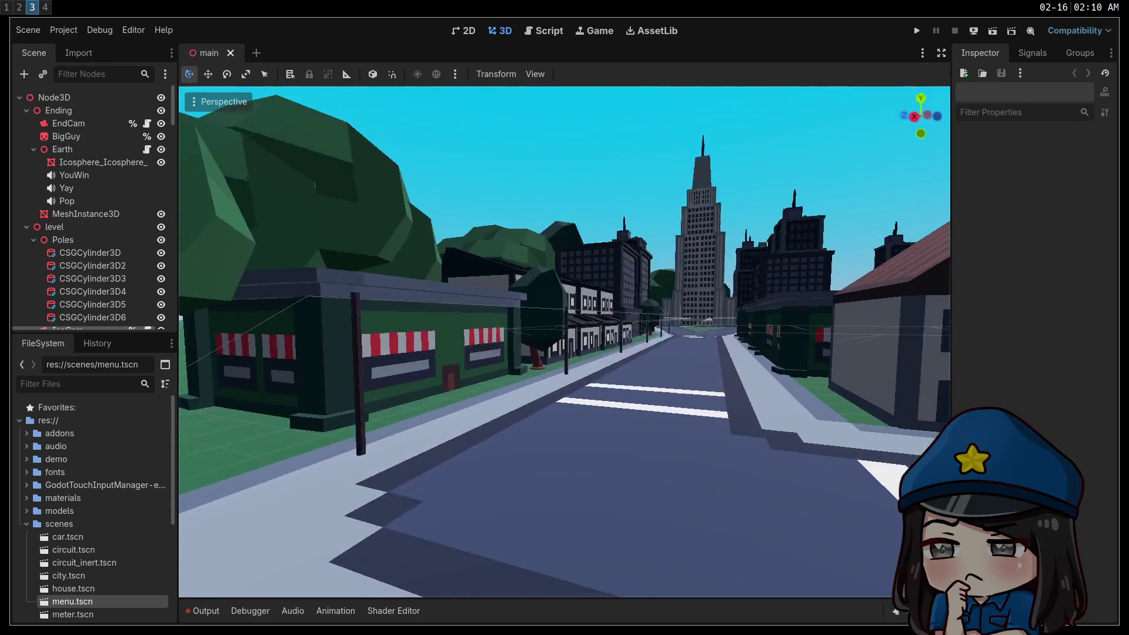
scroll(564, 341, "down", 5)
scroll(564, 341, "up", 5)
Rise above the house to view the bedroom, then fly to the three circuit boards wall
key("e")
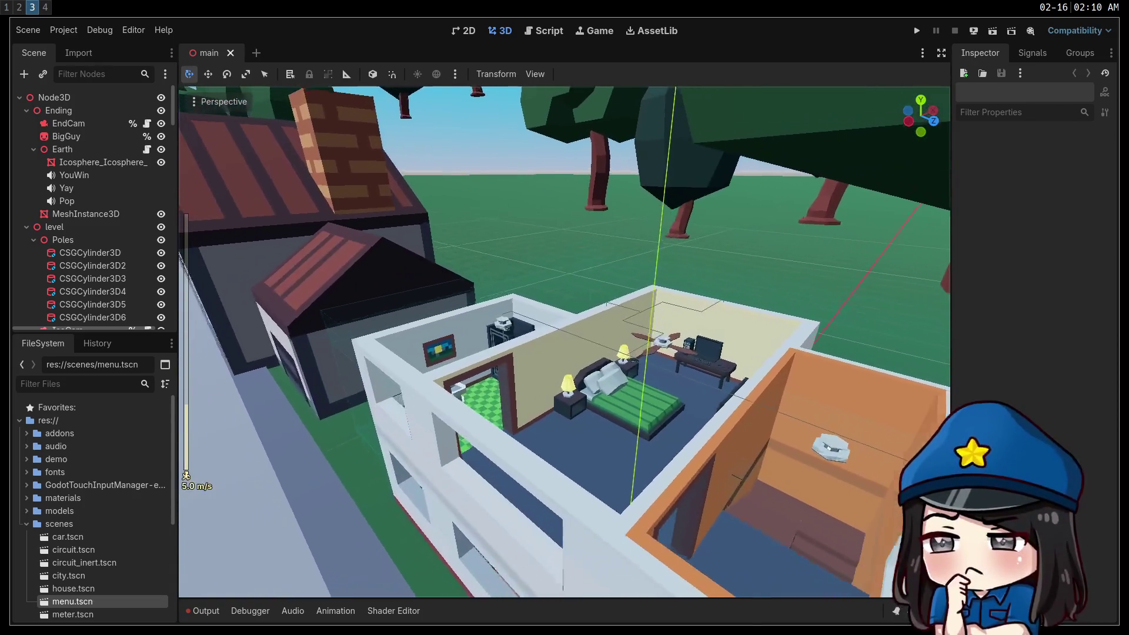
key("w")
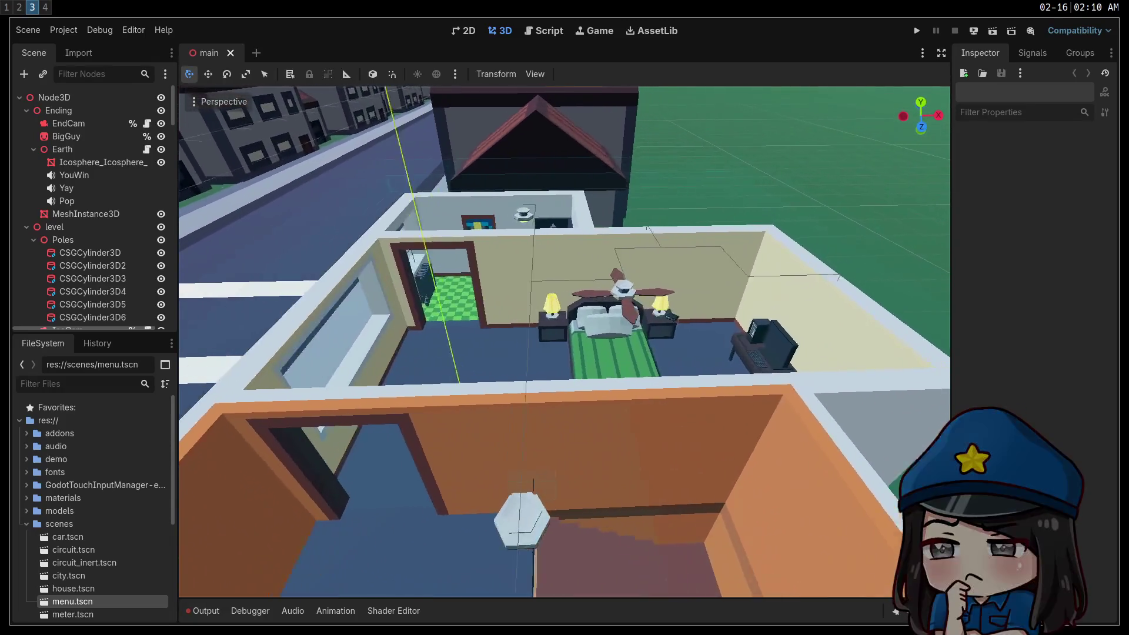
key("w")
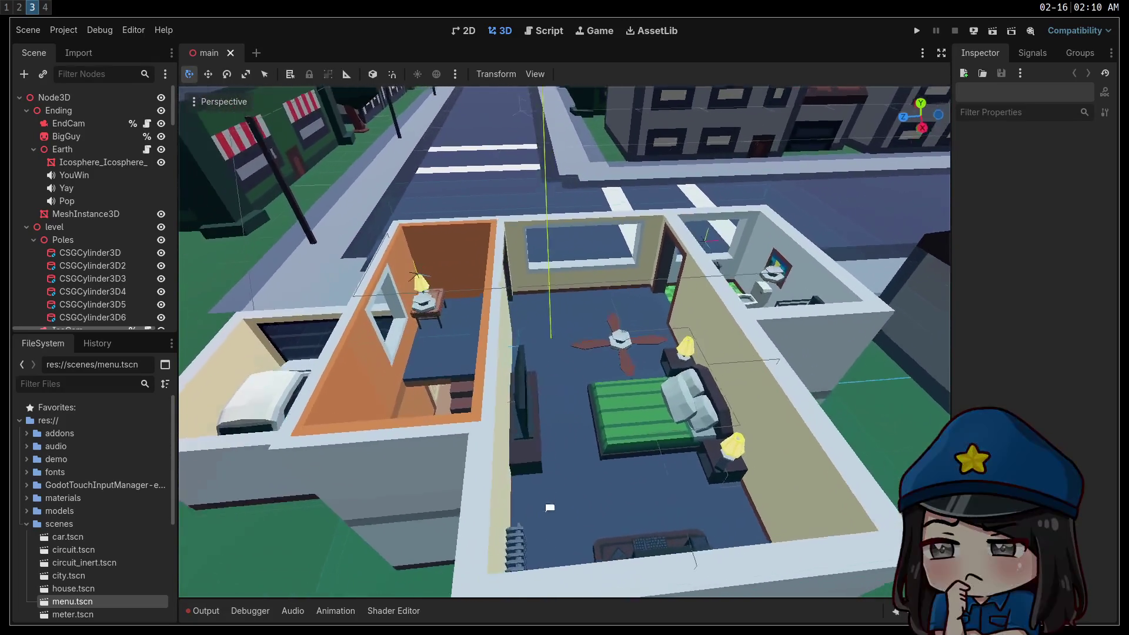
key("w")
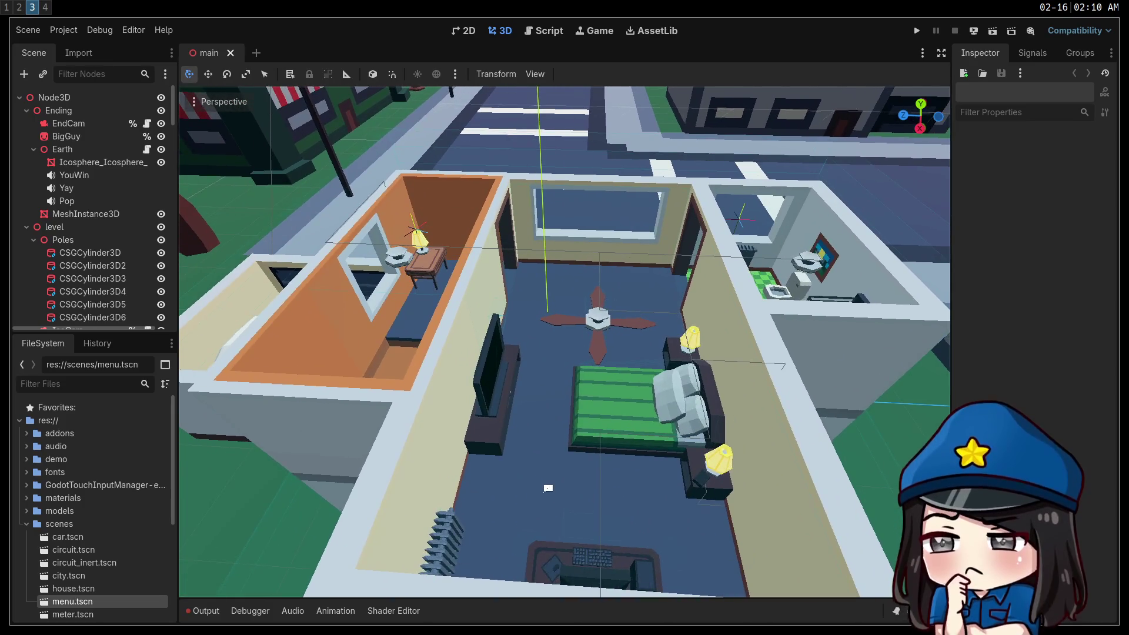
key("w")
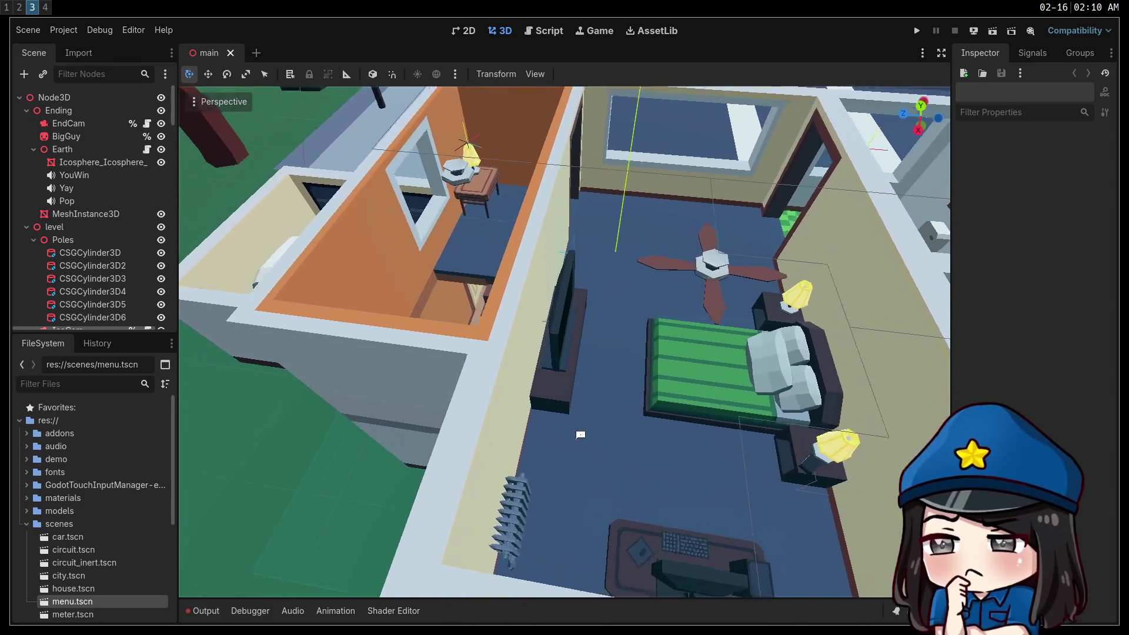
key("w")
scroll(565, 341, "up", 2)
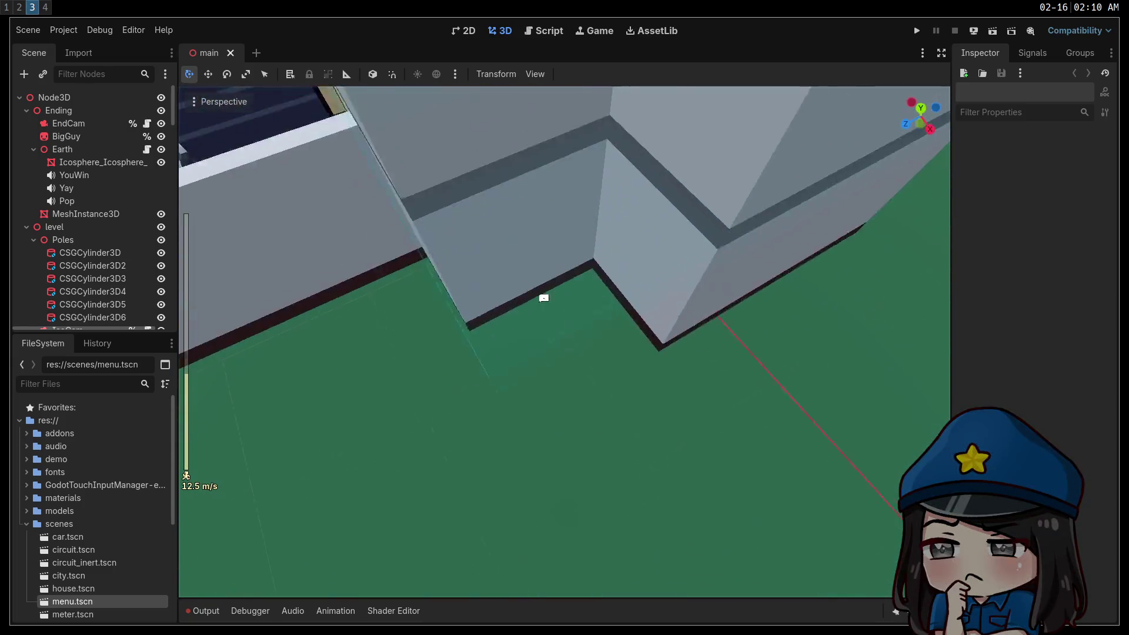
key("w")
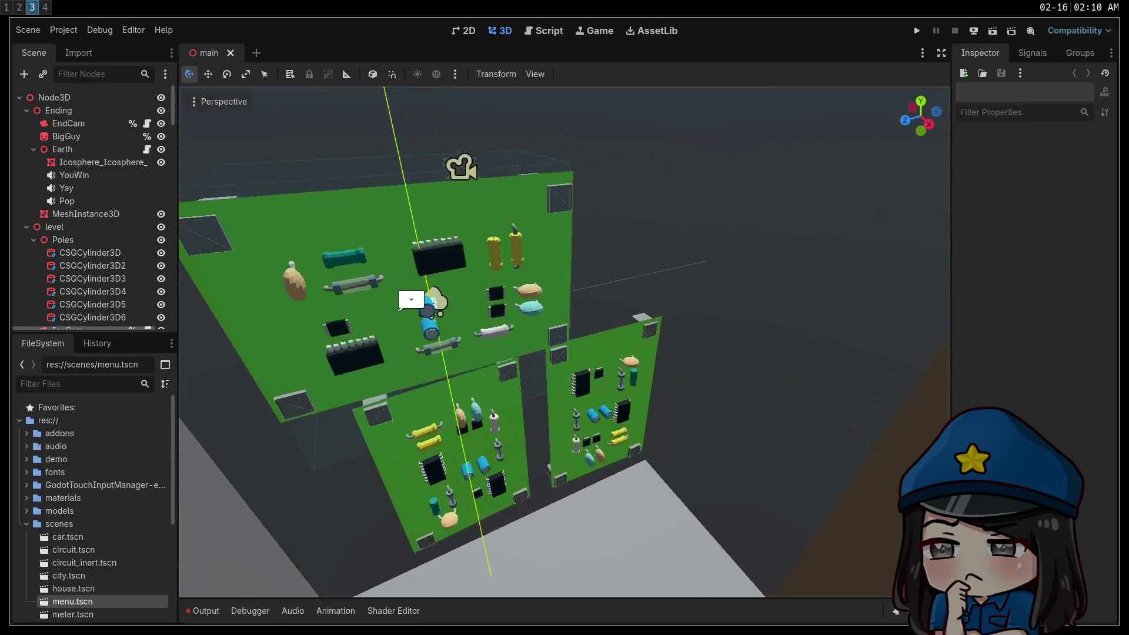
key("w")
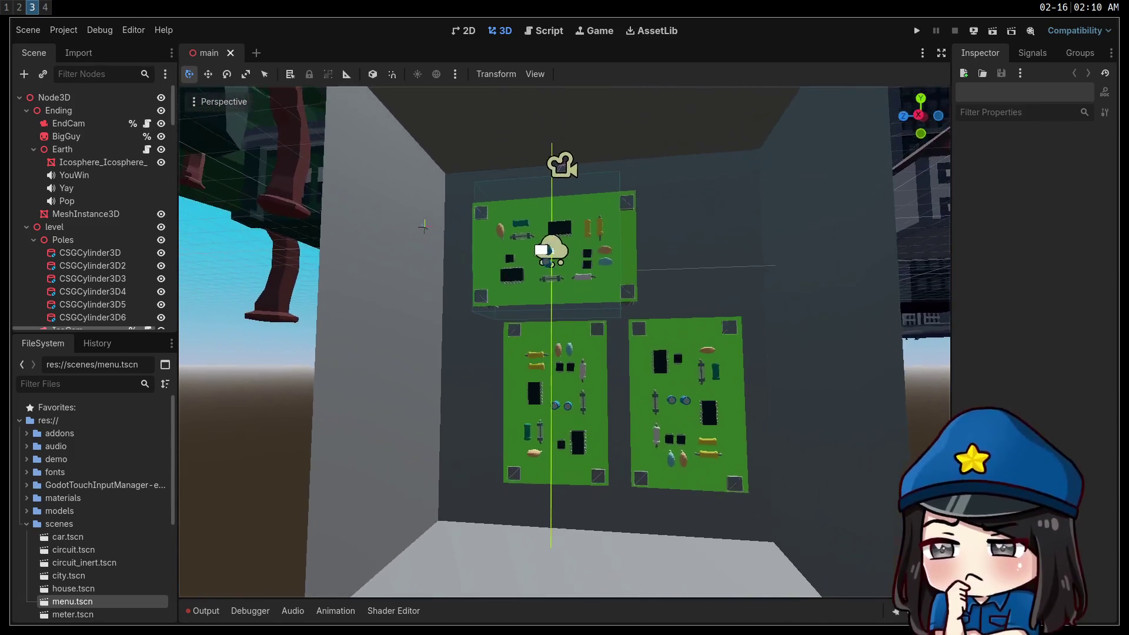
key("s")
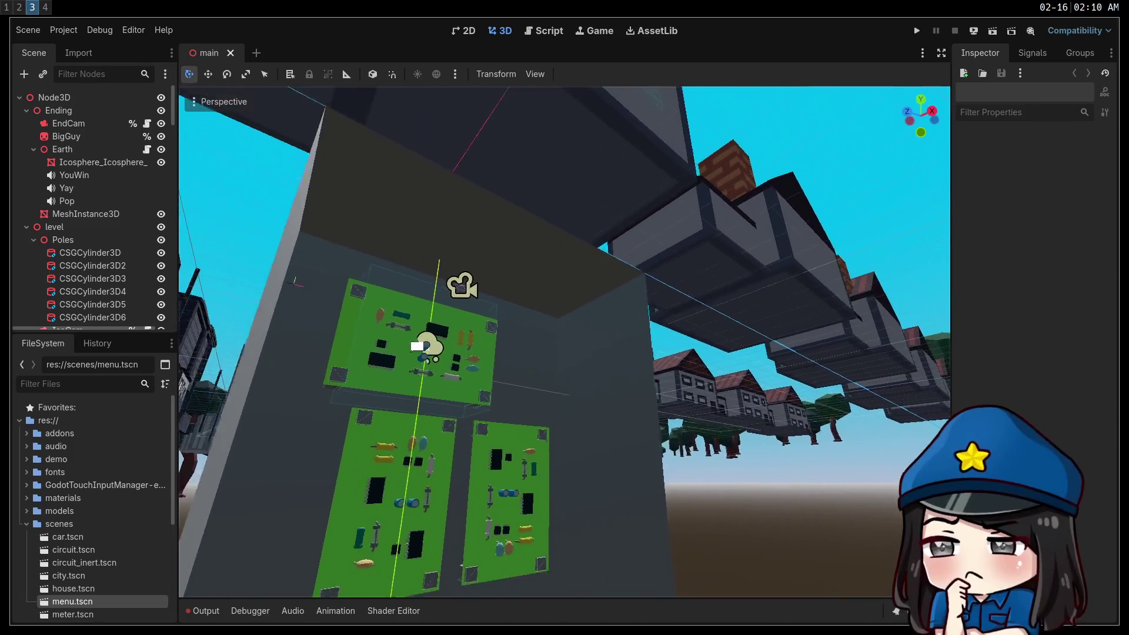
Fly over the TV room and along the street past the tower, then pull back to the horizon
key("e")
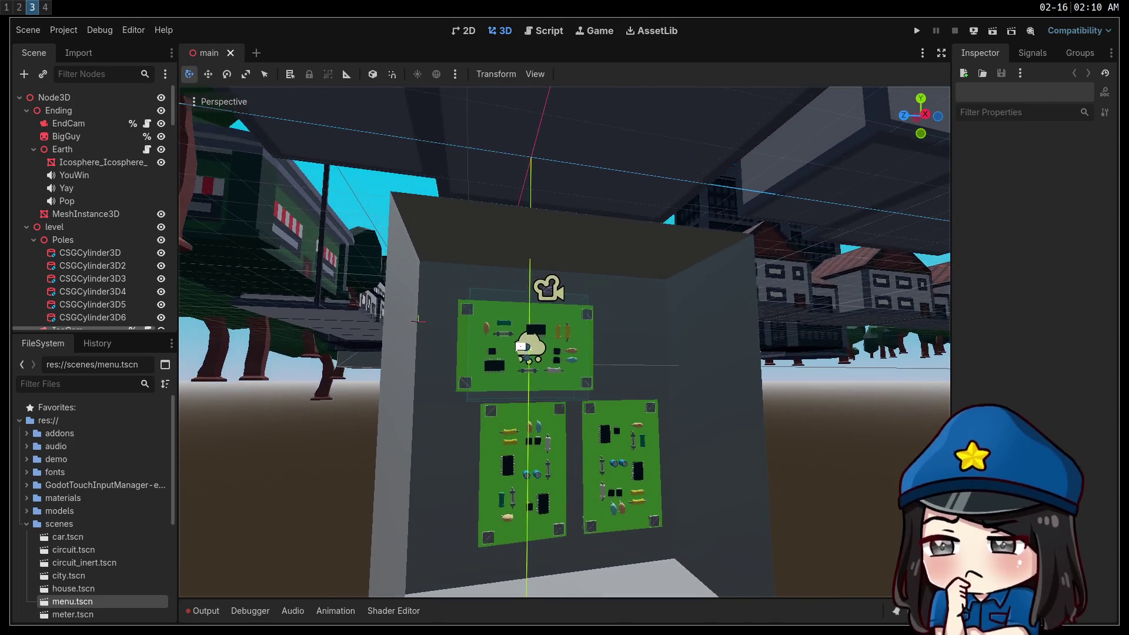
key("w")
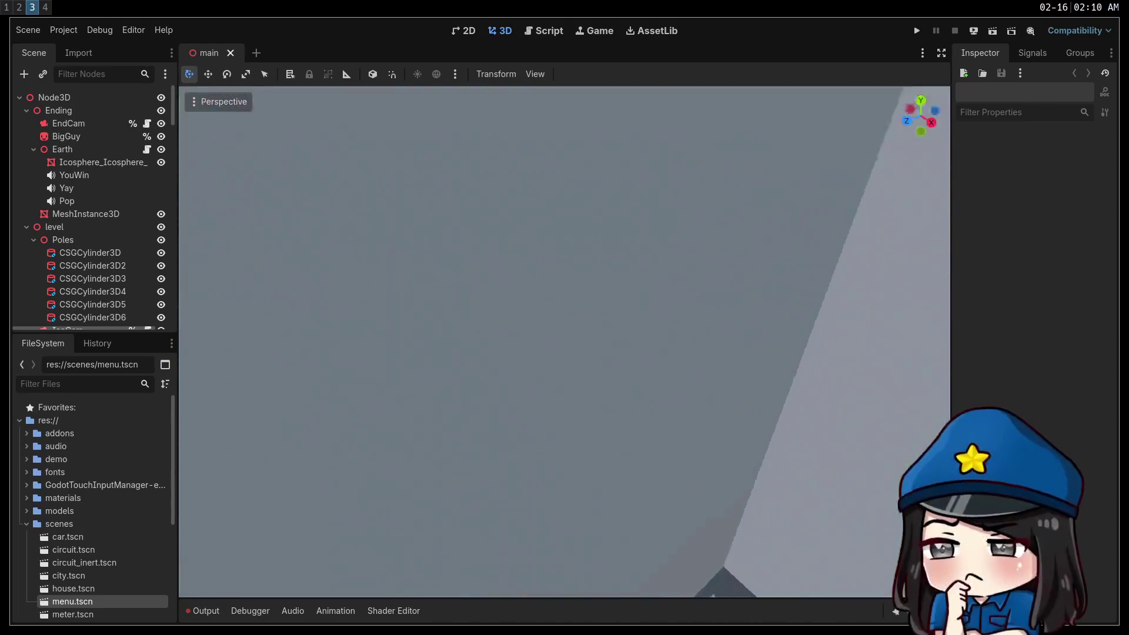
key("e")
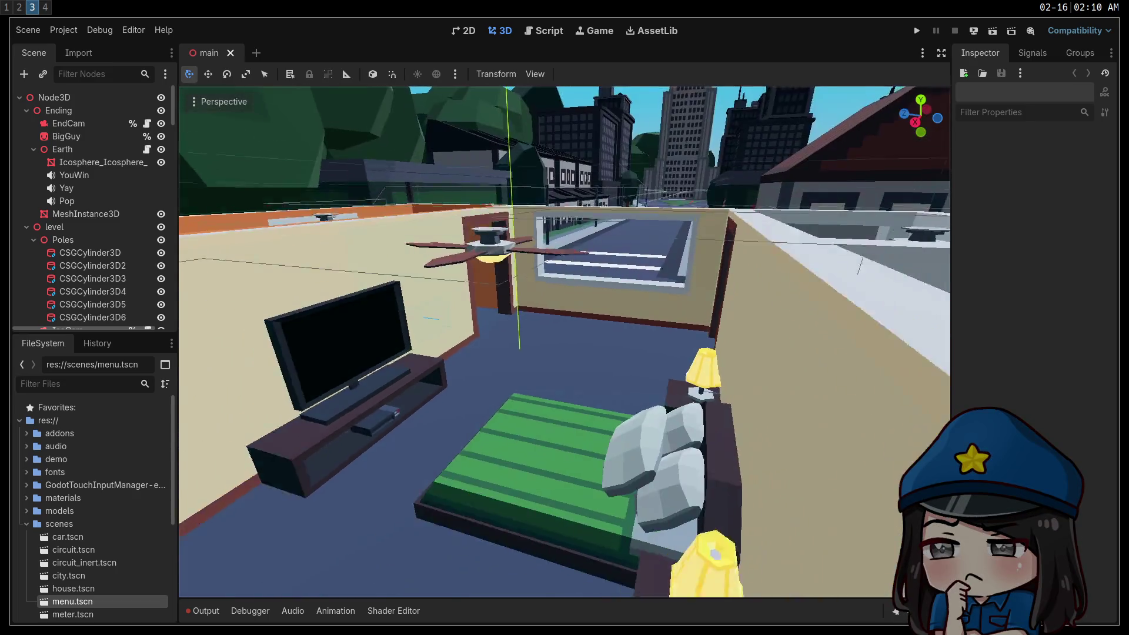
key("w")
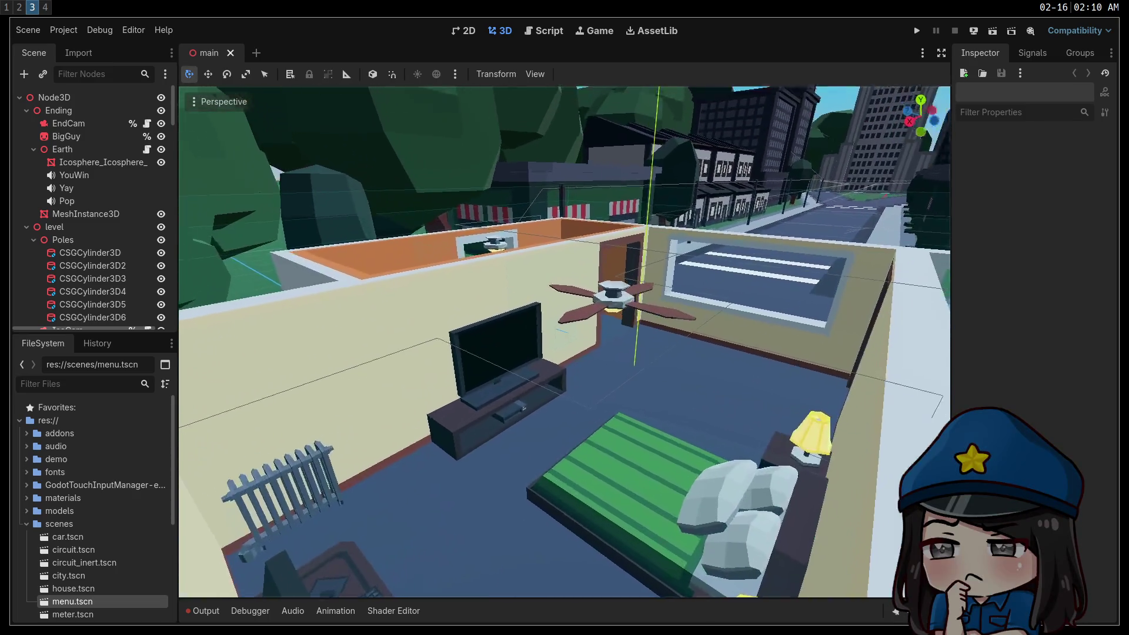
key("w")
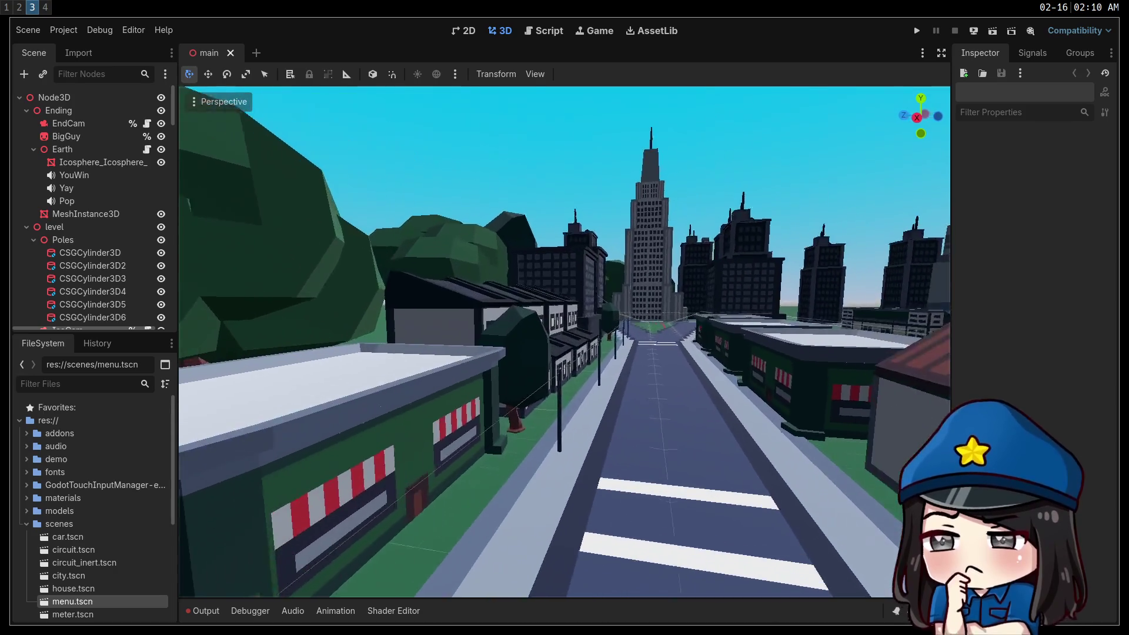
scroll(565, 341, "up", 3)
key("w")
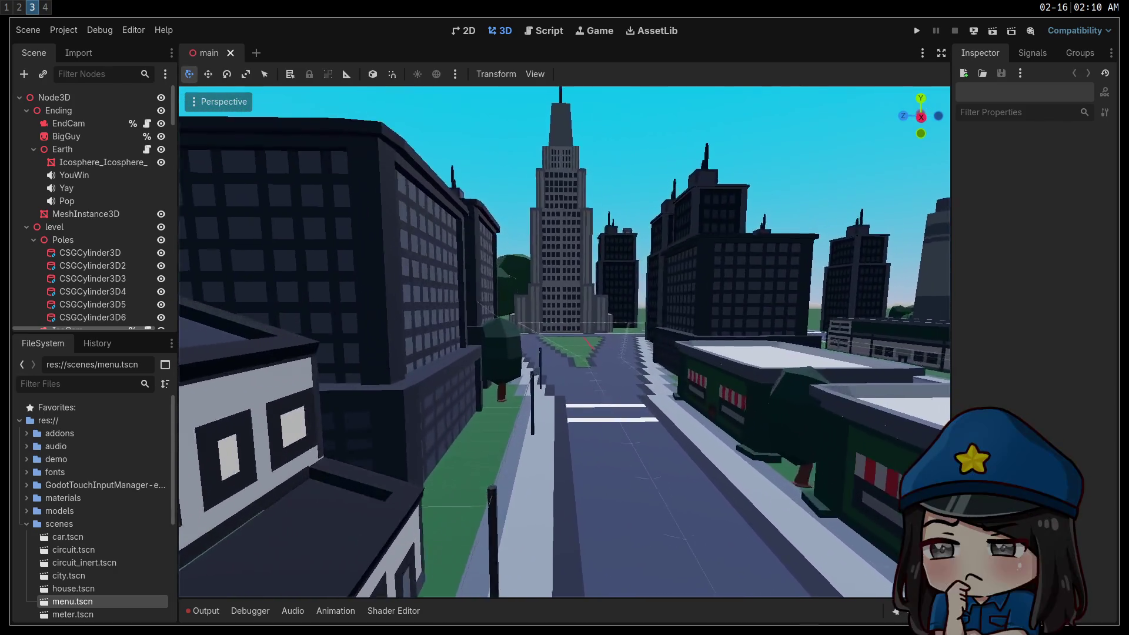
key("w")
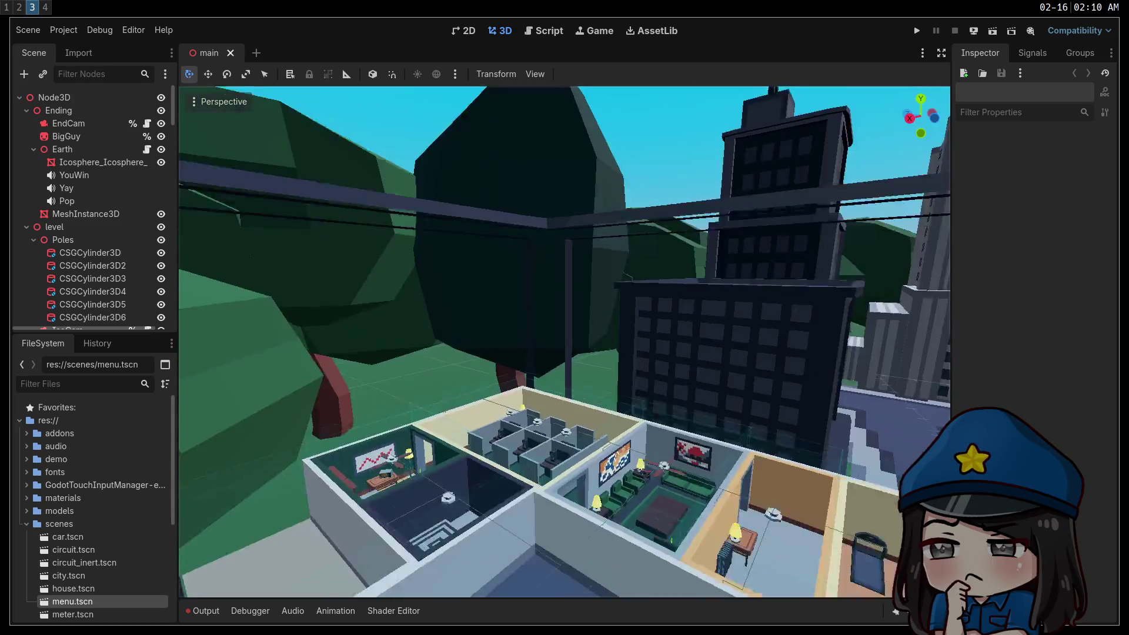
key("s")
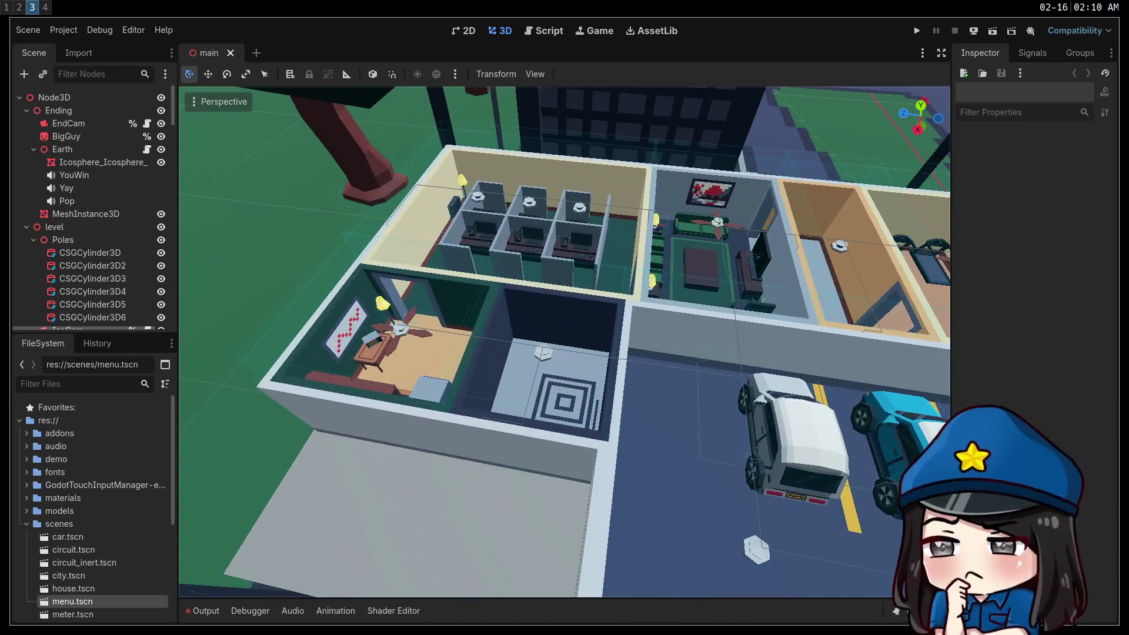
key("w")
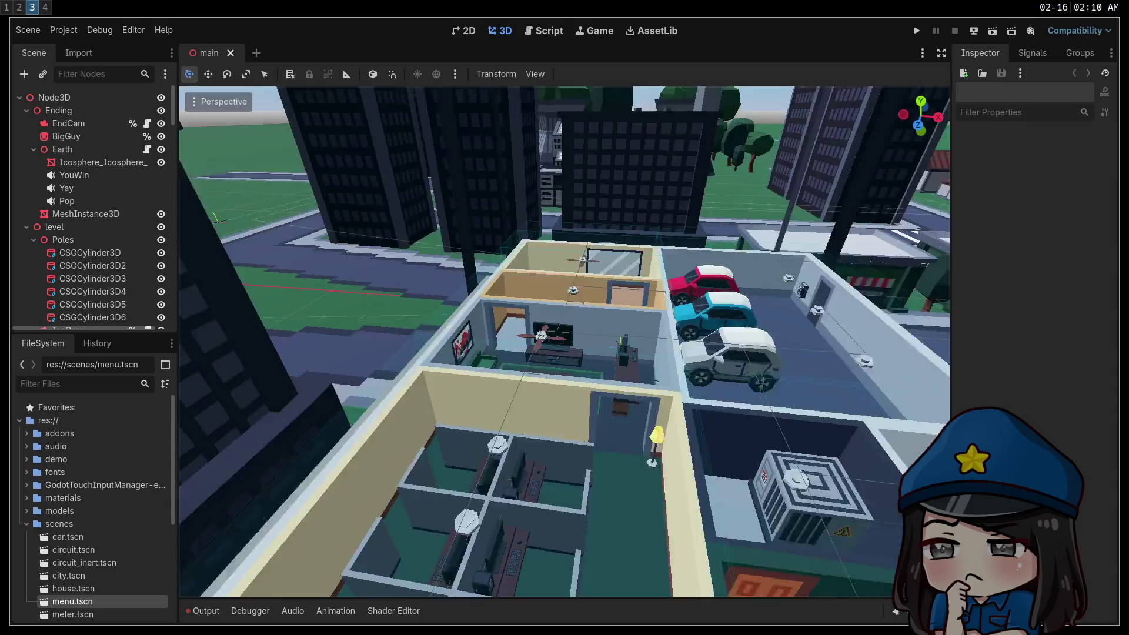
key("s")
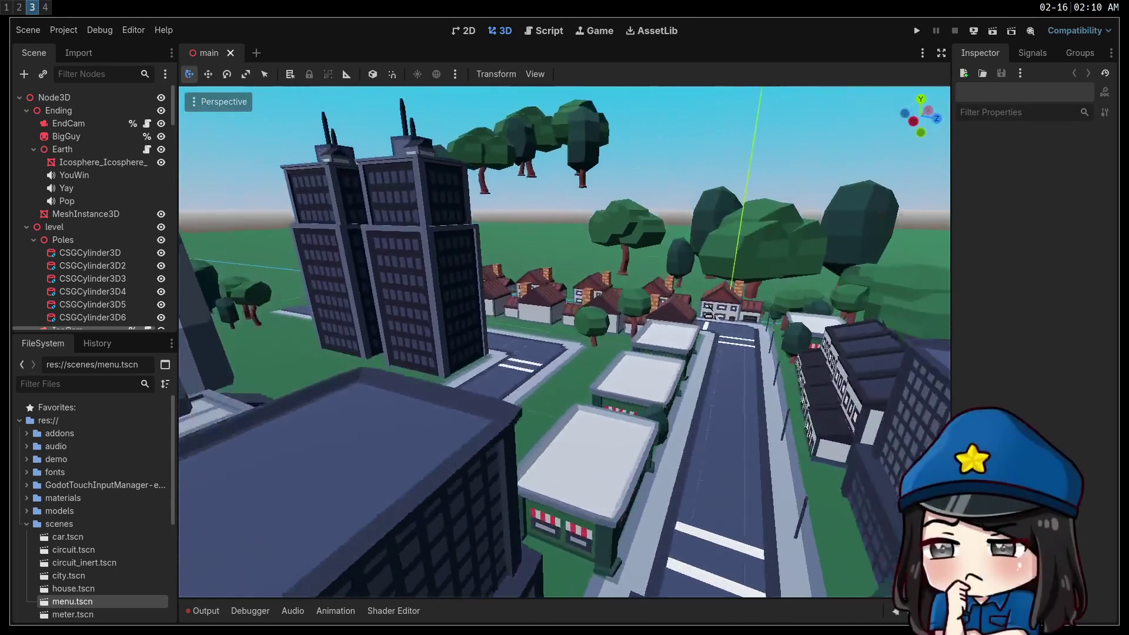
key("s")
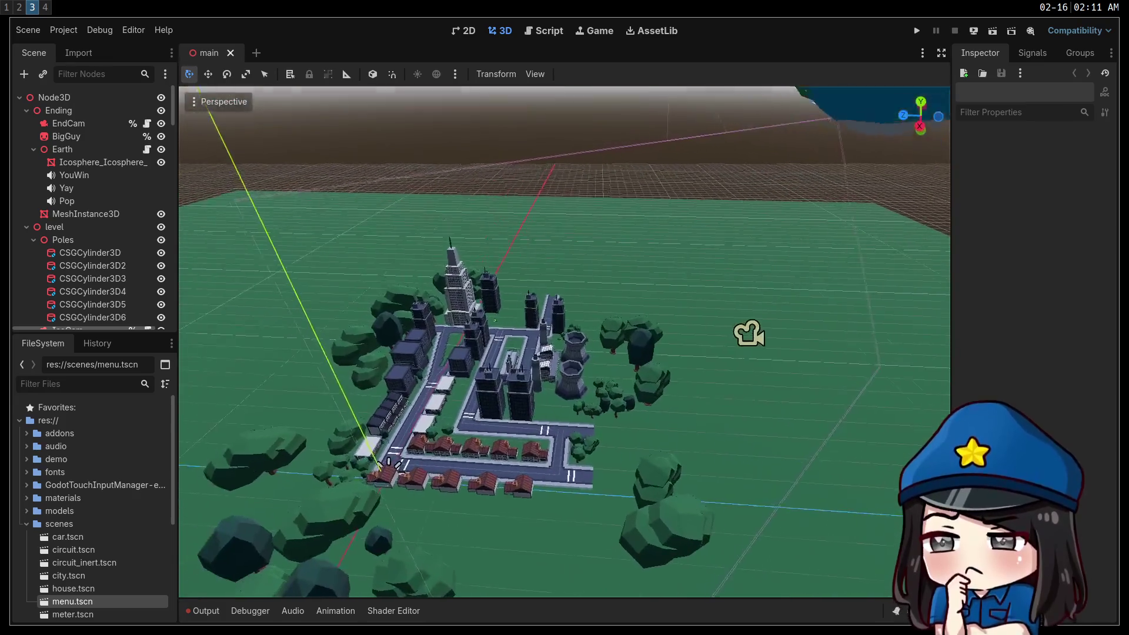
Fly down from the city into the house interior and settle the view over the bedroom
scroll(564, 341, "up", 2)
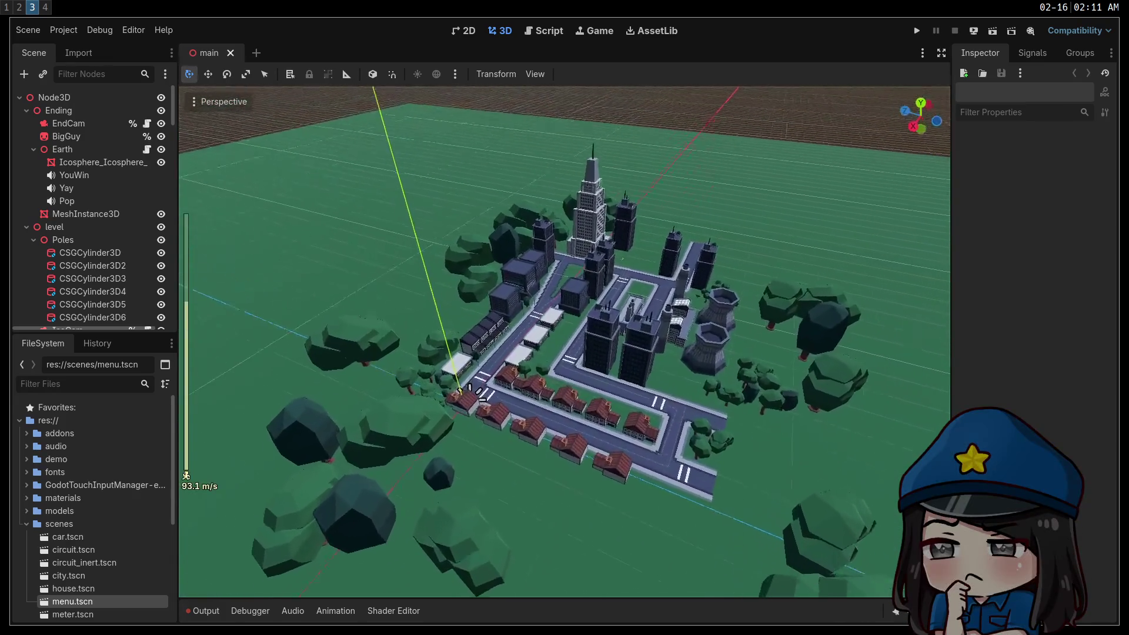
key("w")
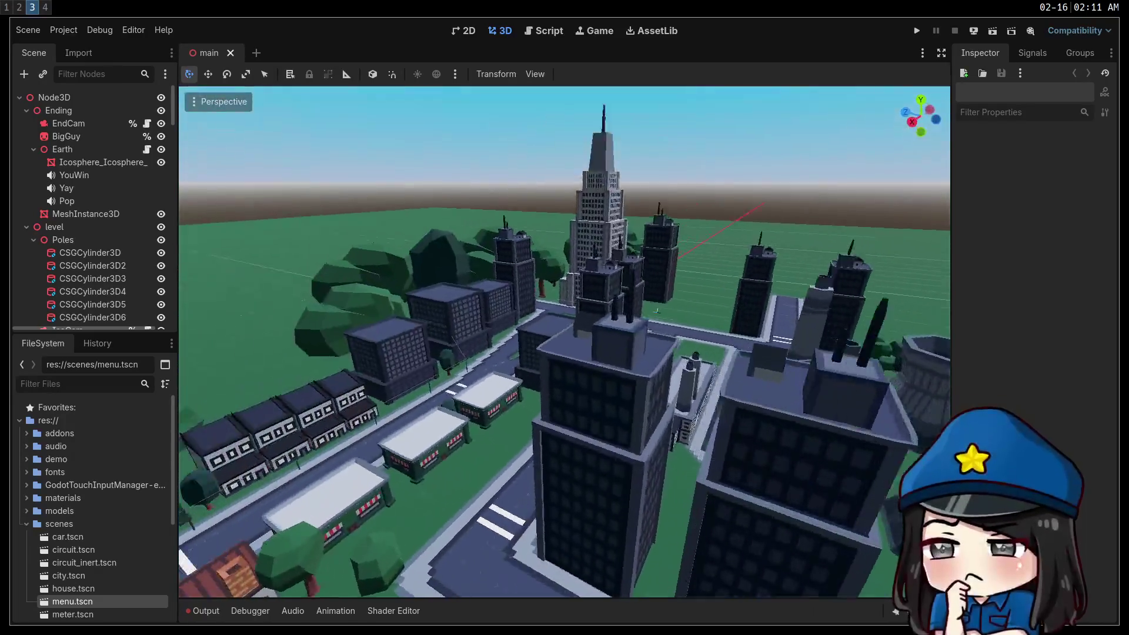
key("w")
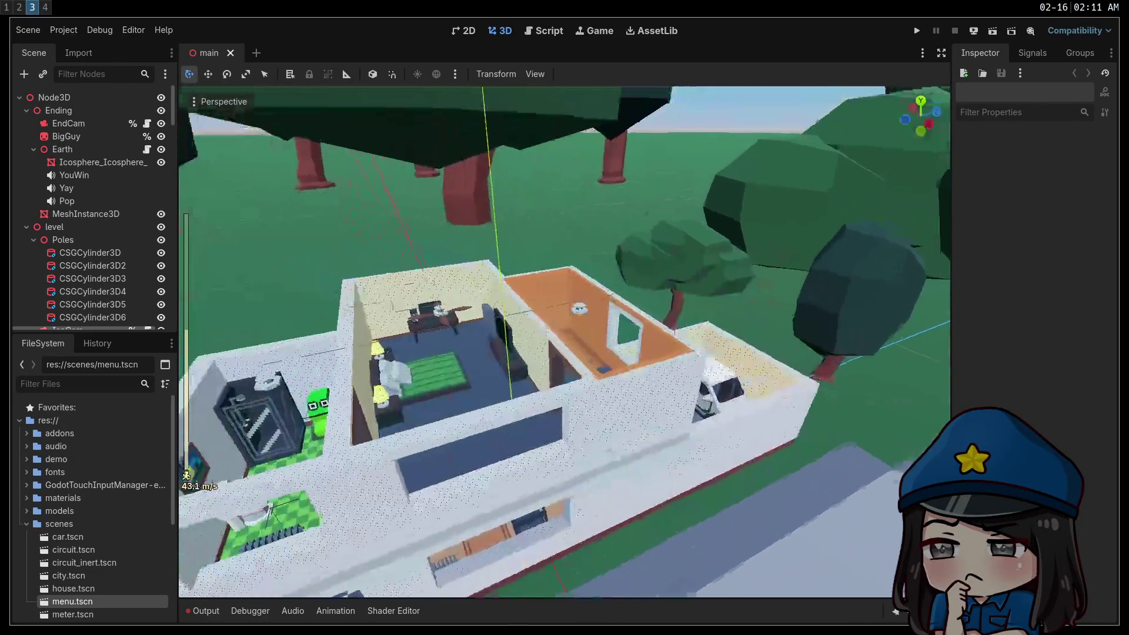
key("s")
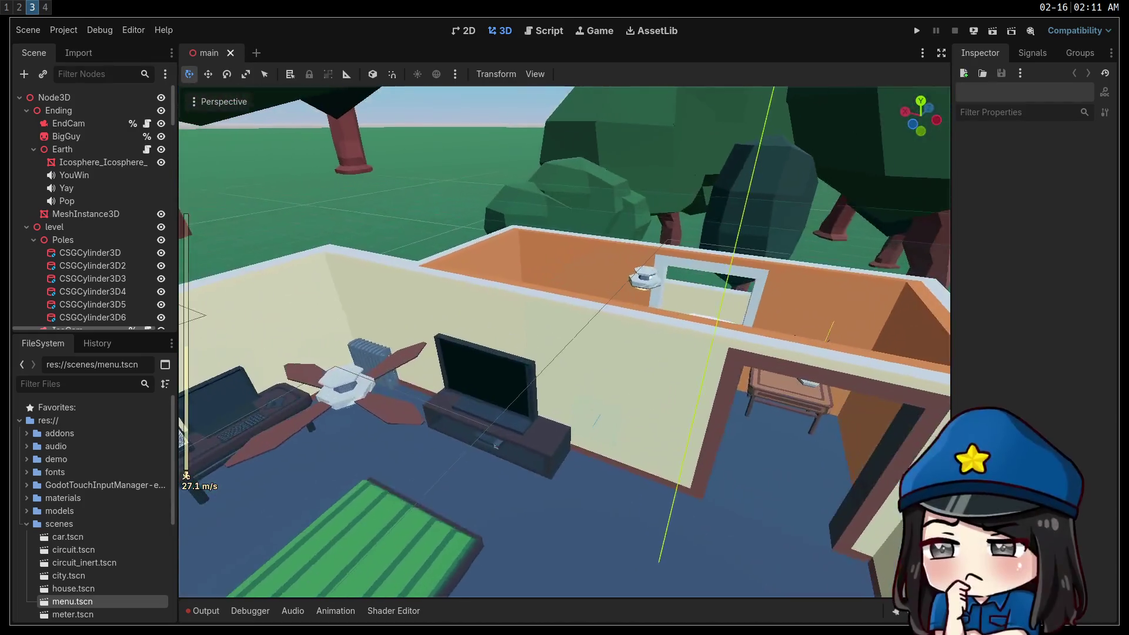
key("s")
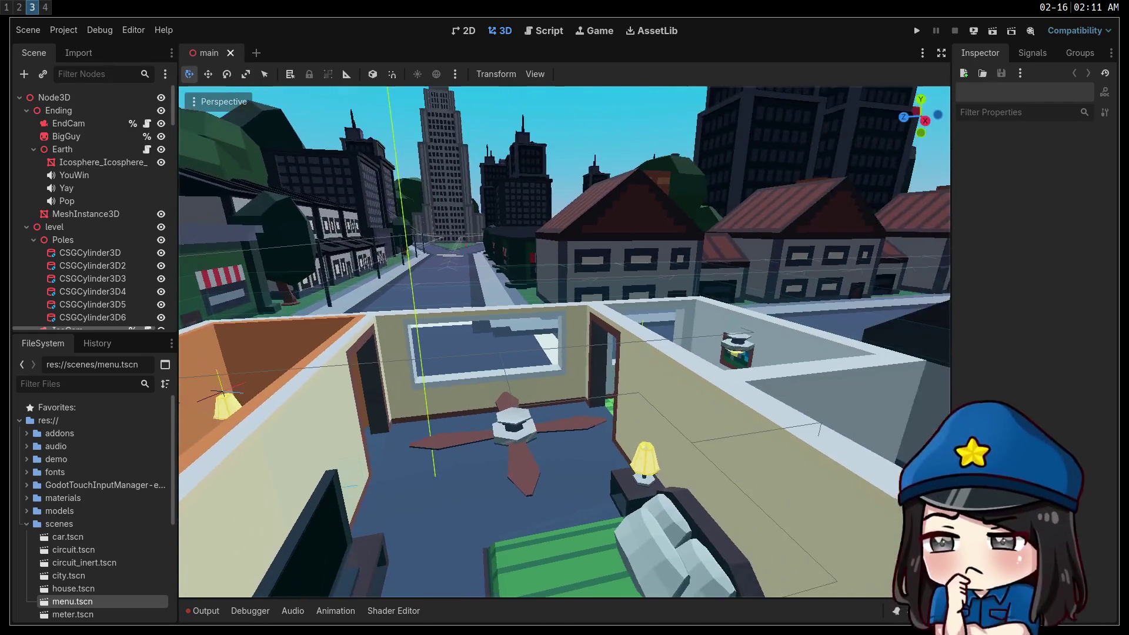
key("s")
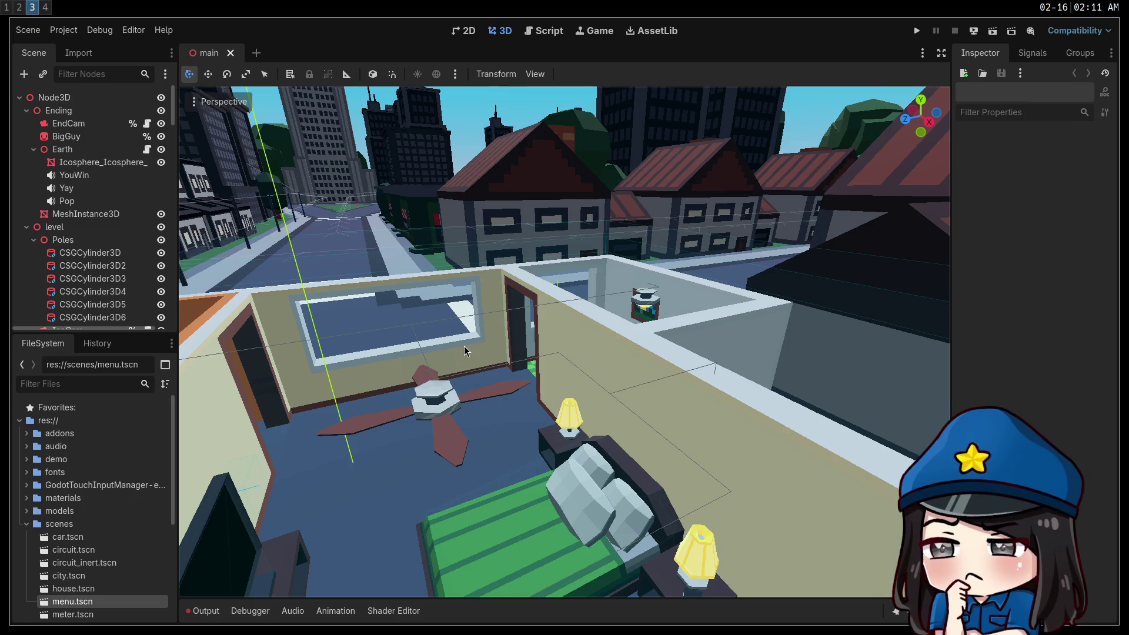
key("w")
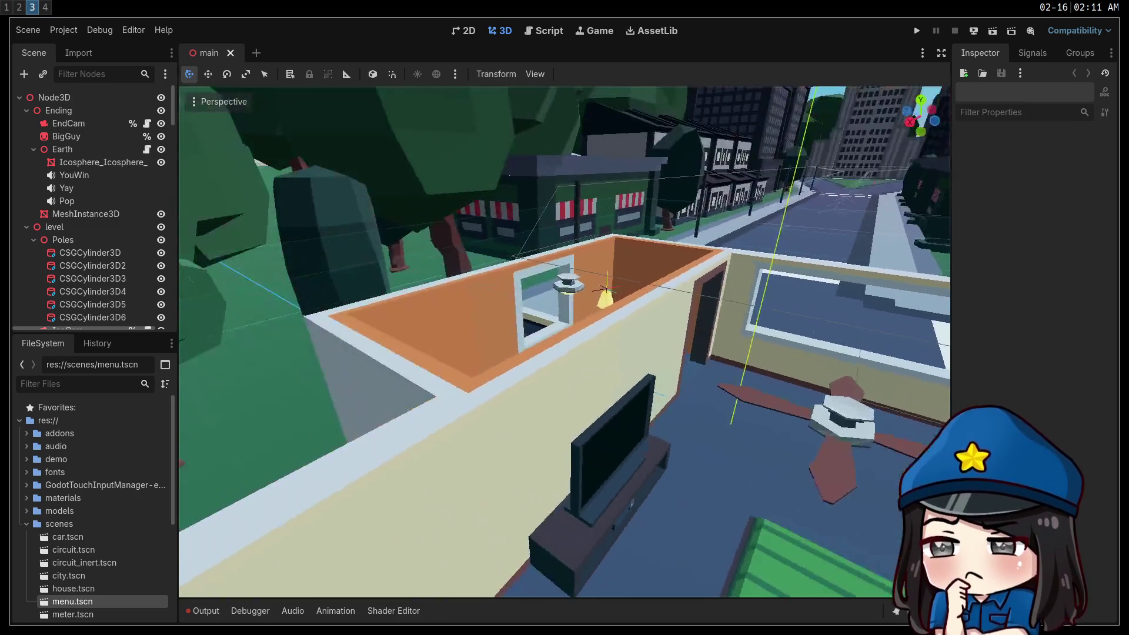
key("s")
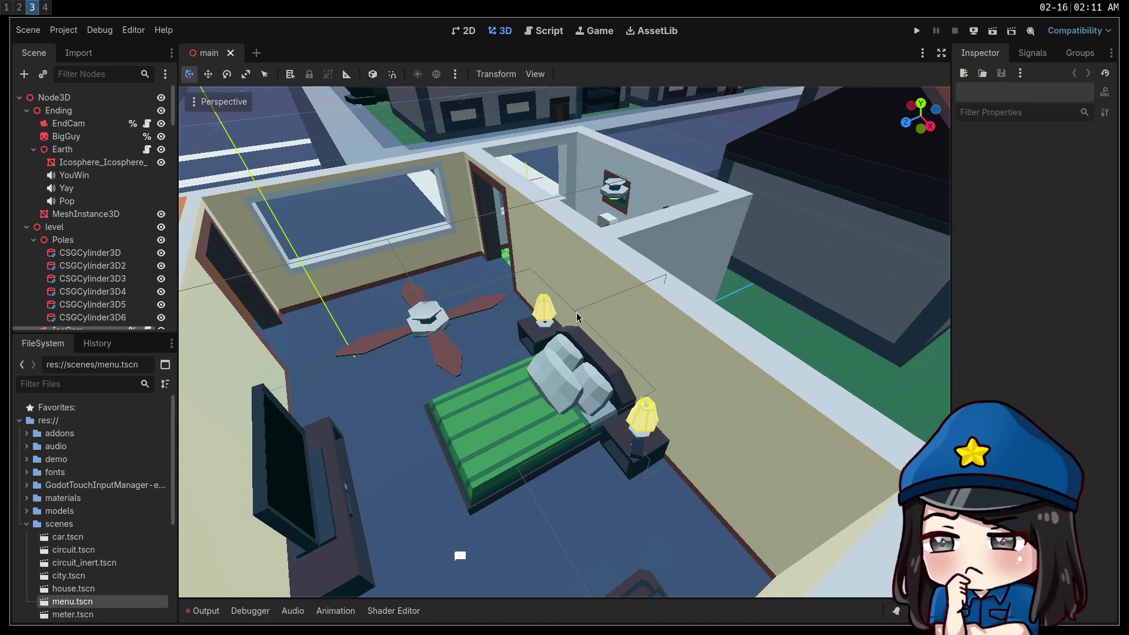
Select the house node, then circuit_wires to view its network settings
left_click(577, 318)
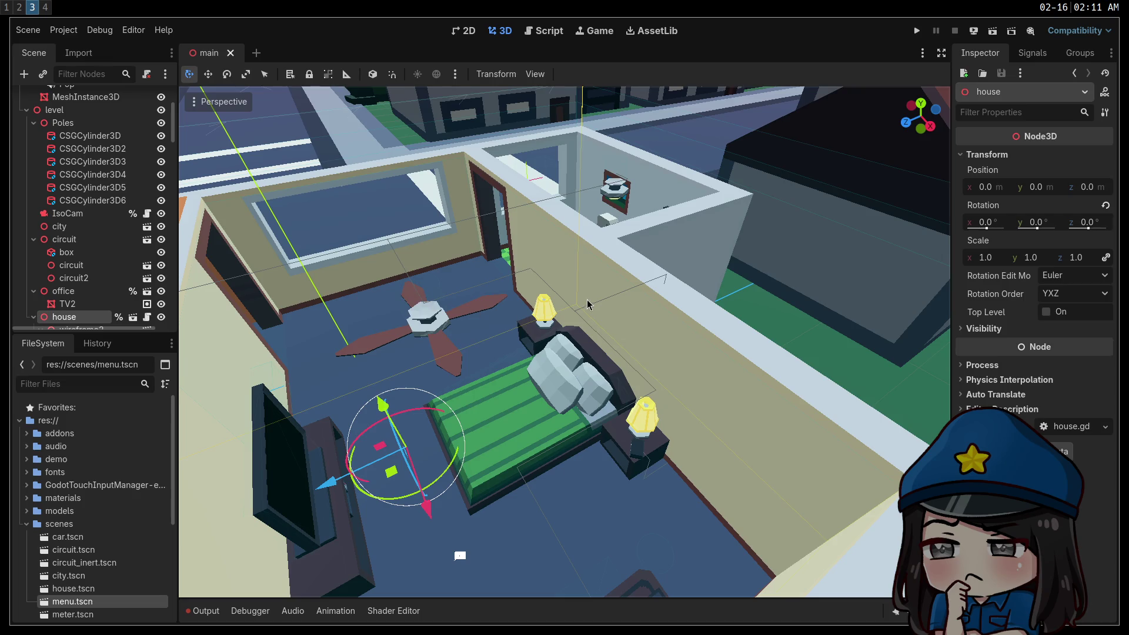
scroll(129, 277, "down", 4)
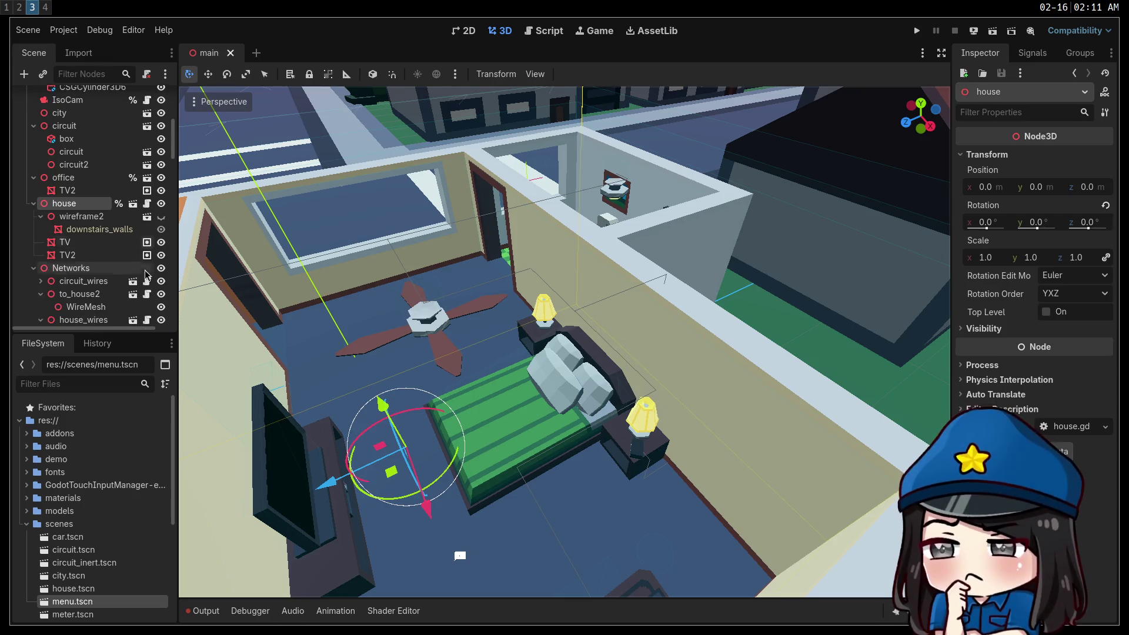
left_click(103, 287)
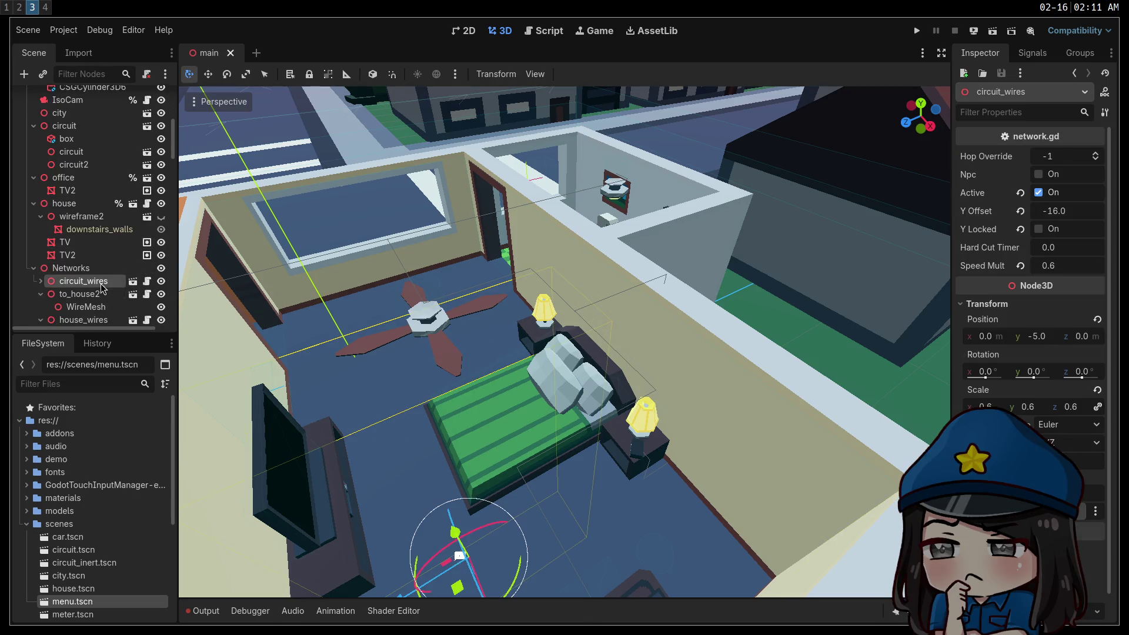
Open the to_house2 wire scene anyway, look around and close it, then request house_wires
left_click(133, 295)
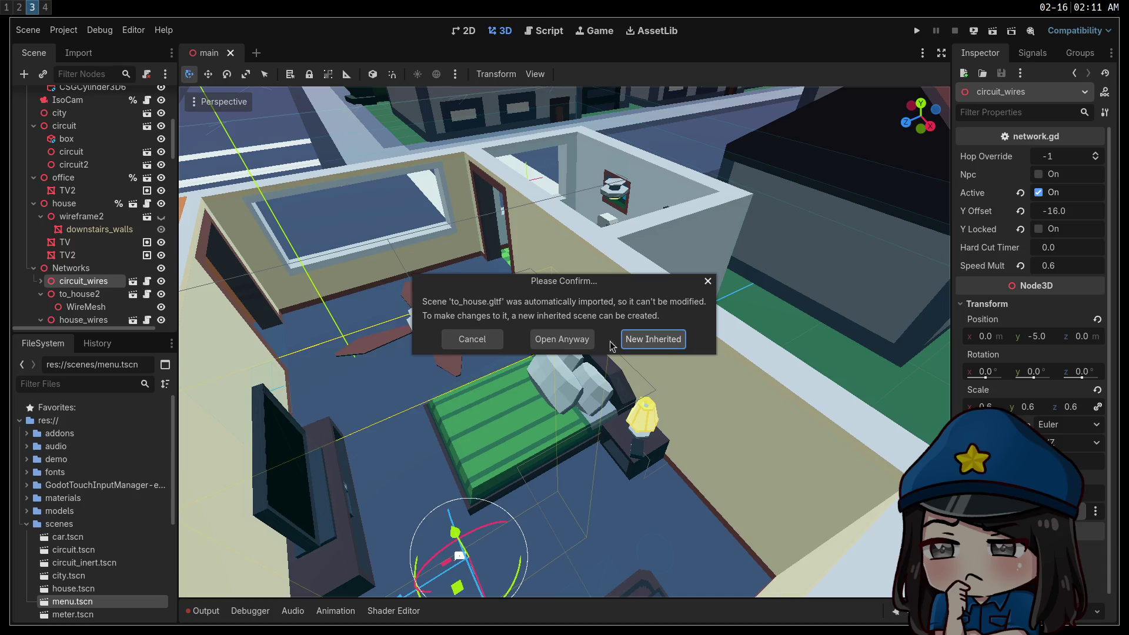
left_click(560, 340)
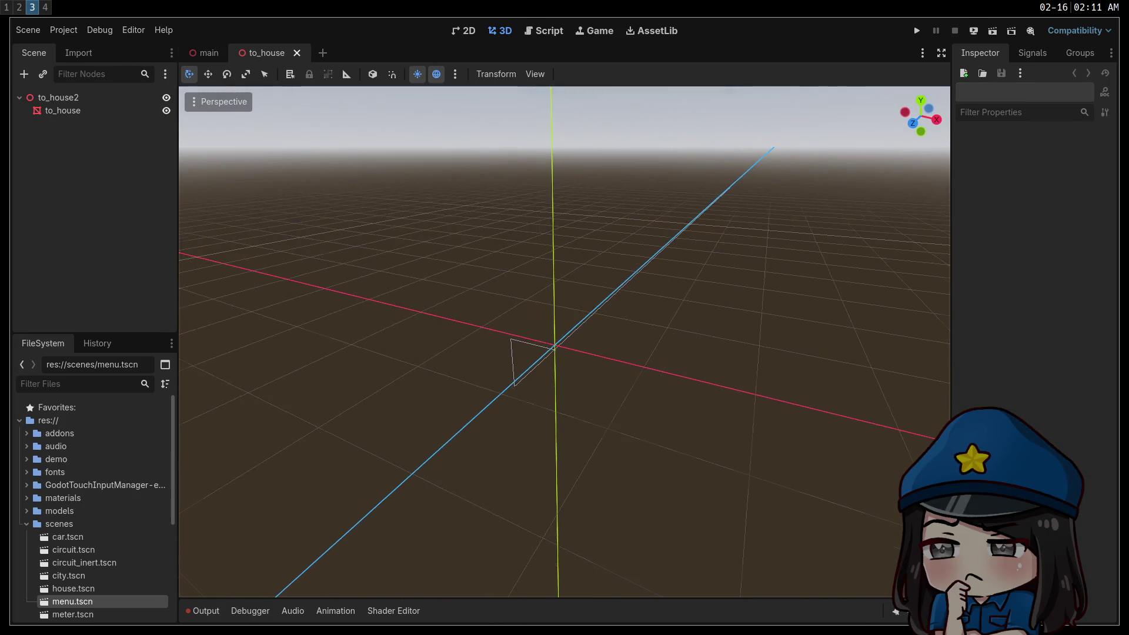
left_click_drag(546, 371, 547, 371)
left_click(297, 53)
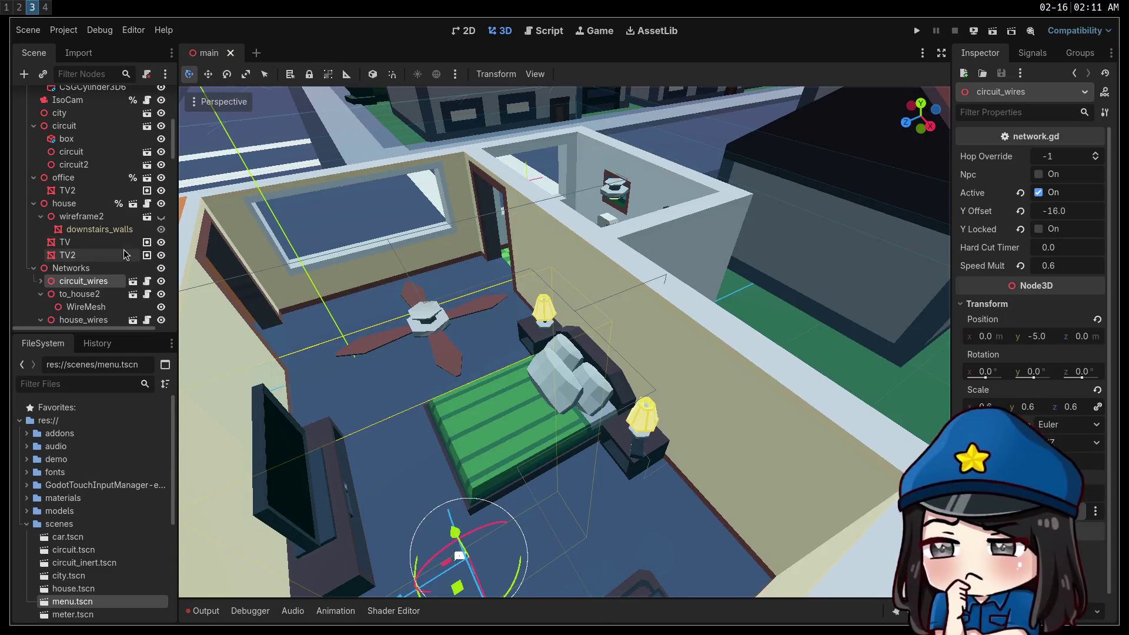
scroll(130, 259, "down", 3)
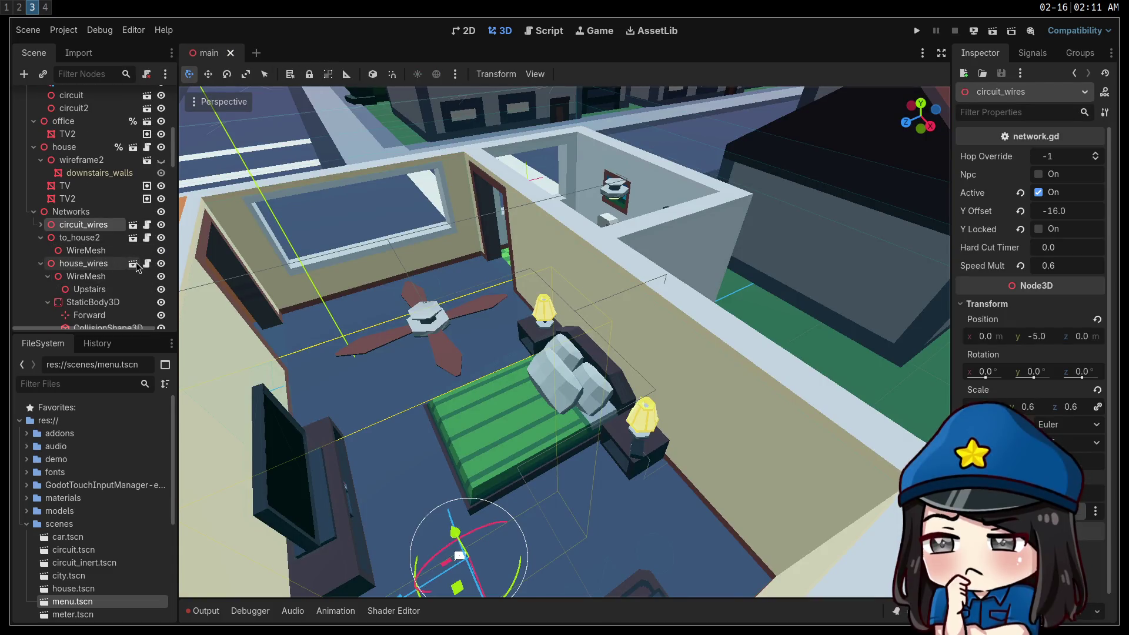
left_click(136, 262)
Open house_wires anyway and fly above, around and through the HouseWires wire outline
left_click(594, 341)
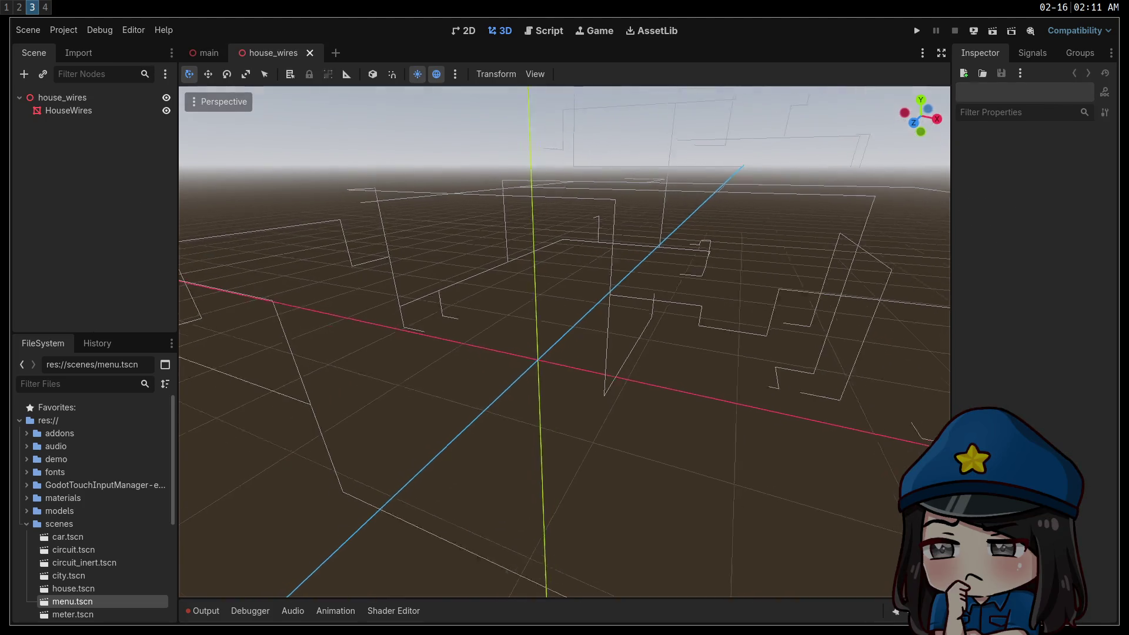
scroll(565, 341, "down", 4)
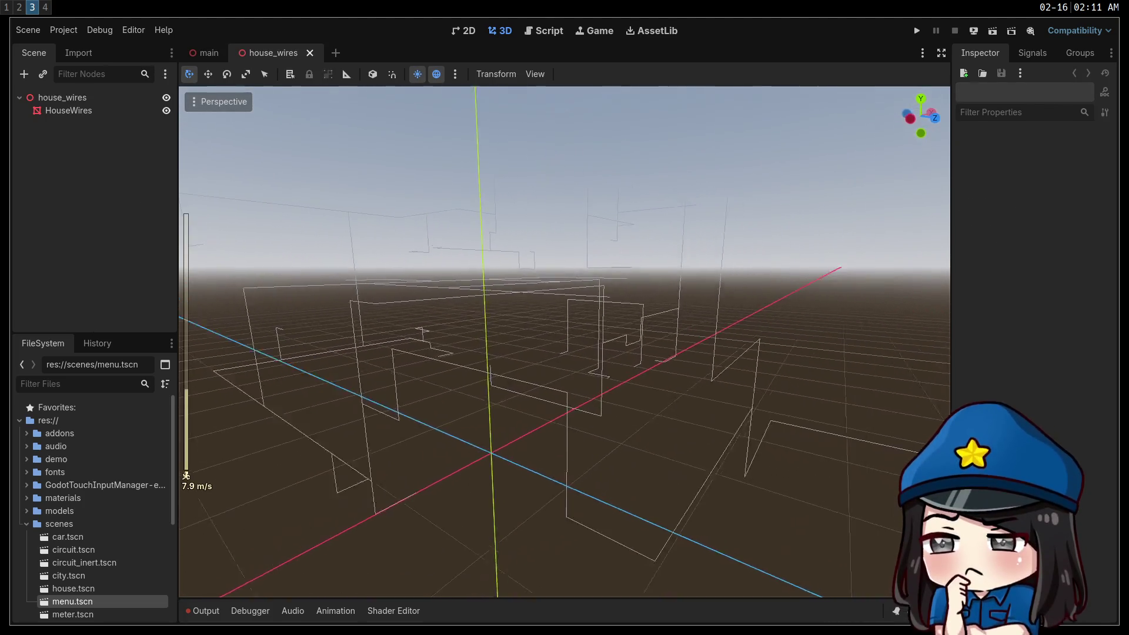
key("e")
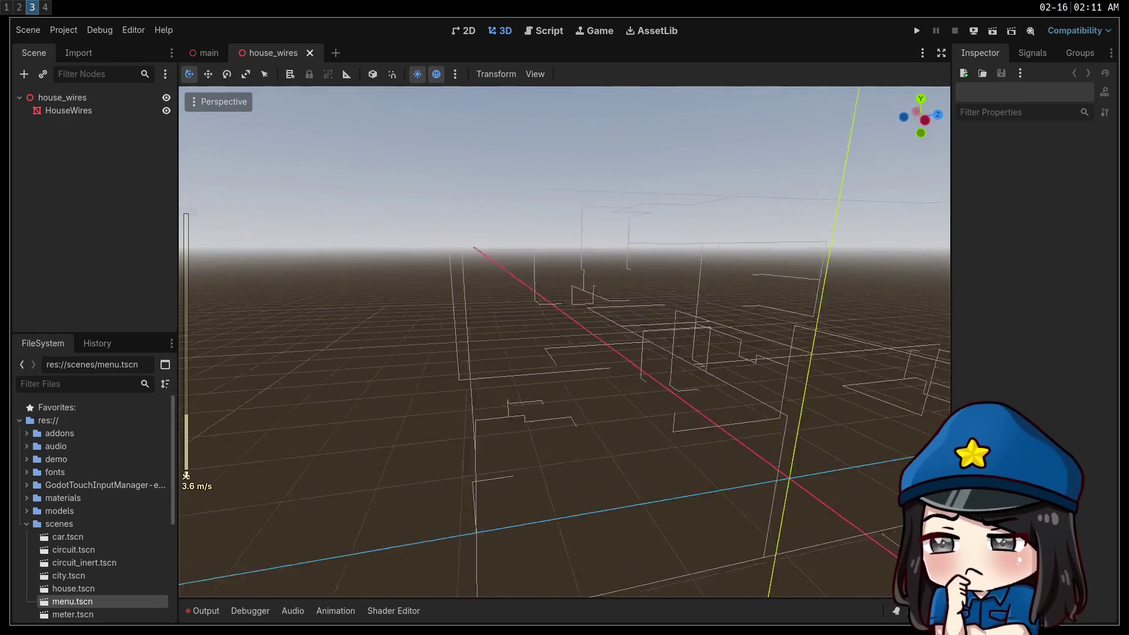
key("s")
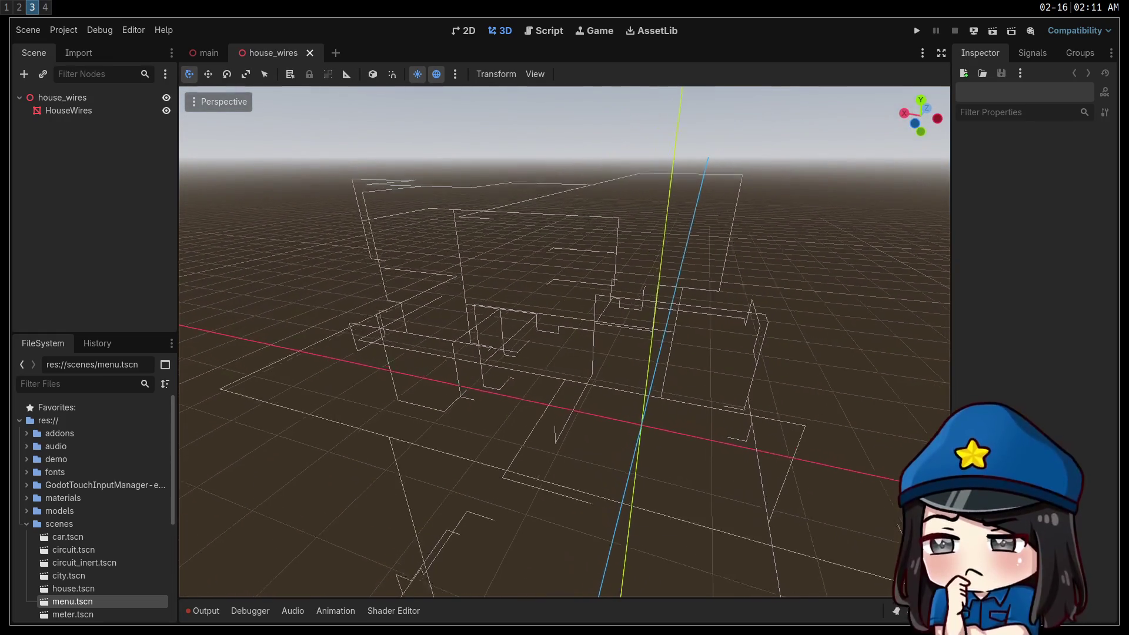
key("w")
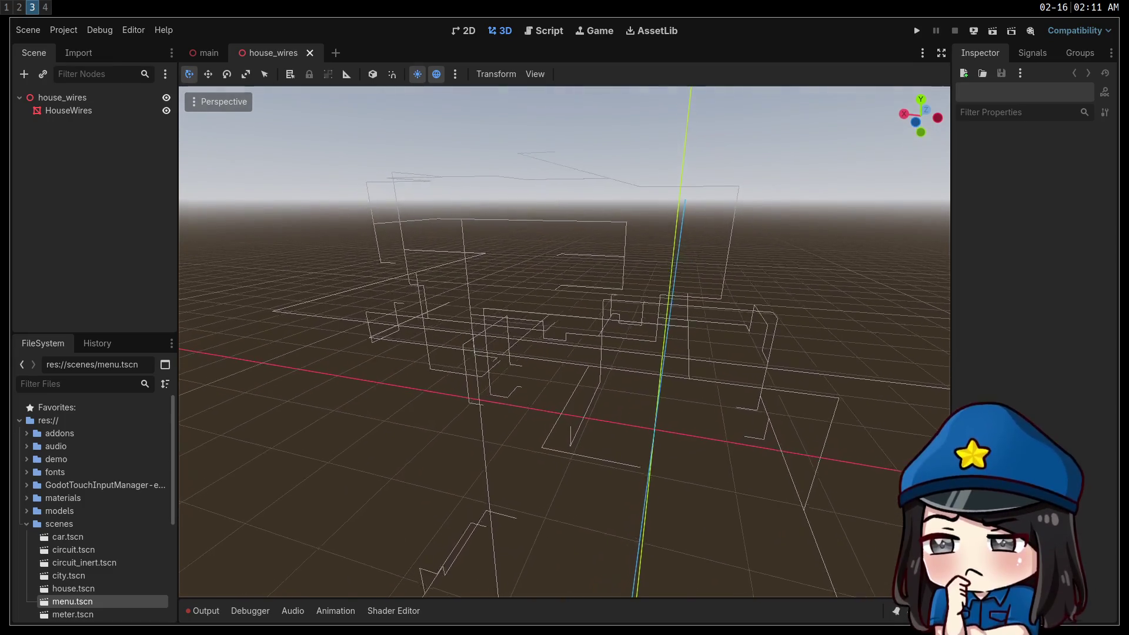
key("w")
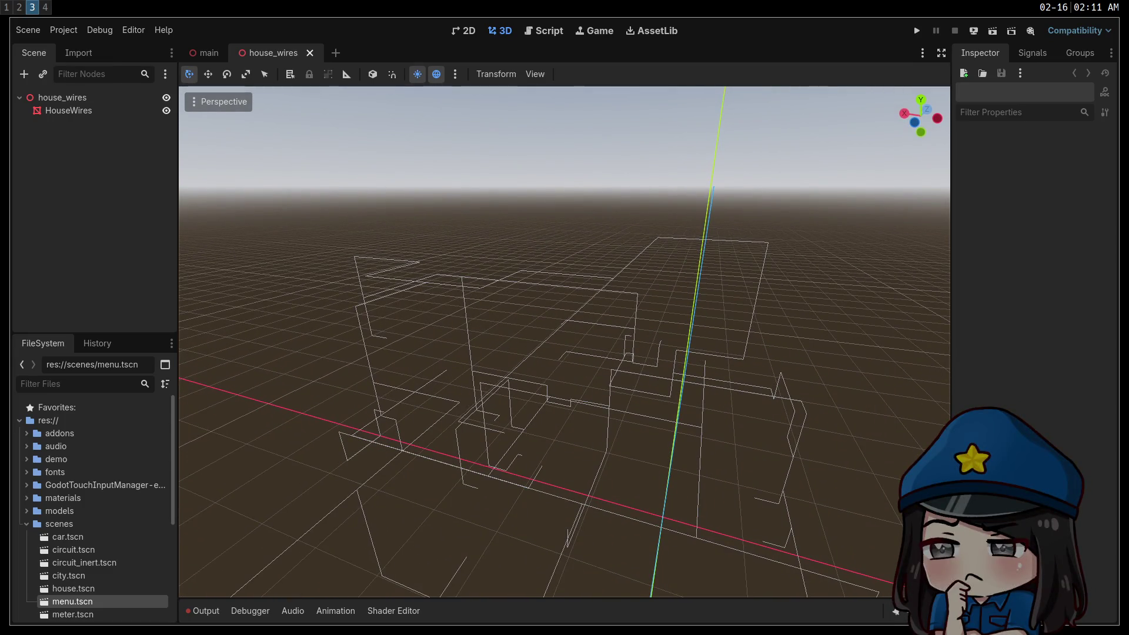
key("w")
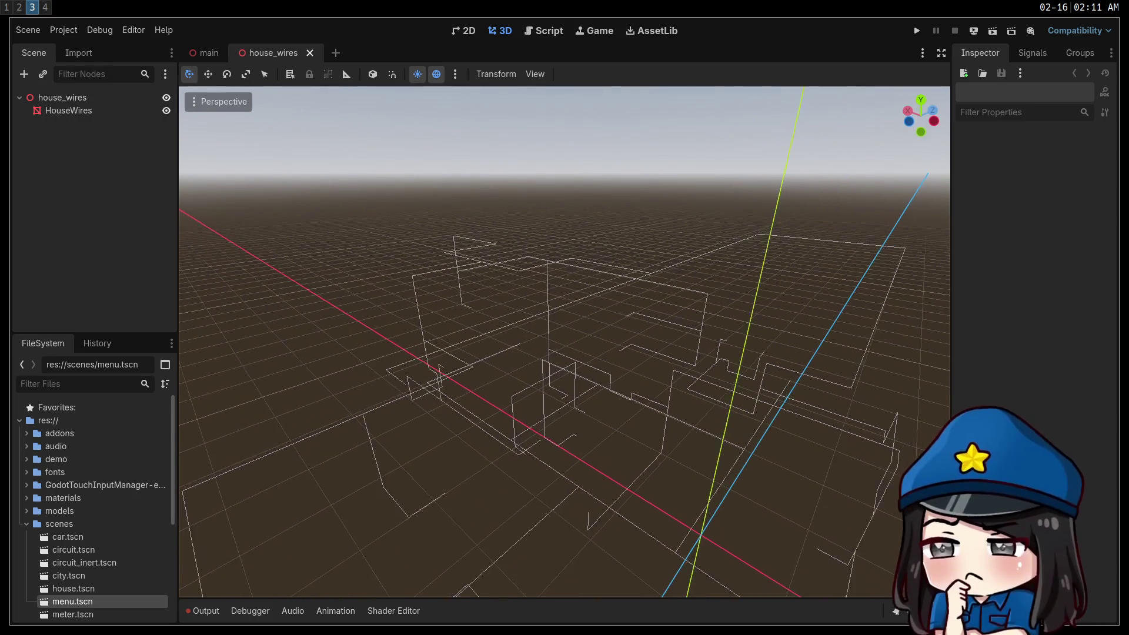
key("w")
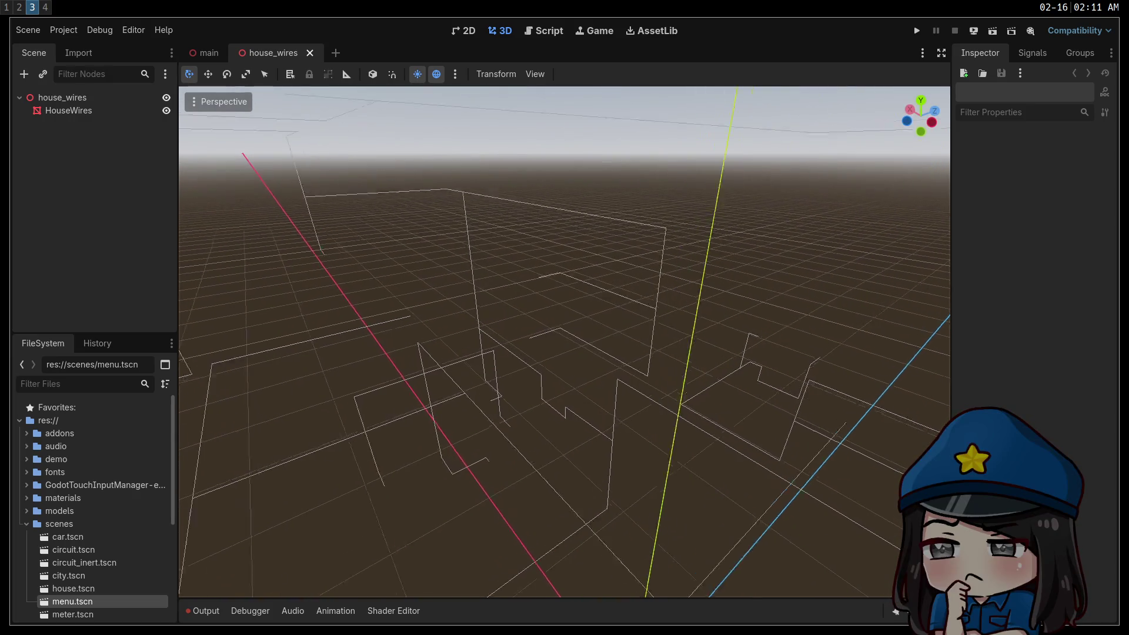
key("w")
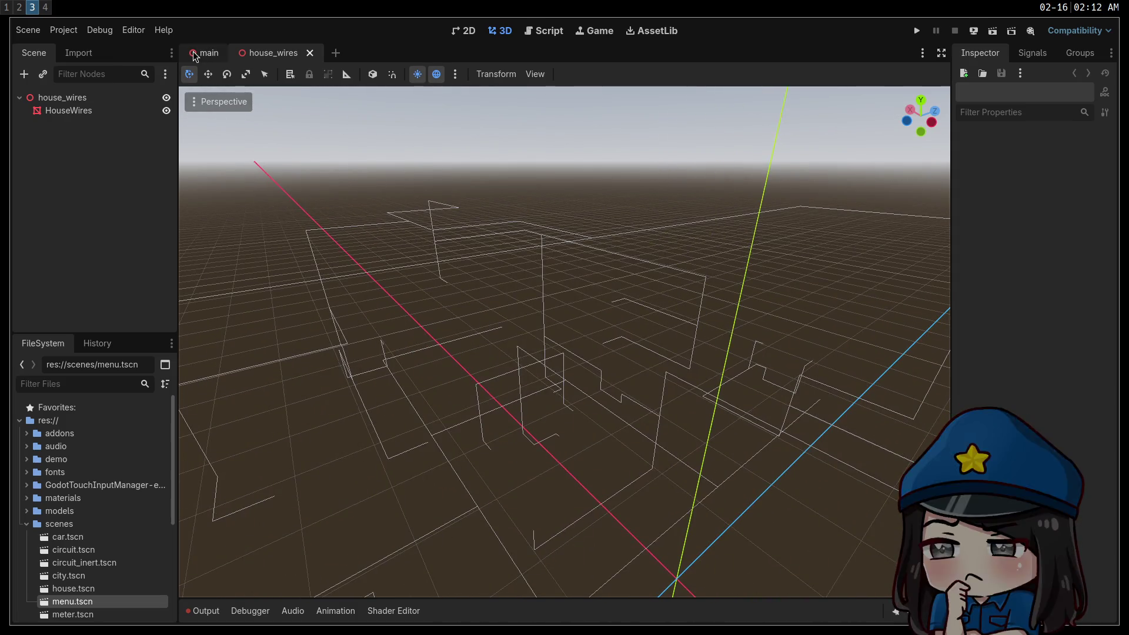
left_click(194, 56)
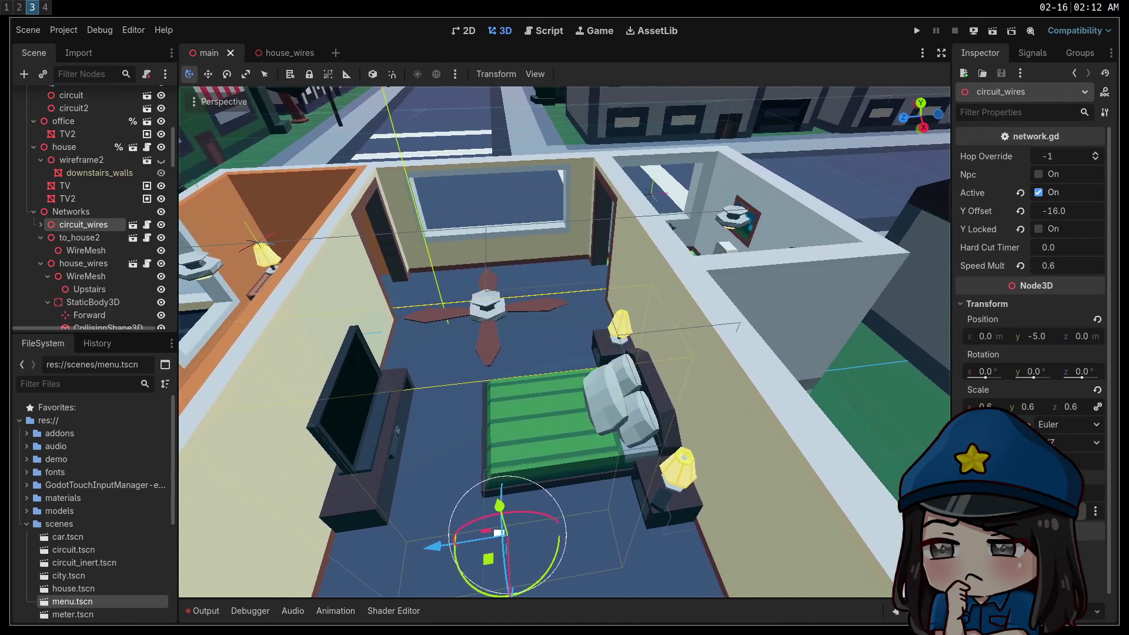
key("d")
key("w")
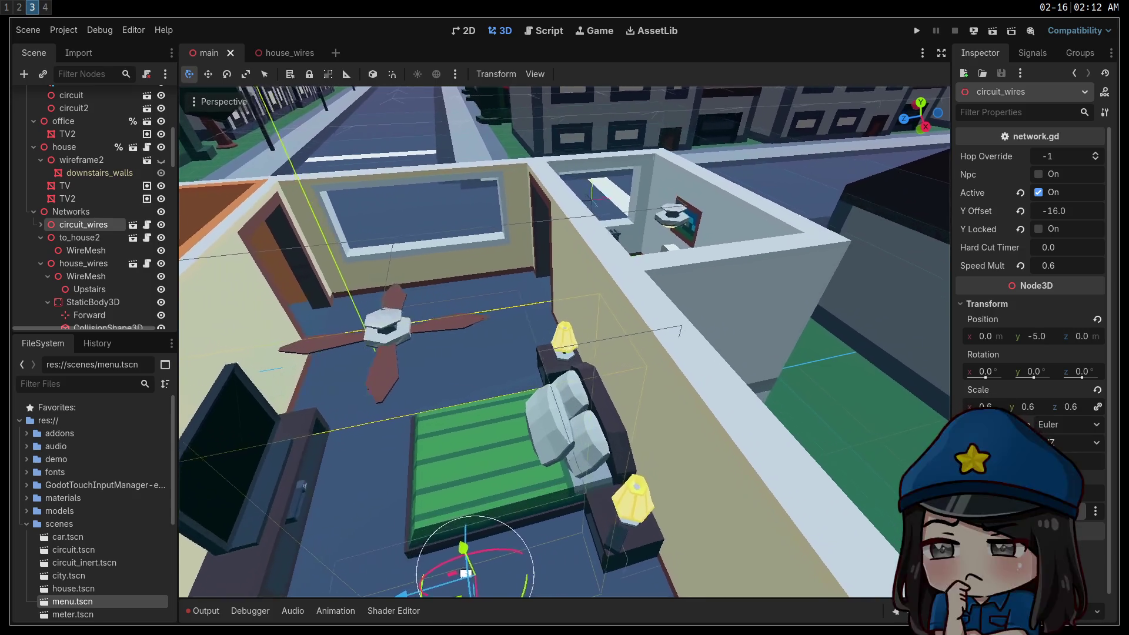
key("w")
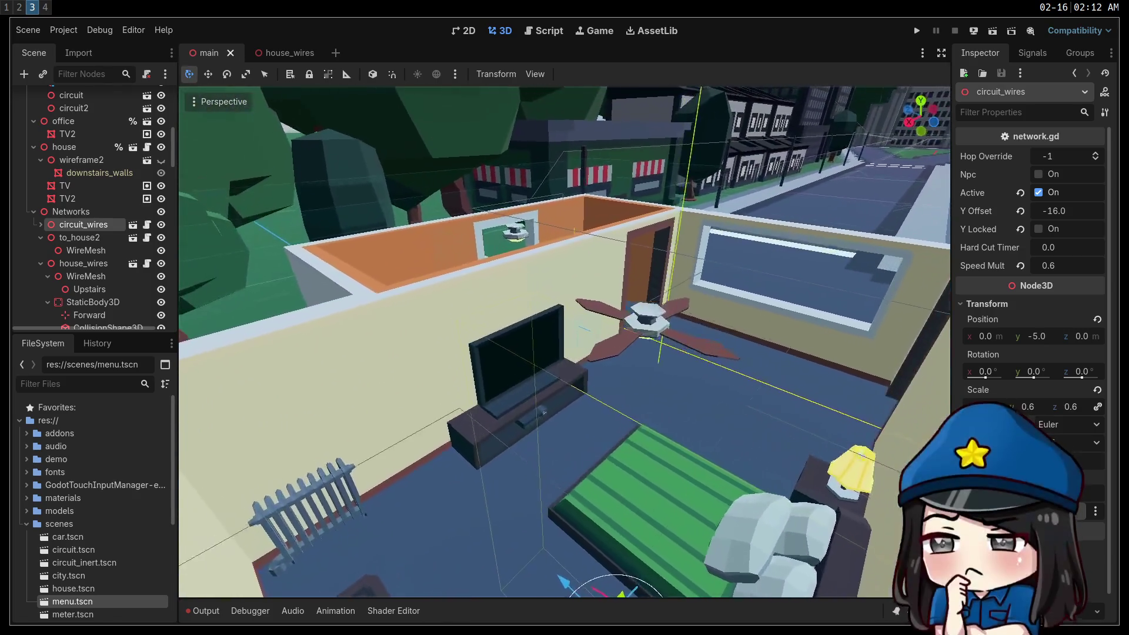
key("s")
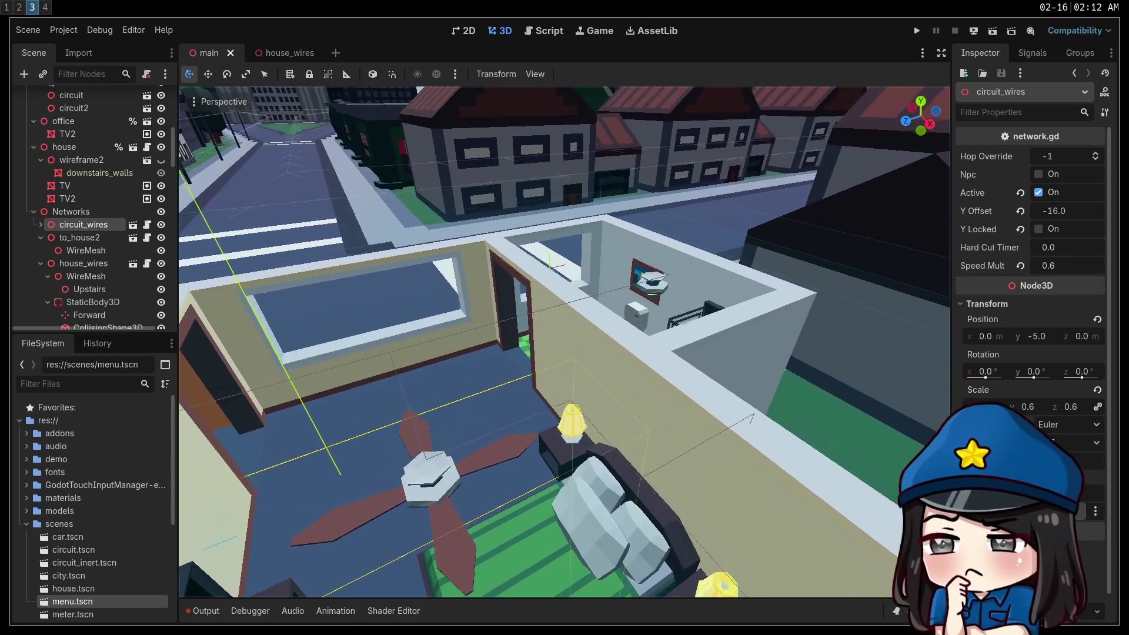
key("s")
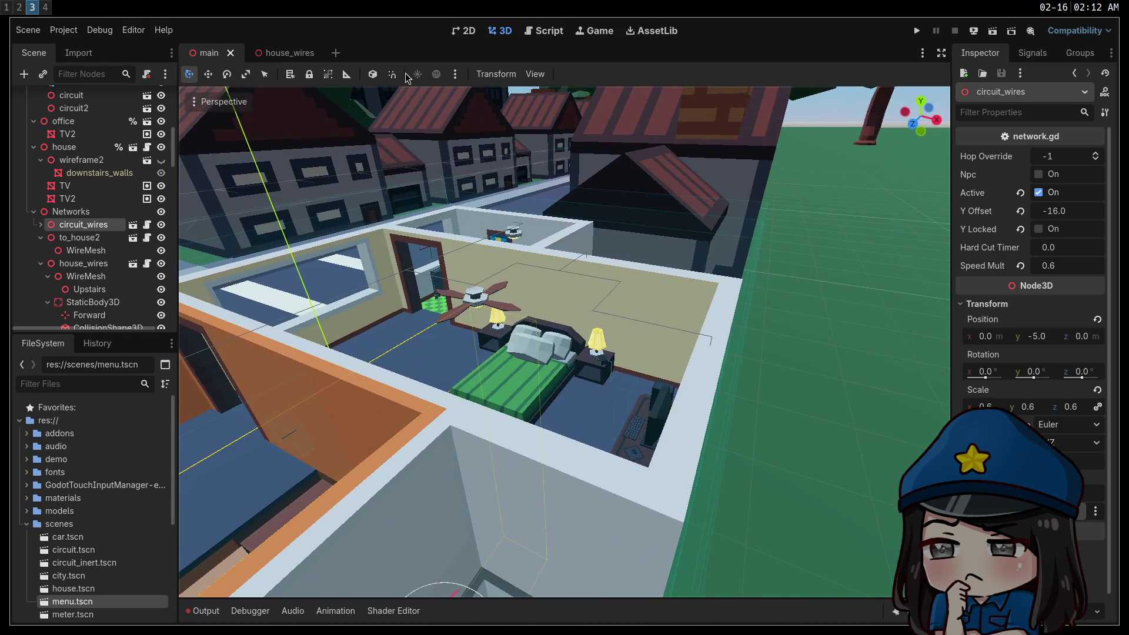
left_click(288, 53)
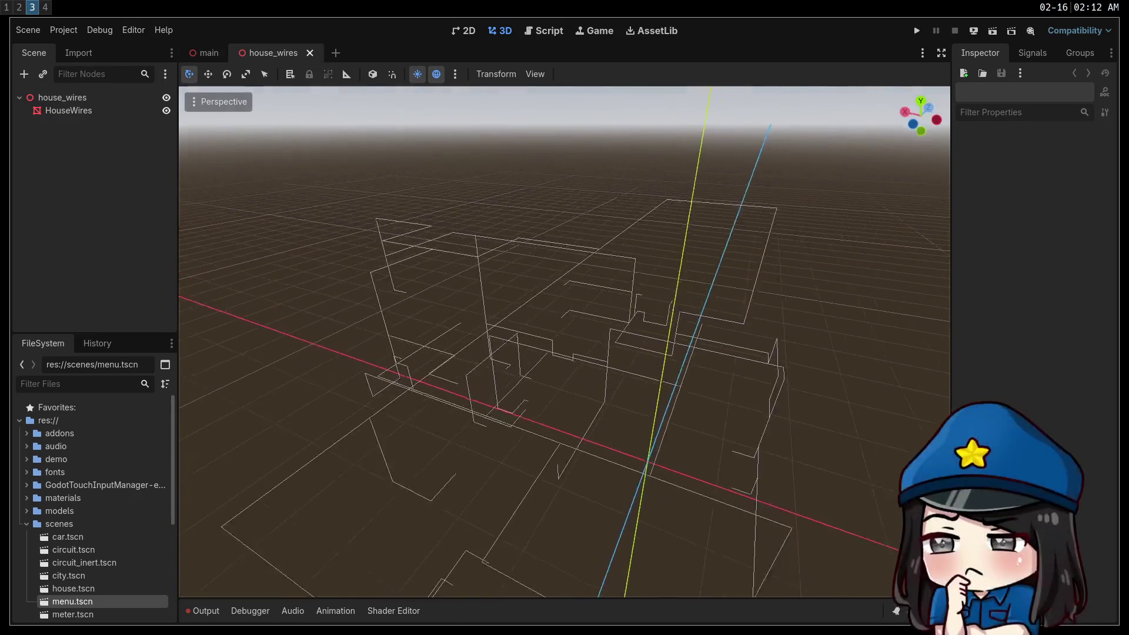
Fly around the wire house, pulling back for overviews and moving in among the wires
key("s")
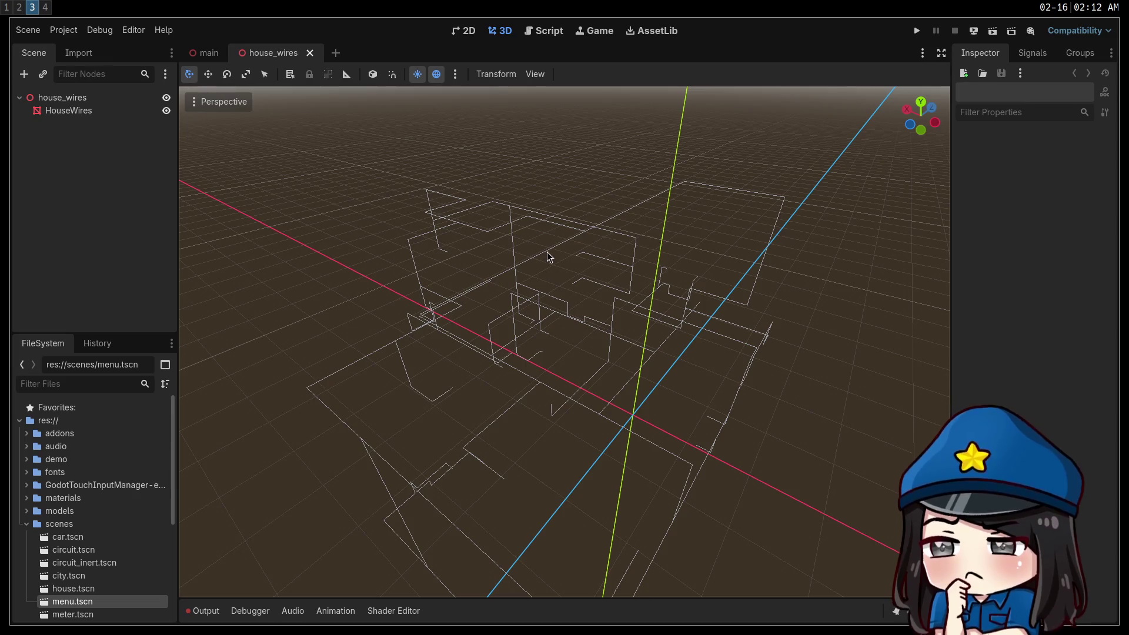
key("w")
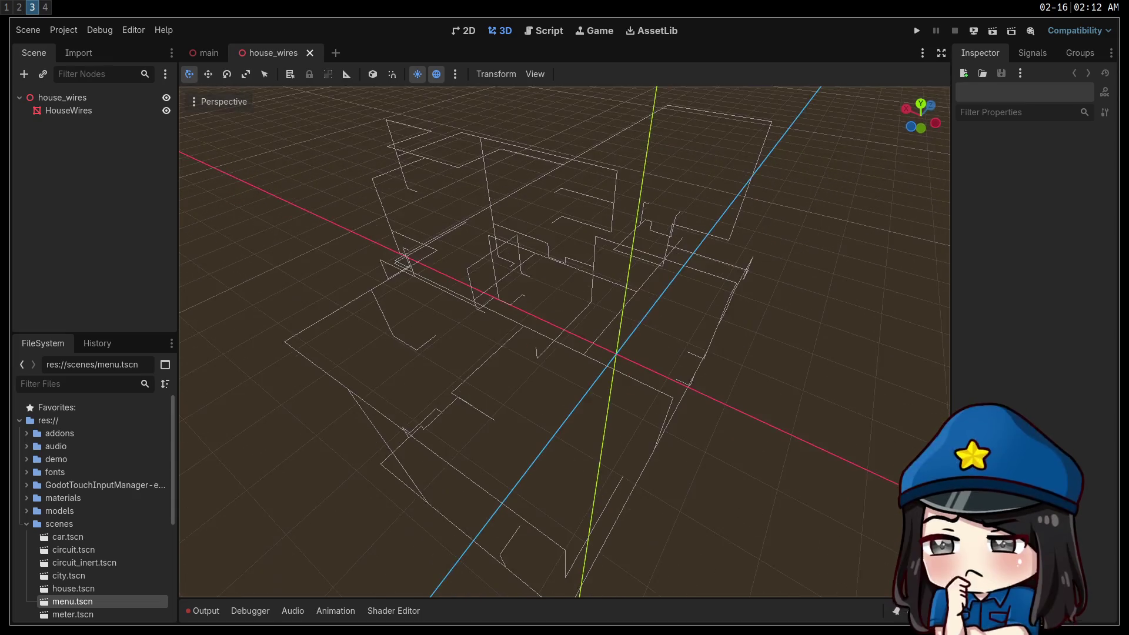
key("w")
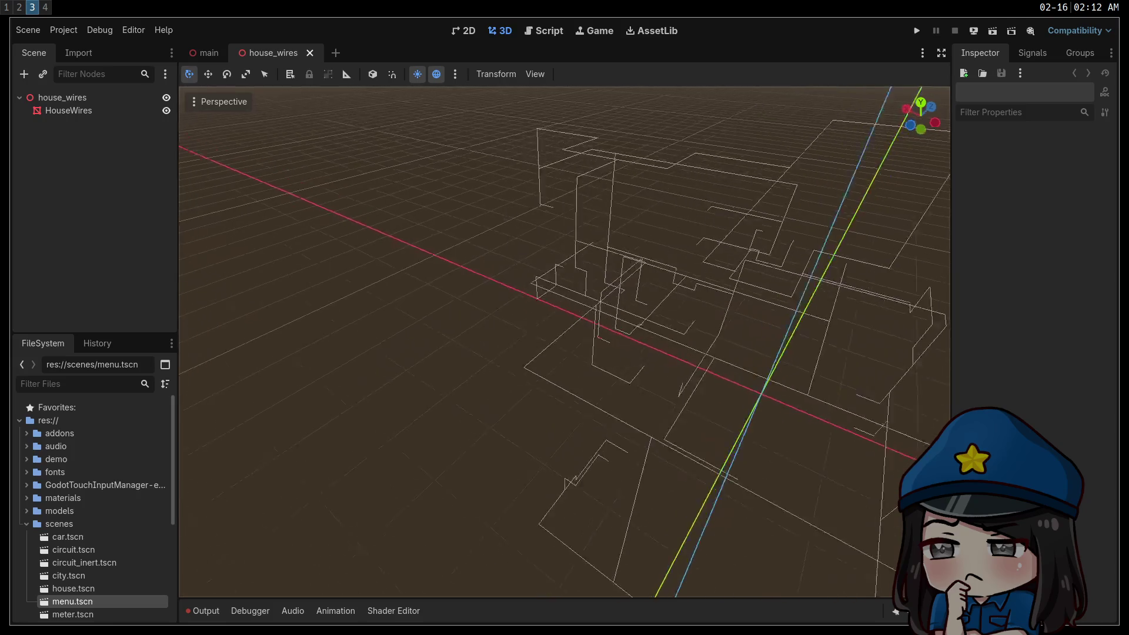
key("w")
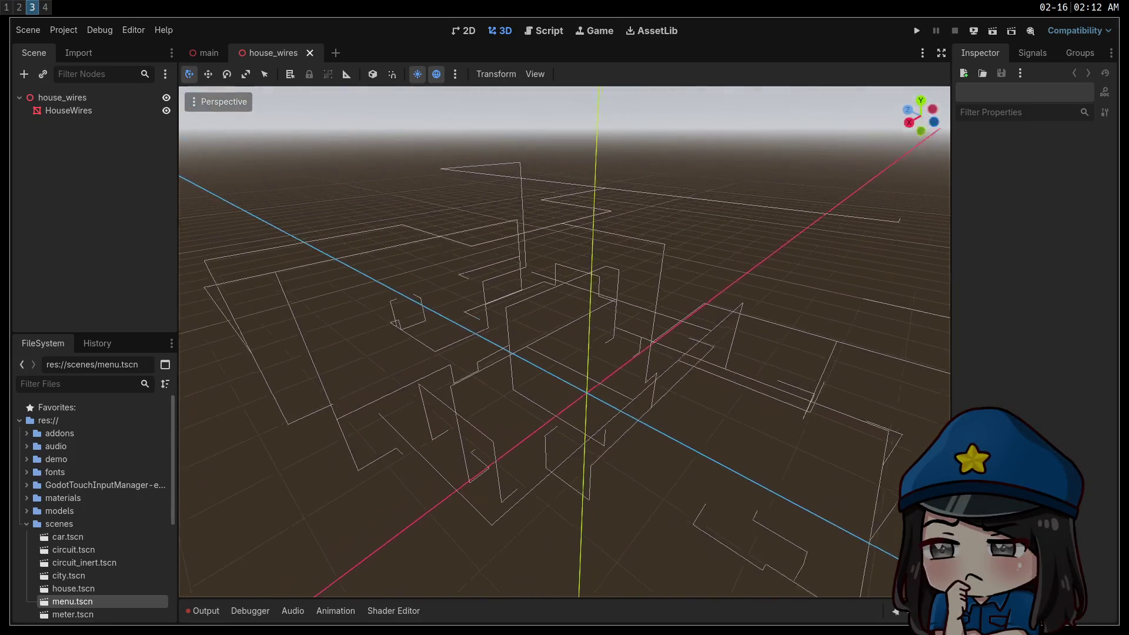
key("s")
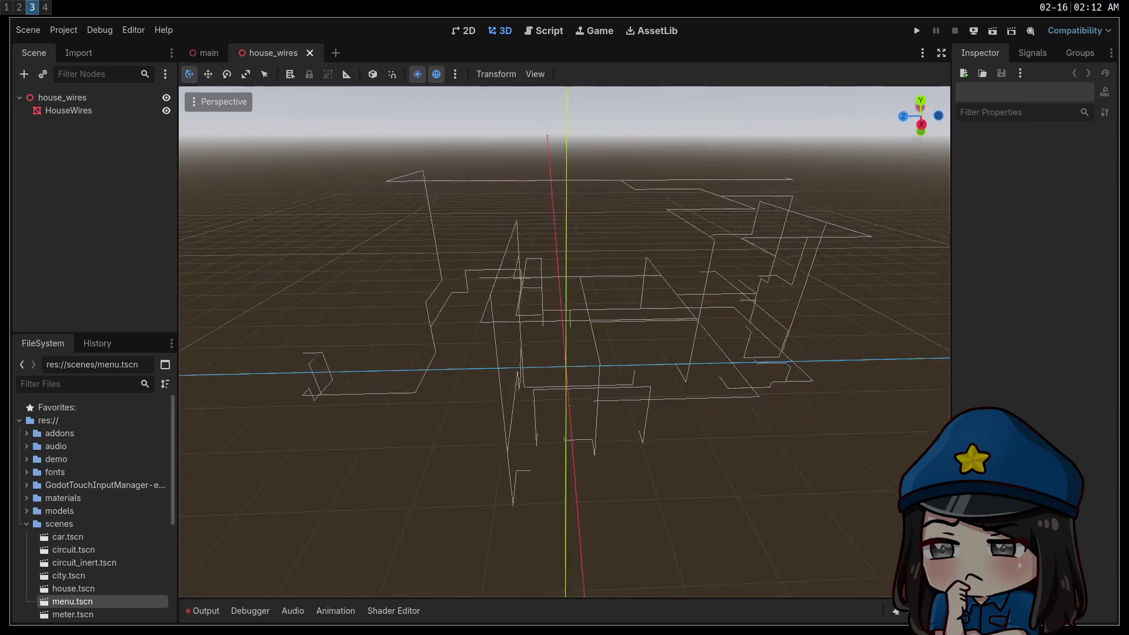
key("w")
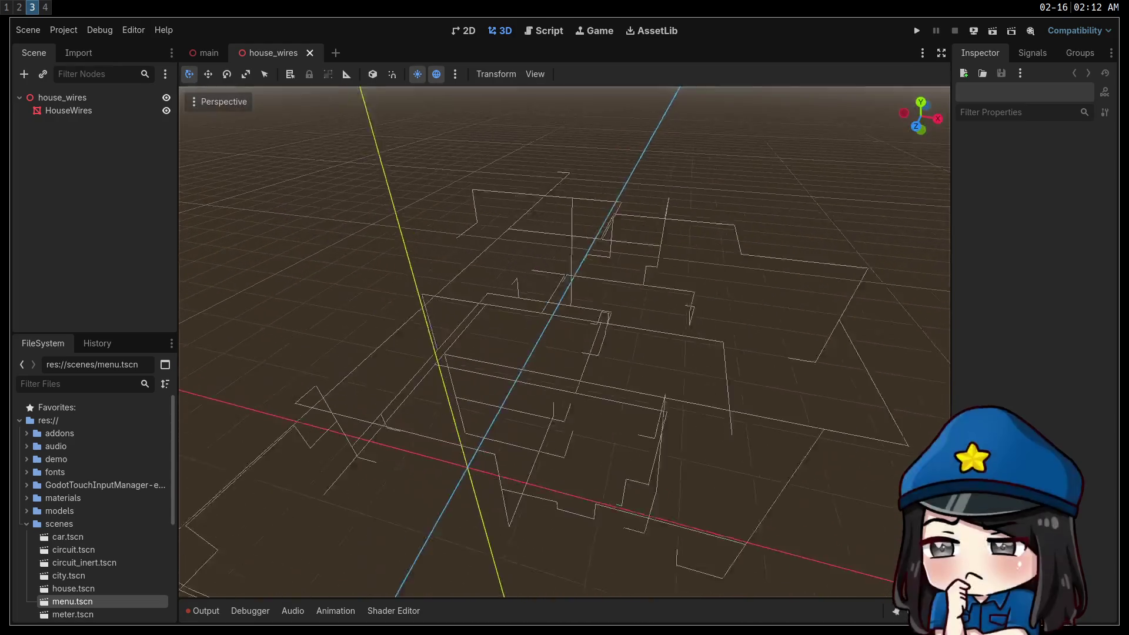
key("w")
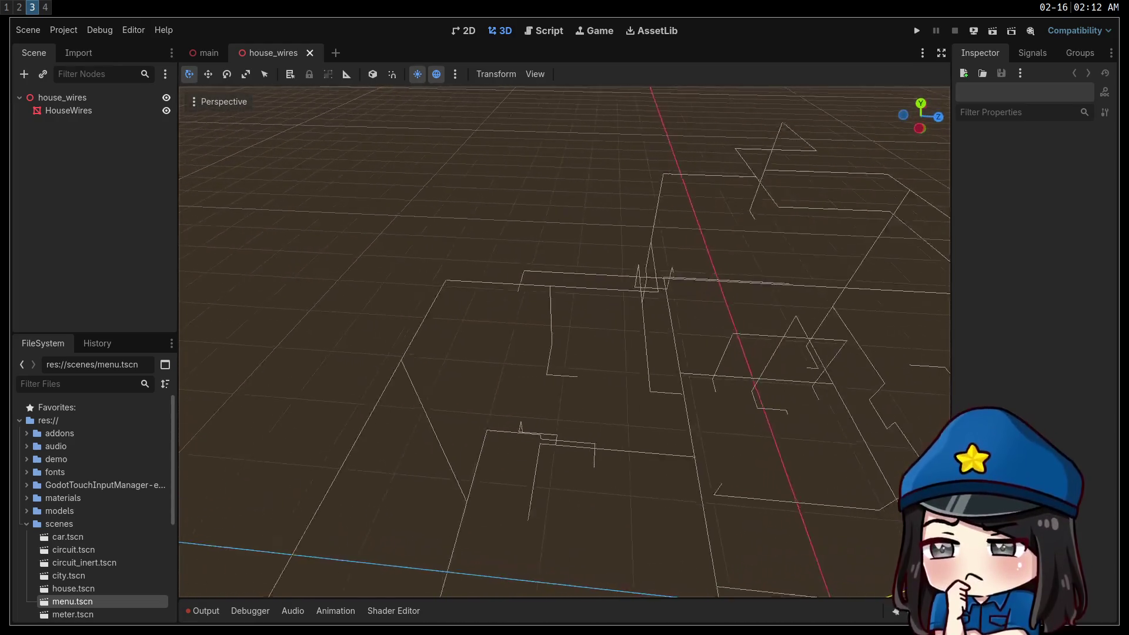
key("s")
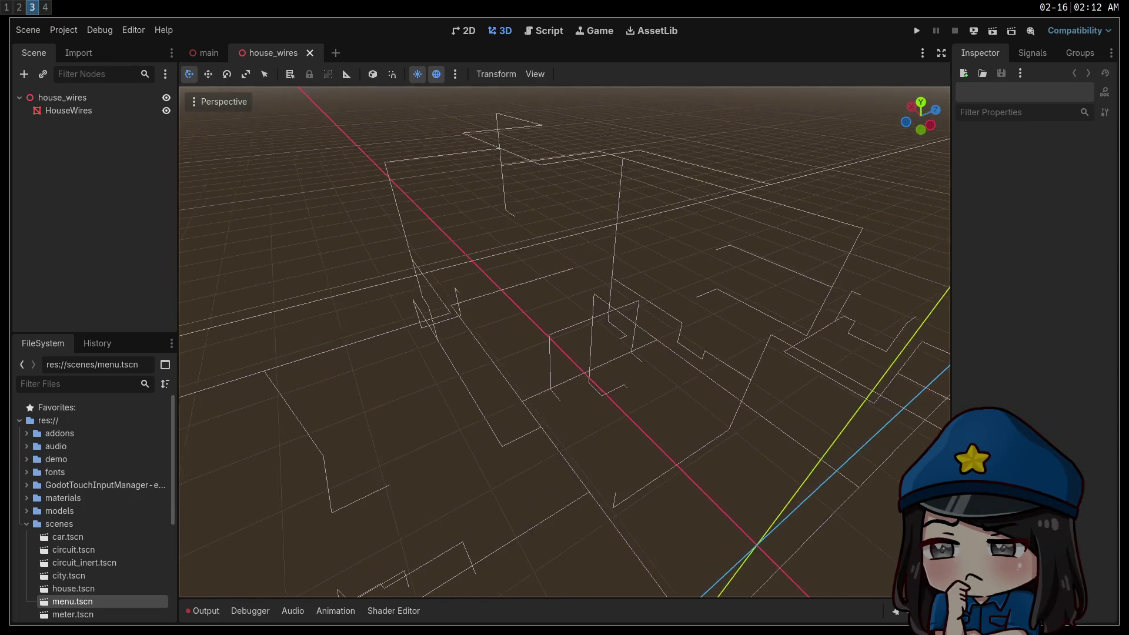
key("a")
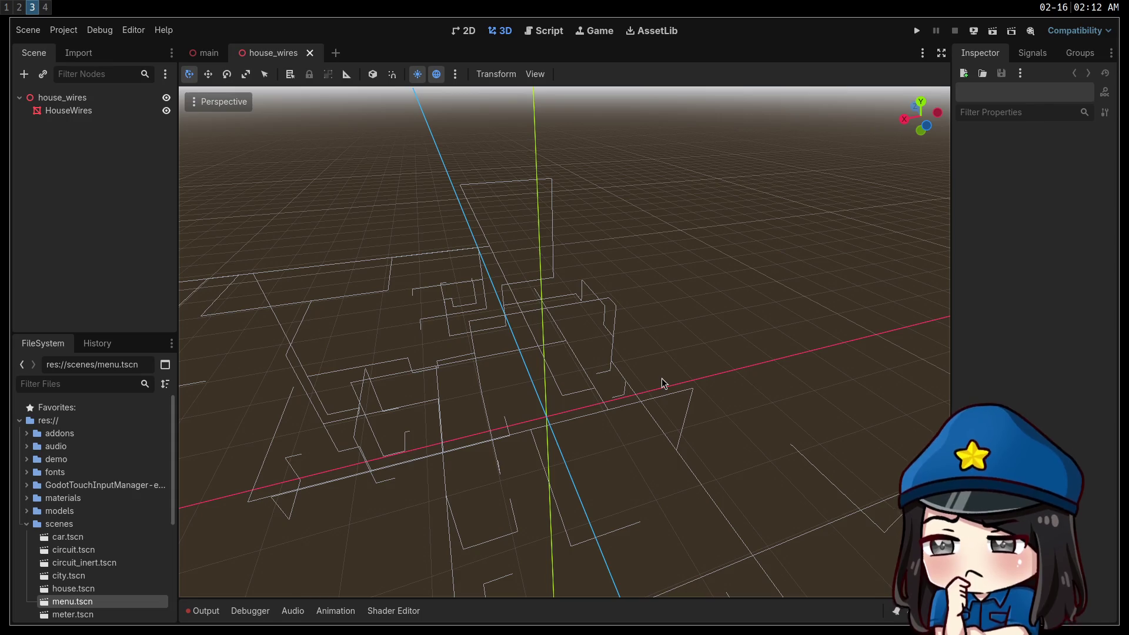
Circle the wires from new angles, then switch back to the main scene tab
key("w")
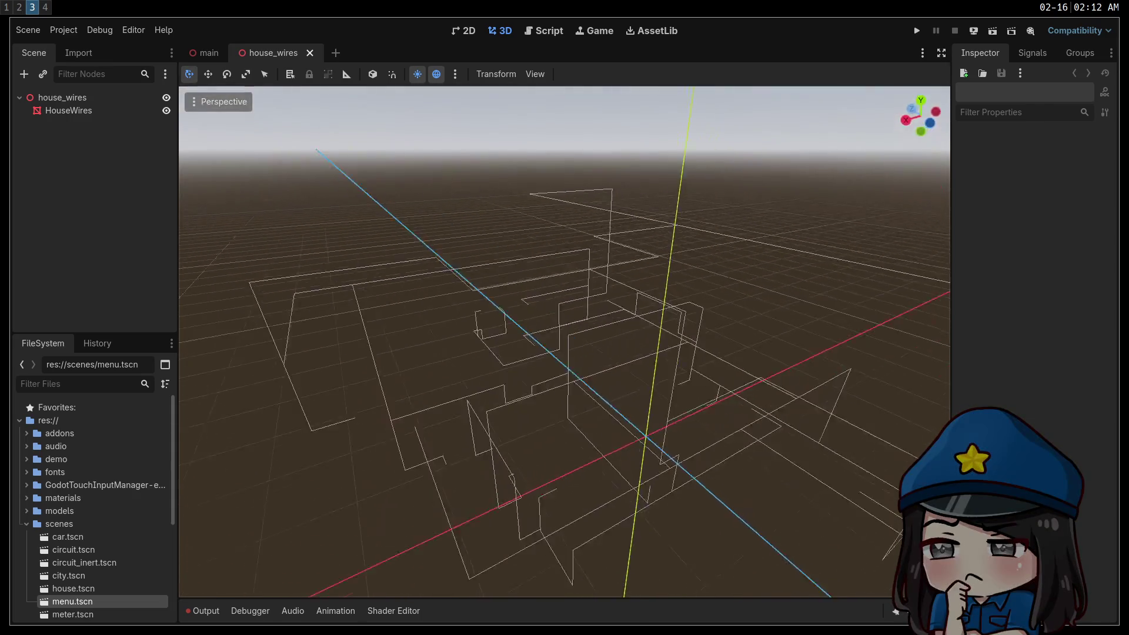
scroll(565, 341, "down", 2)
key("a")
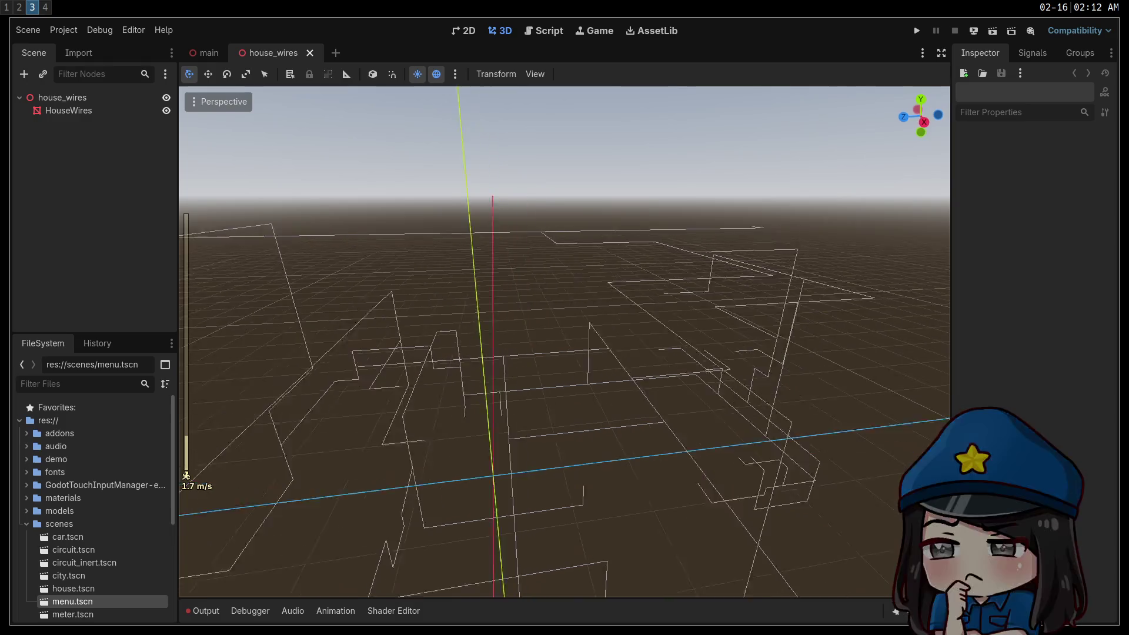
key("w")
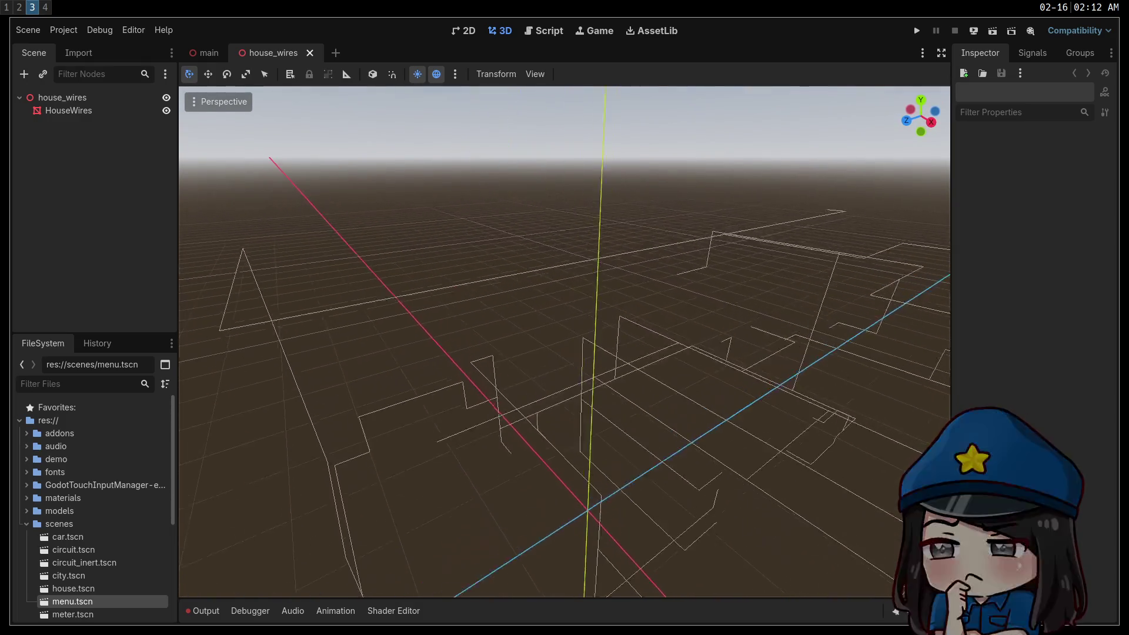
key("s")
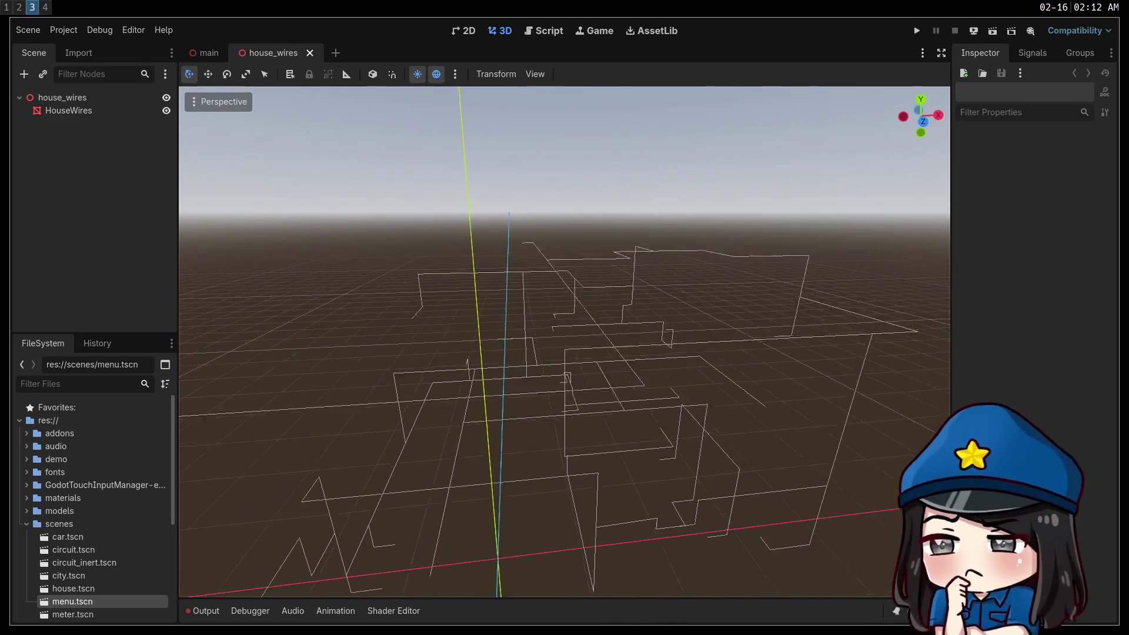
left_click(206, 54)
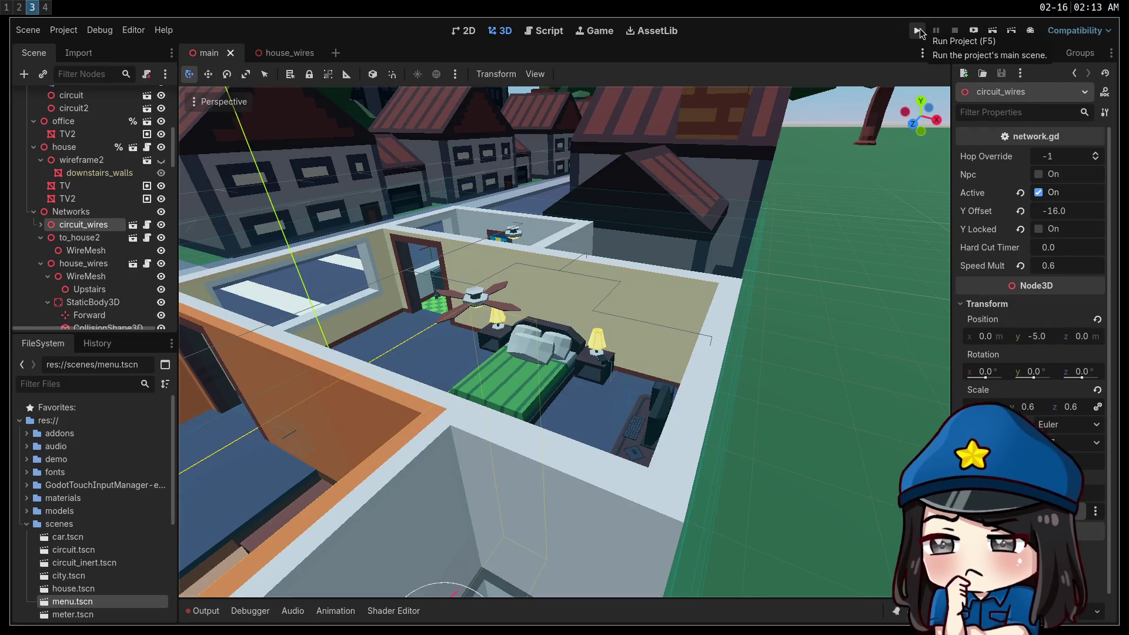
Run the project, START from the title menu into the first level, pause, then stop it
left_click(918, 31)
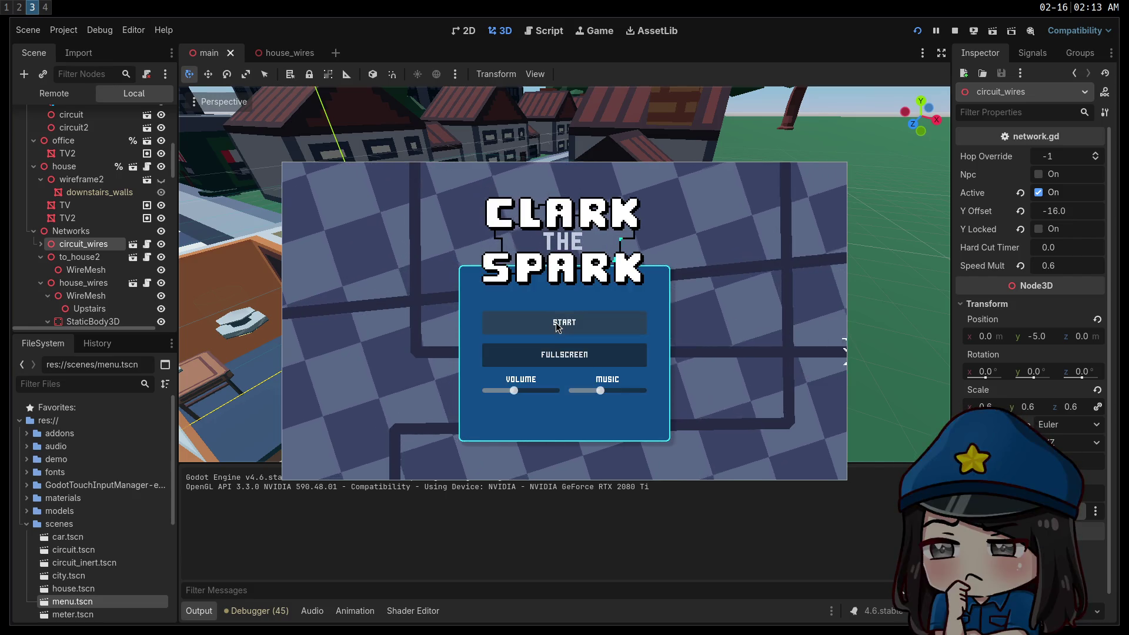
left_click(558, 324)
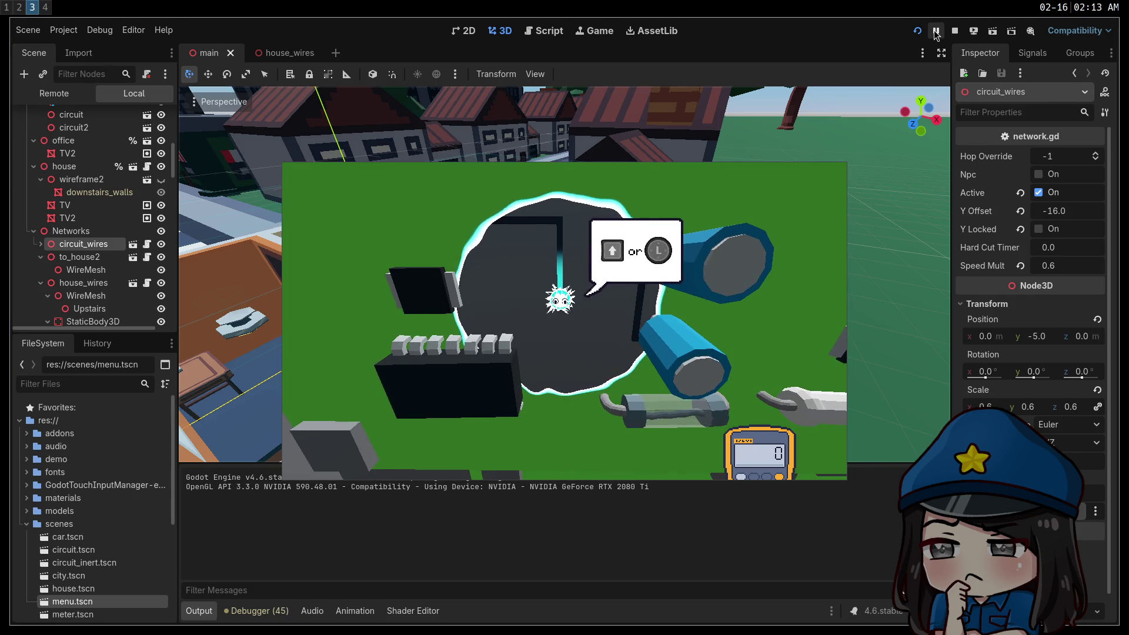
left_click(936, 32)
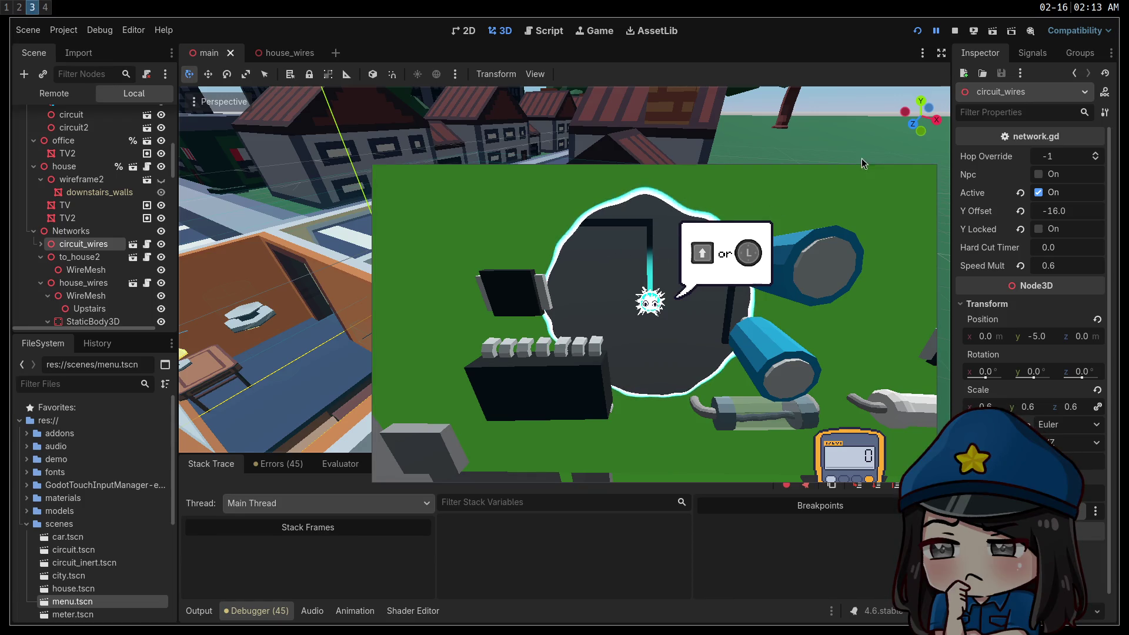
left_click(957, 31)
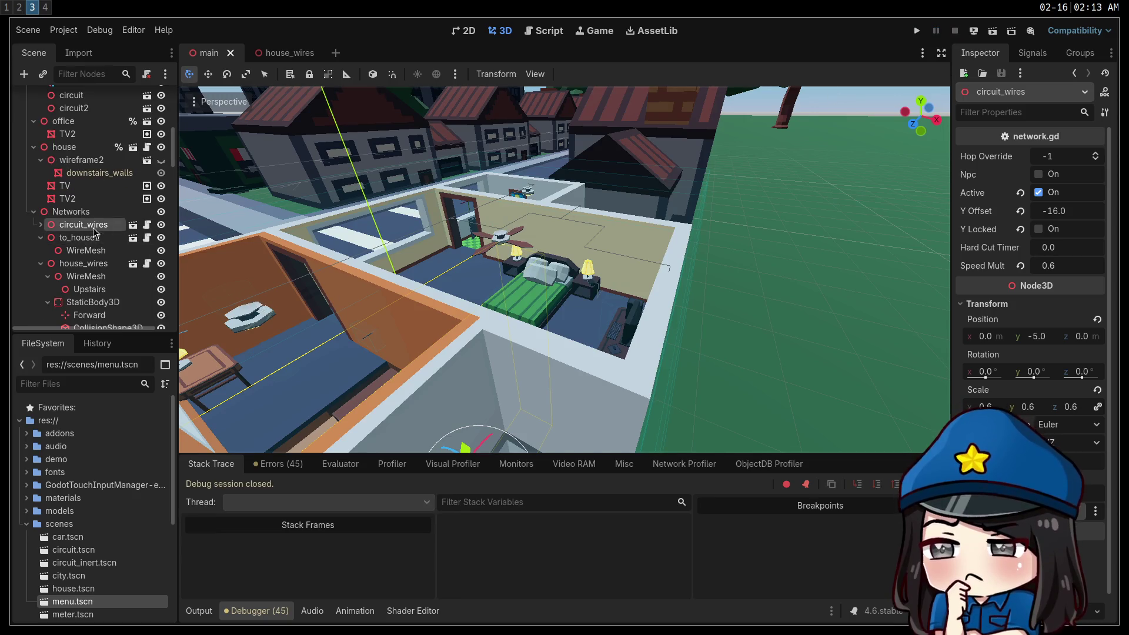
Find Networks > circuit_wires in the Scene dock and open its network.gd script
scroll(94, 187, "up", 10)
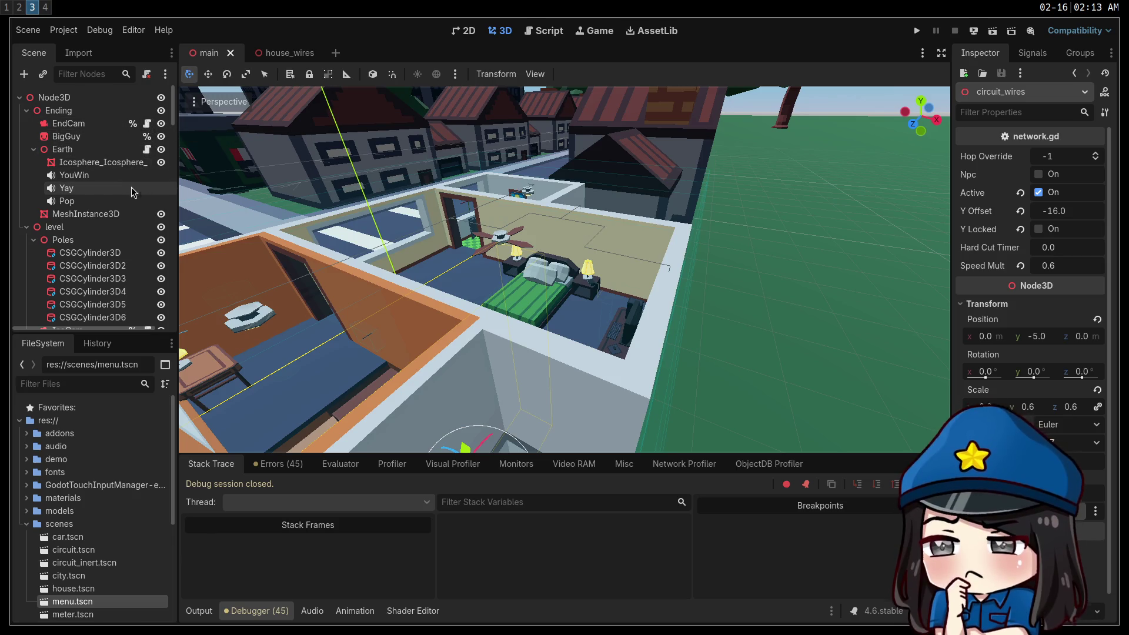
scroll(132, 187, "down", 3)
scroll(111, 224, "down", 4)
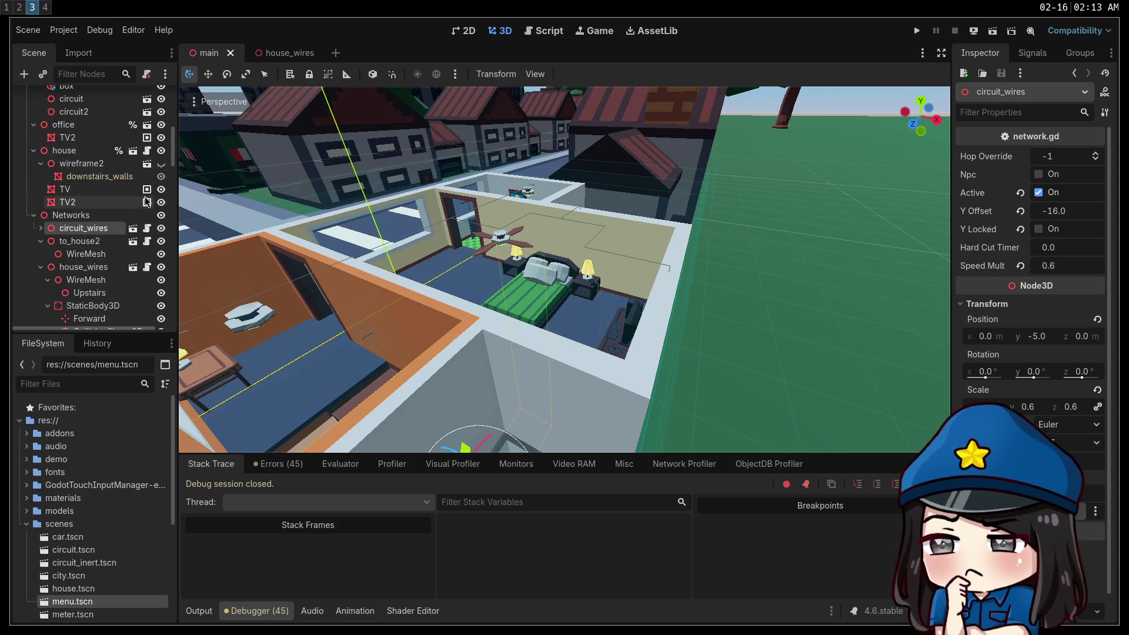
left_click(146, 234)
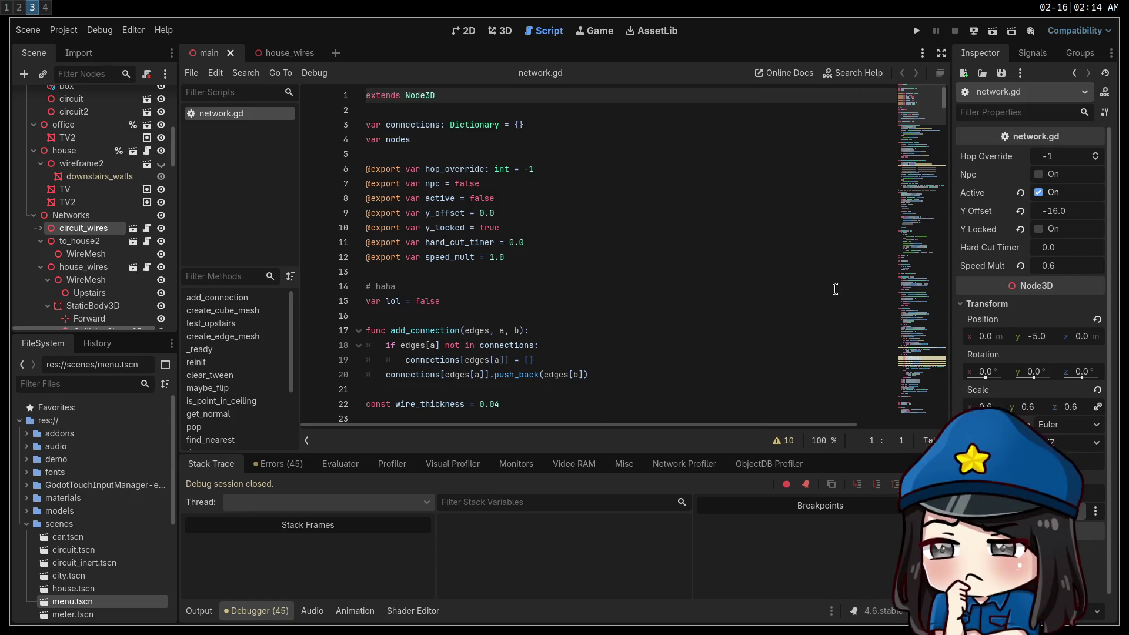
Jump to the direction-calculation code and place the caret on line 150
left_click(920, 359)
left_click(704, 283)
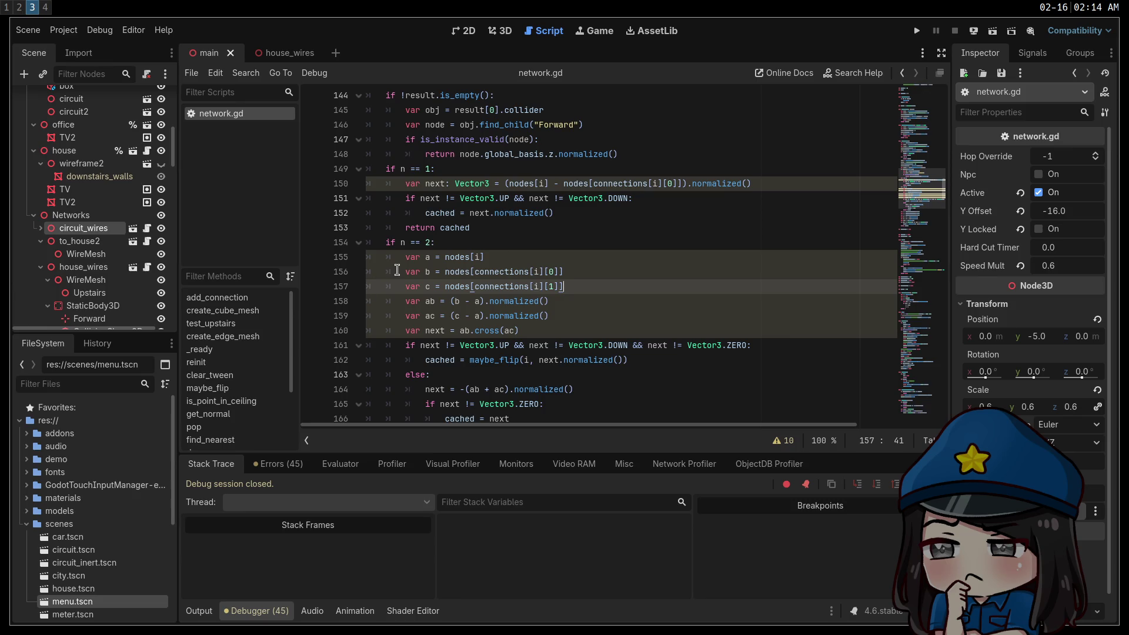
left_click(421, 183)
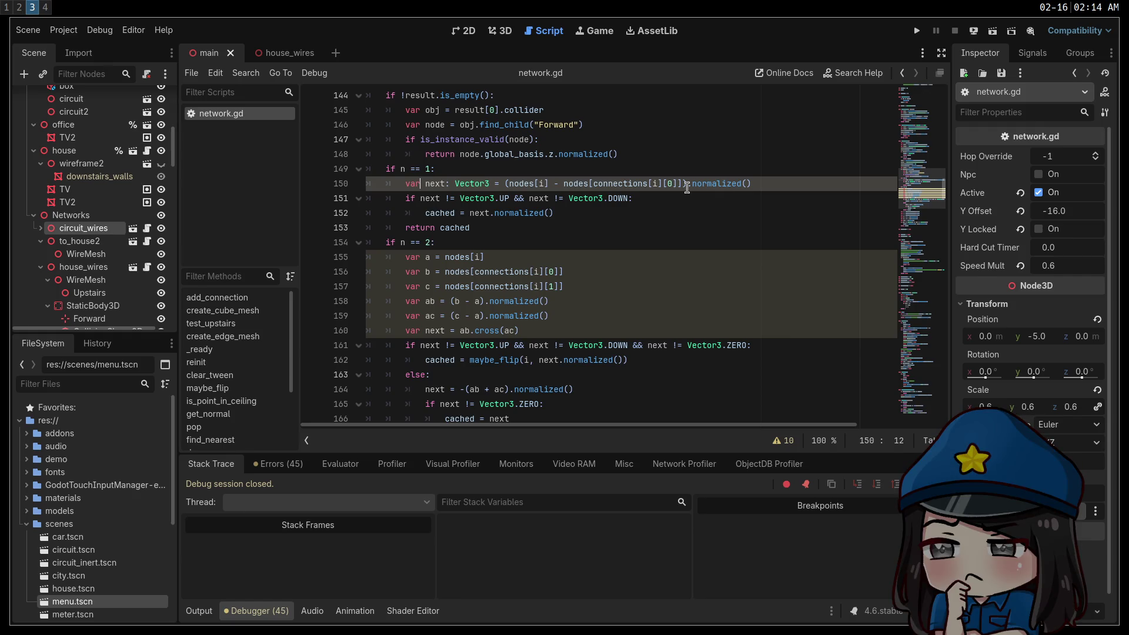
Show the script warnings list, scroll through it, then hide it again
left_click(782, 439)
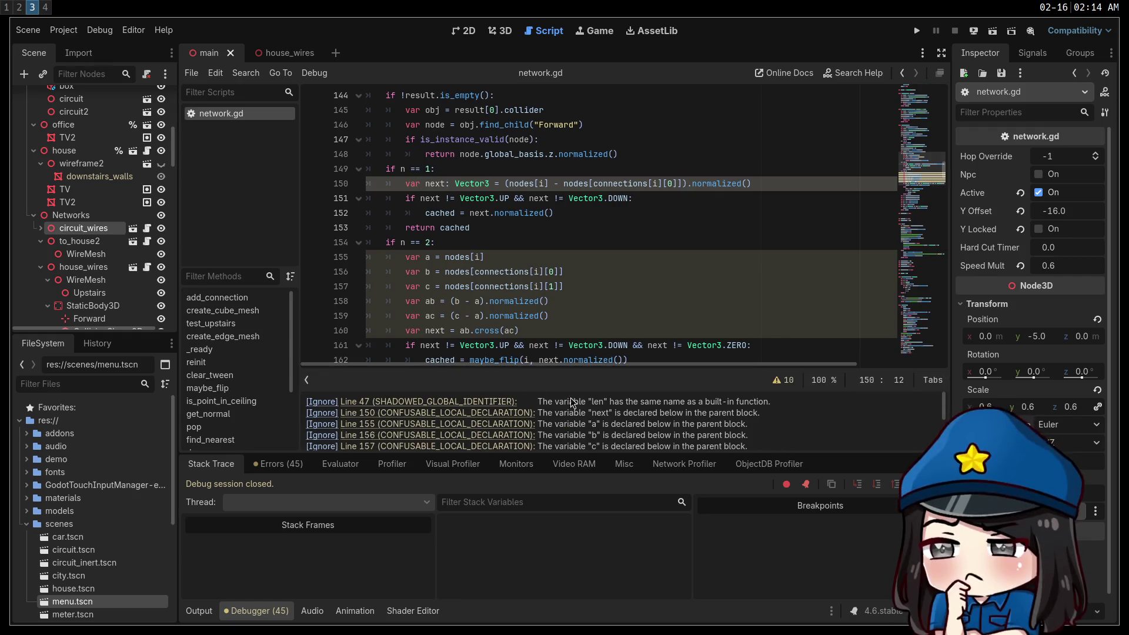
scroll(511, 410, "down", 5)
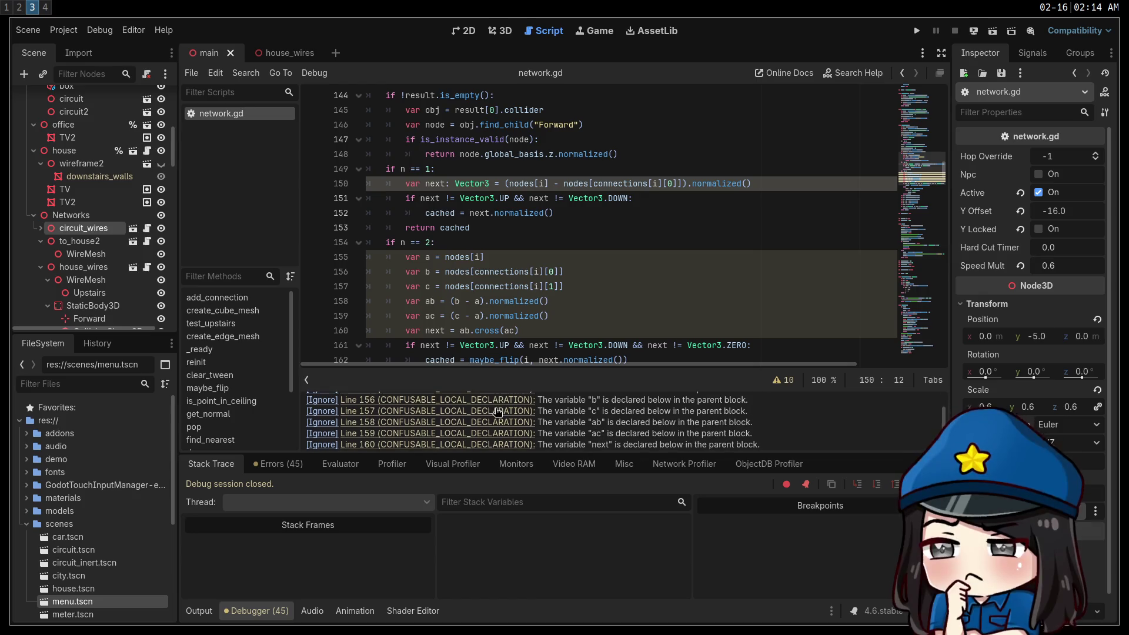
left_click(776, 382)
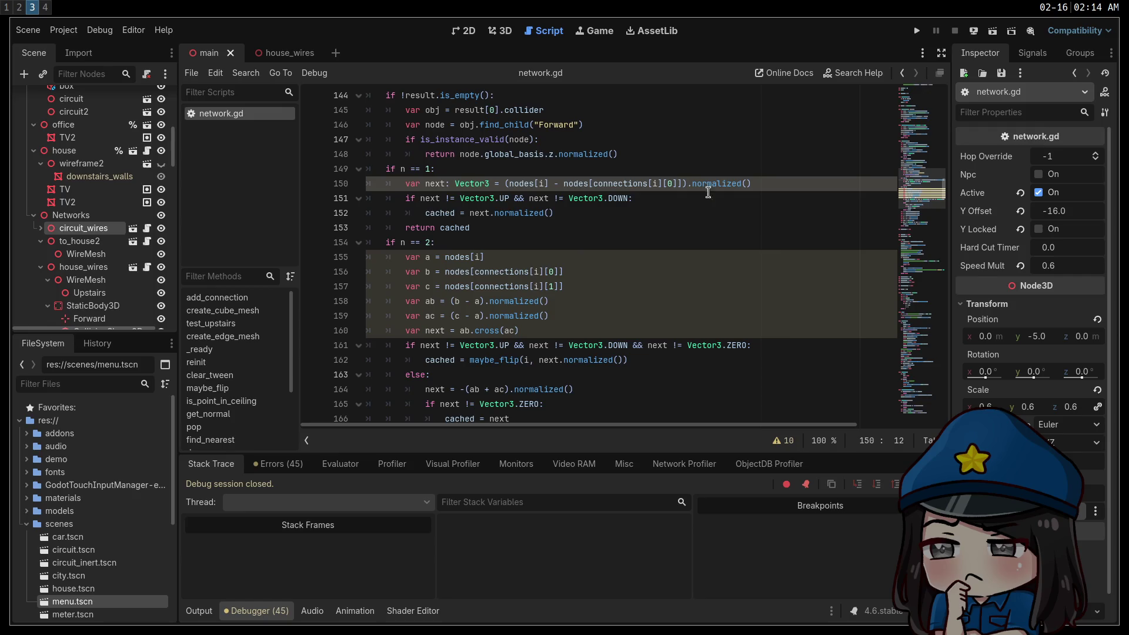
Select the '# haha' comment and lol variable on lines 13–15, then return to the 3D view
left_click_drag(904, 213, 913, 119)
left_click_drag(467, 295, 425, 271)
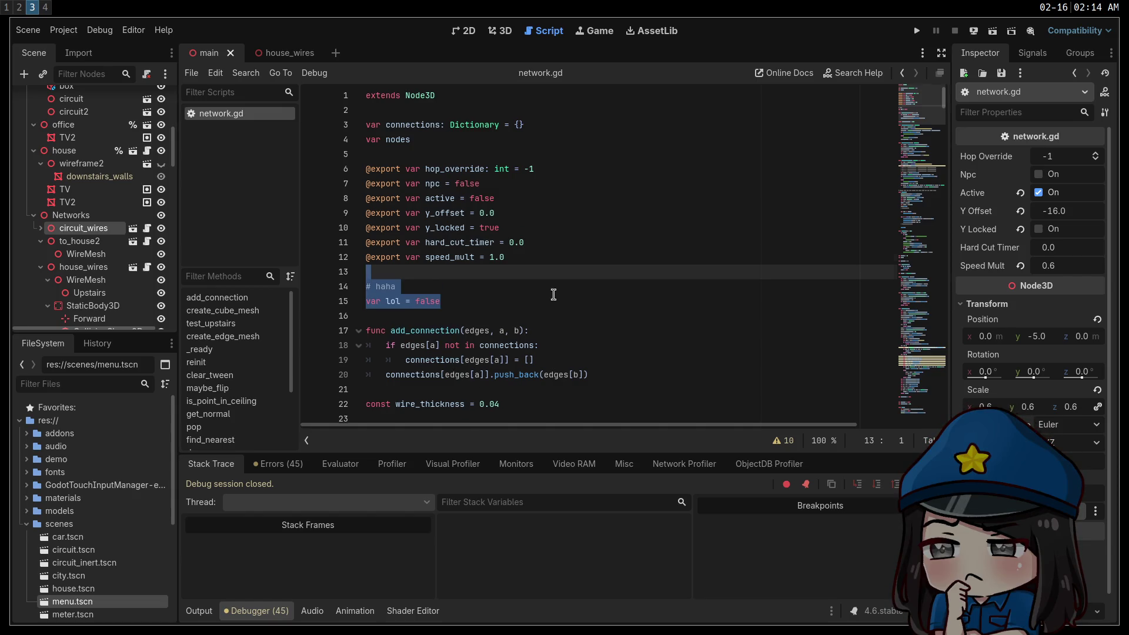
scroll(553, 294, "down", 5)
scroll(487, 247, "down", 5)
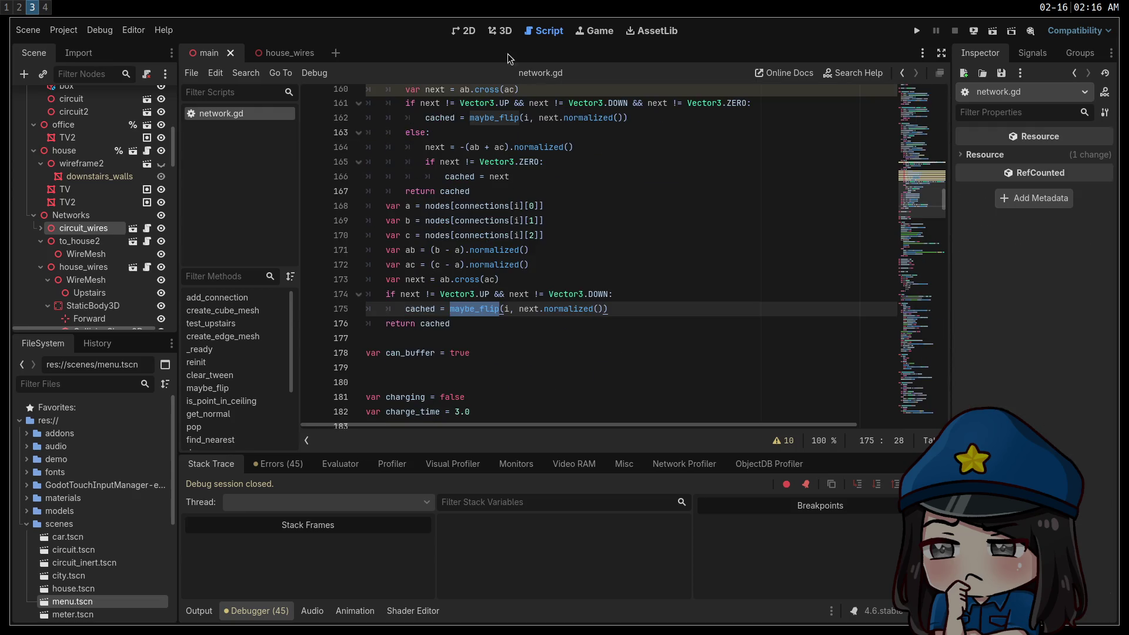
key("ctrl+F2")
scroll(537, 252, "down", 3)
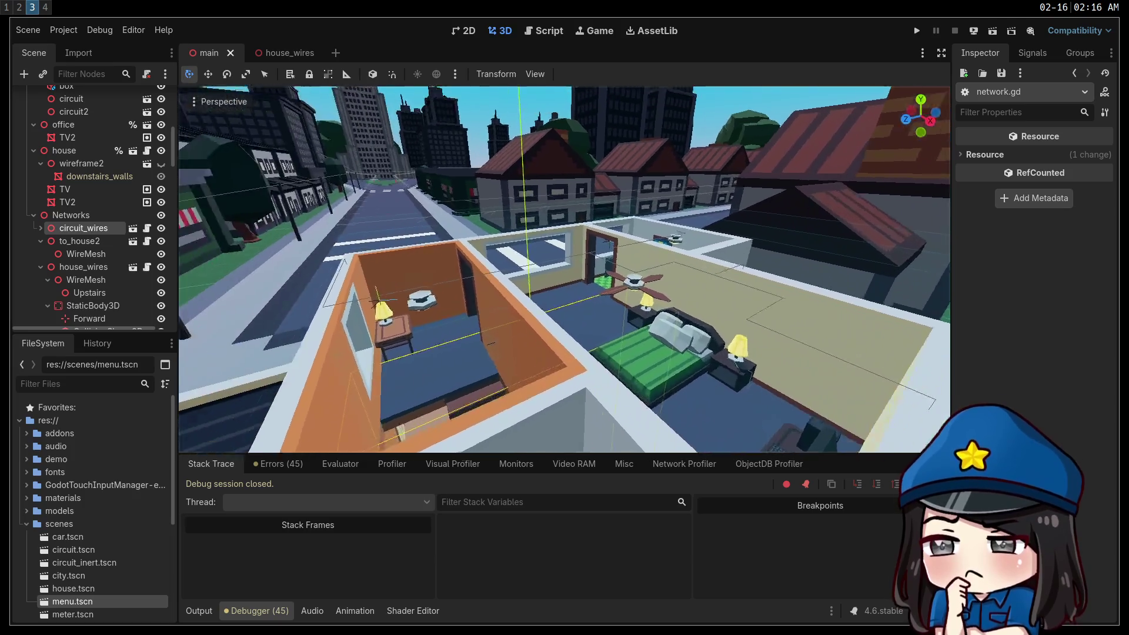
Select the house node and hide it, then orbit to view the trees and open ground
scroll(539, 447, "up", 5)
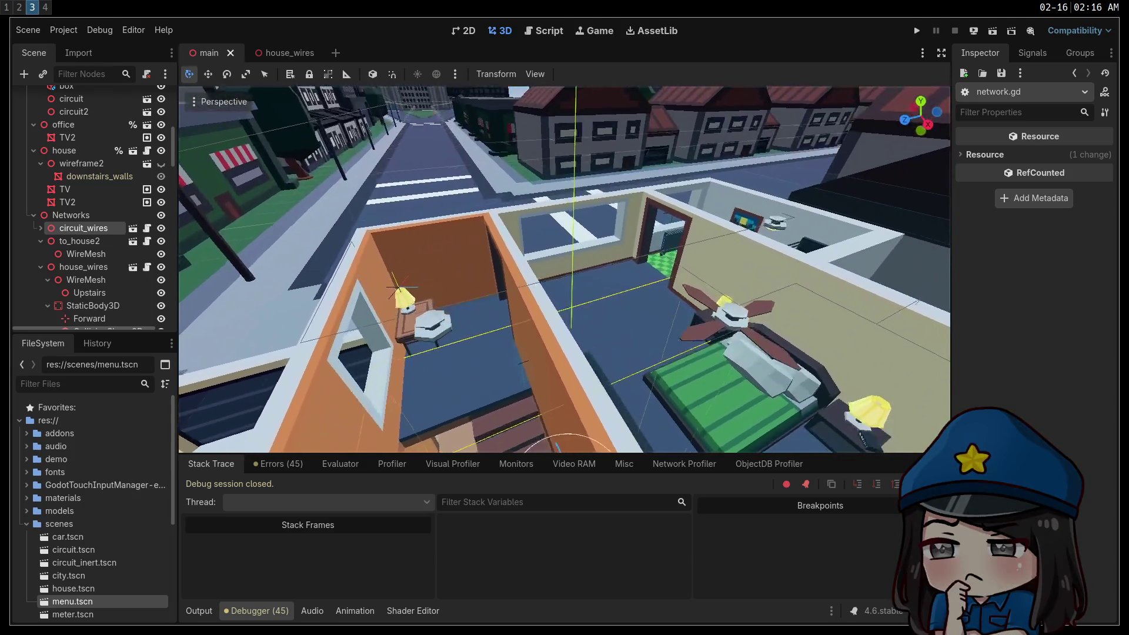
scroll(538, 447, "down", 3)
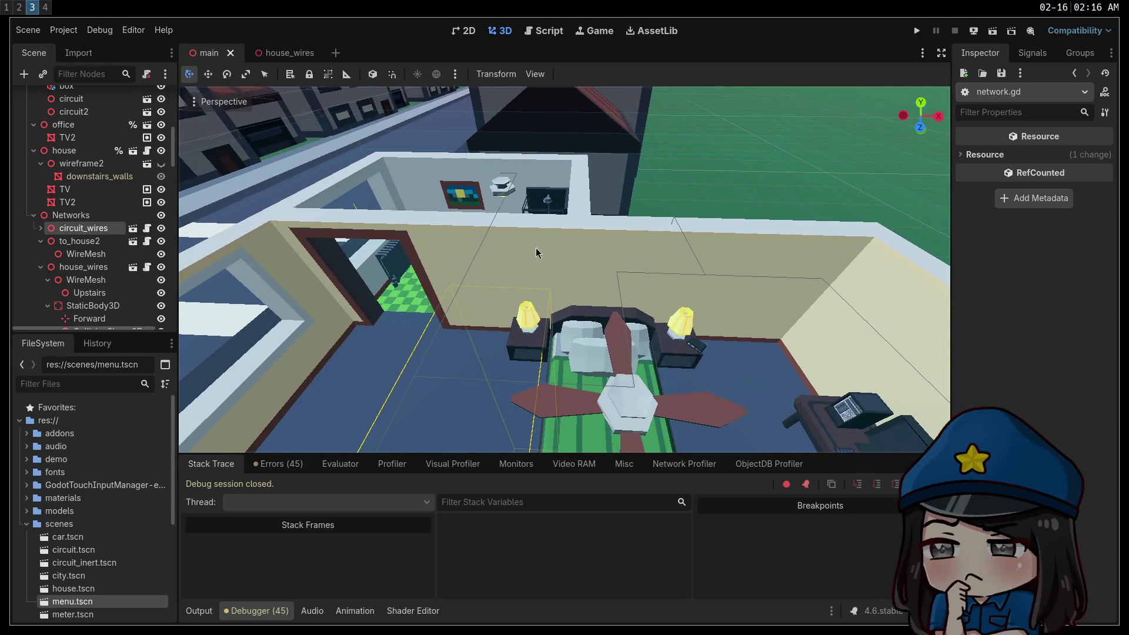
left_click(397, 210)
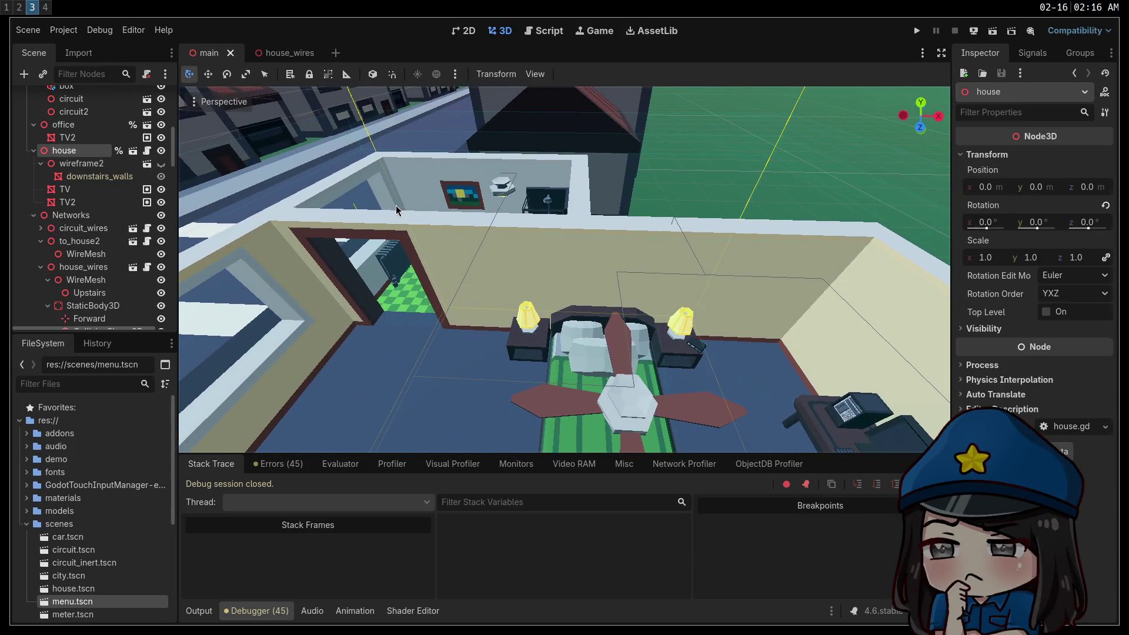
left_click(160, 151)
mouse_move(307, 204)
left_mouse_down()
mouse_move(312, 239)
mouse_move(314, 224)
mouse_move(347, 224)
mouse_move(521, 258)
left_mouse_up()
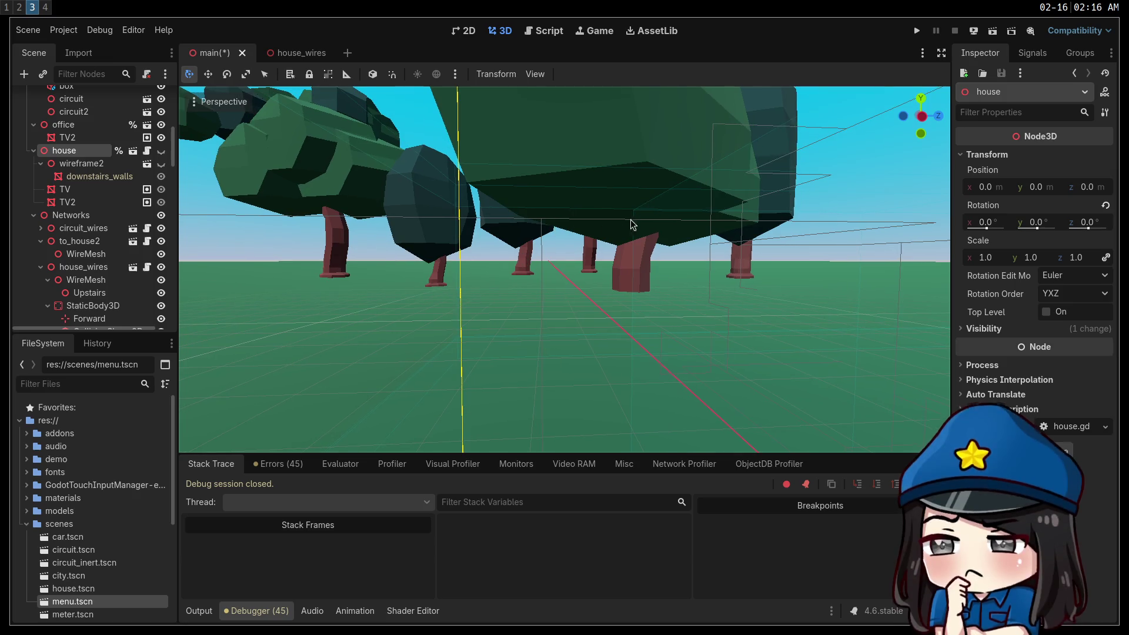
Save and run the game, sparking the green and yellow resistors until the multimeter reads 15
left_click(924, 31)
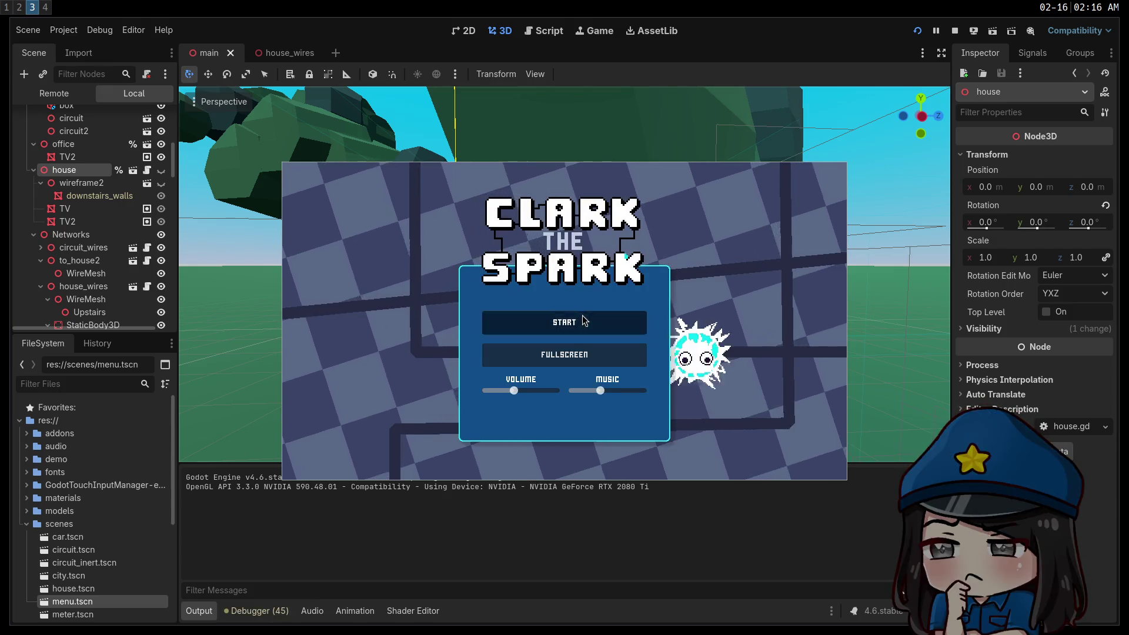
left_click(583, 318)
key("Up")
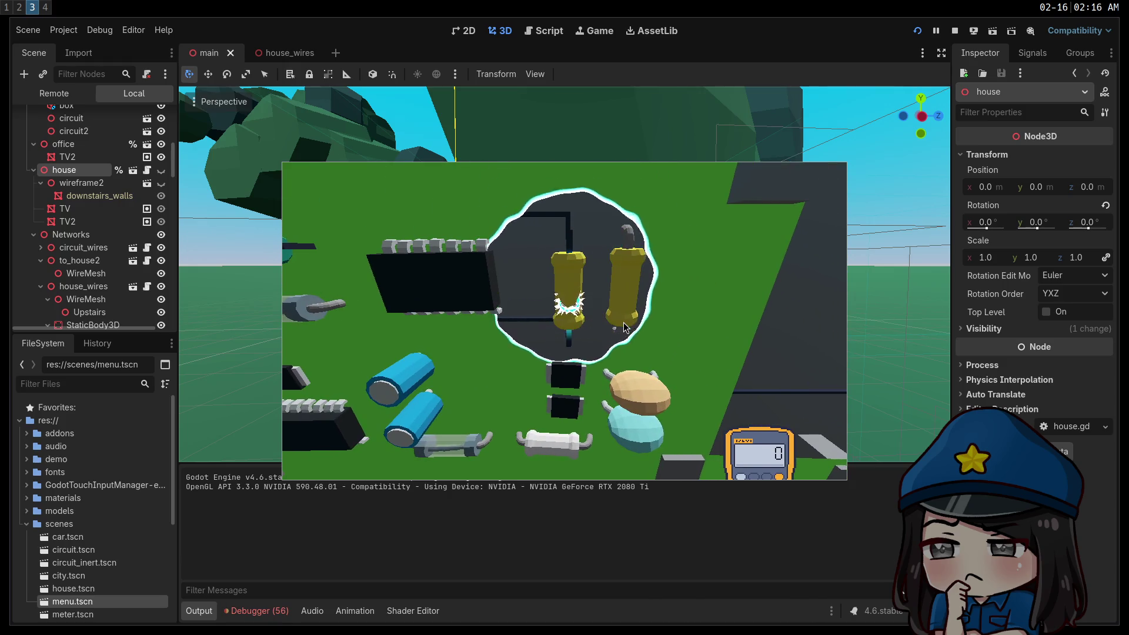
key("Up")
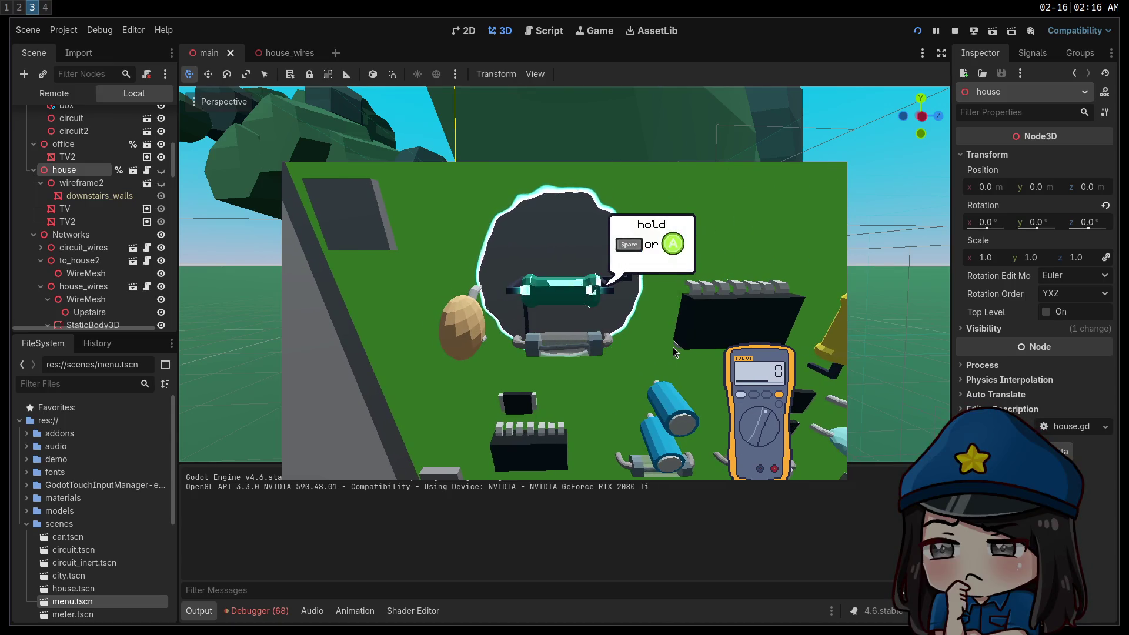
key("space")
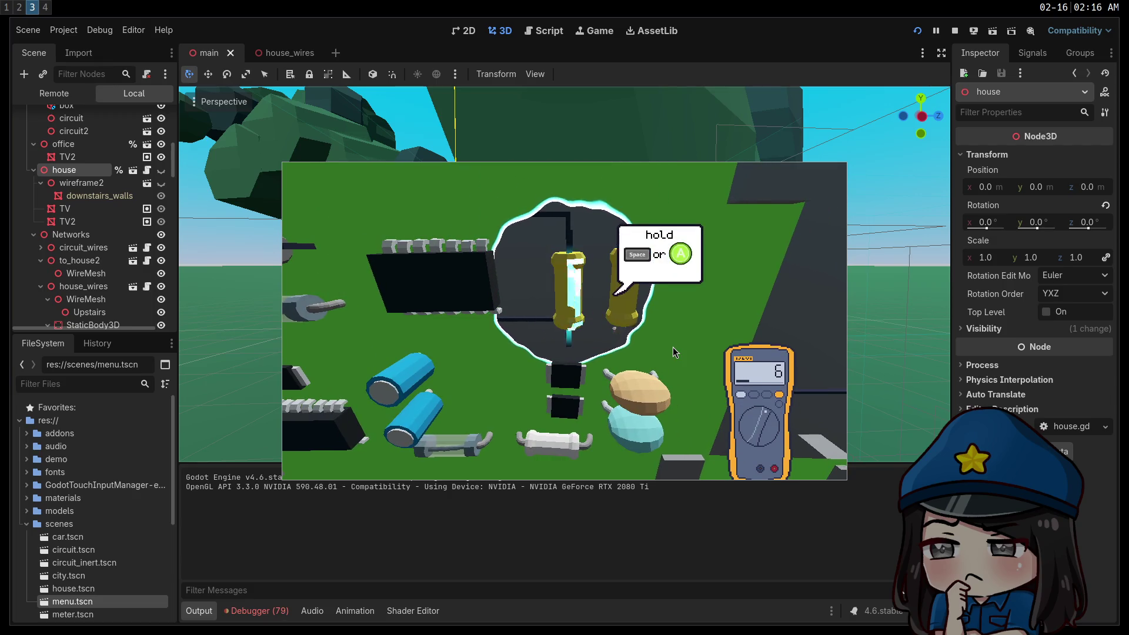
key("space")
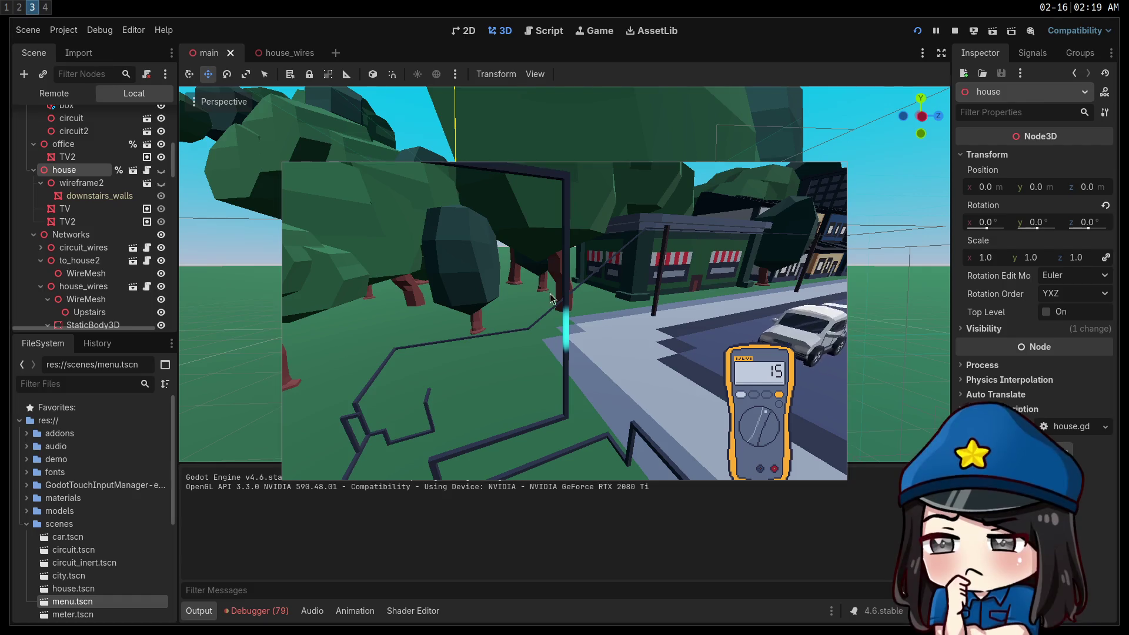
left_click_drag(576, 326, 114, 403)
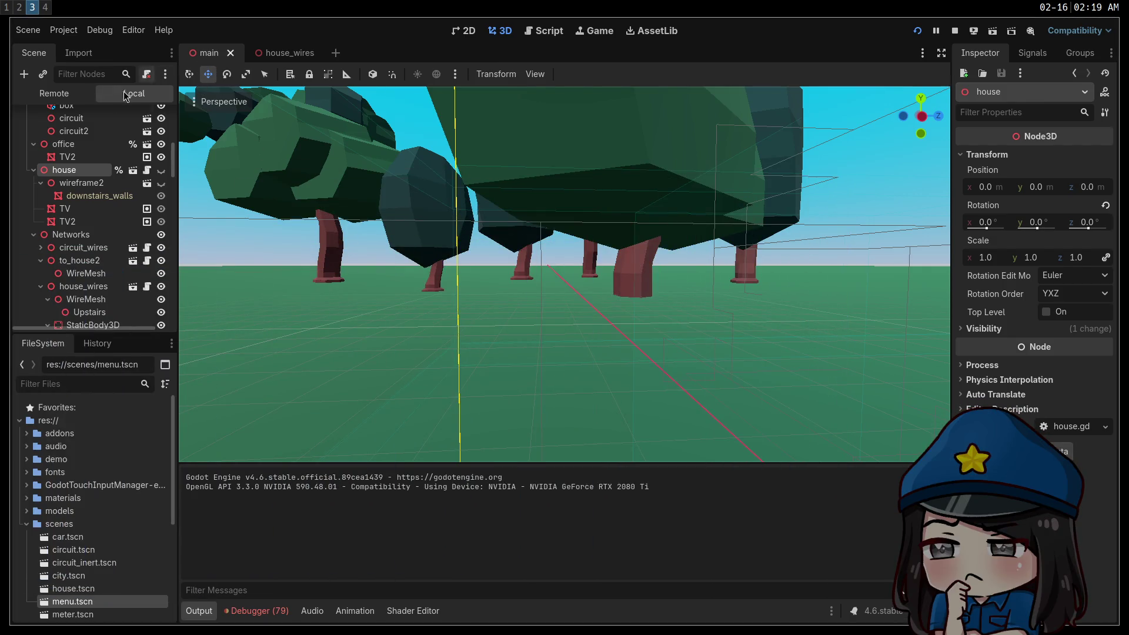
Unhide the house and fly the camera through the doorway to the bedside lamp
left_click(161, 170)
key("w")
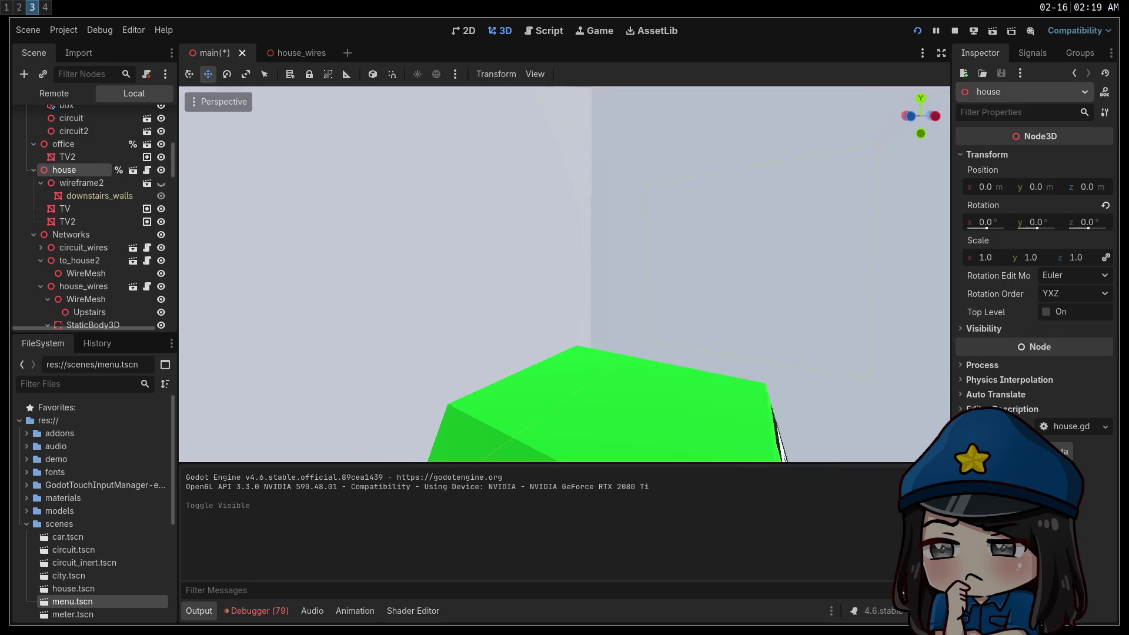
key("s")
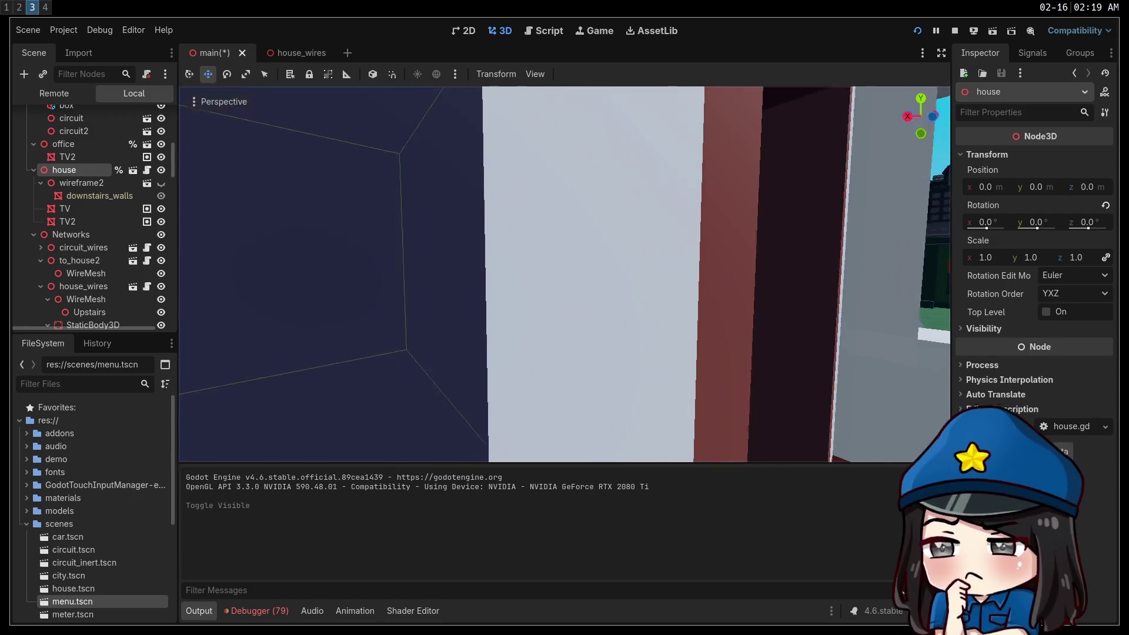
key("w")
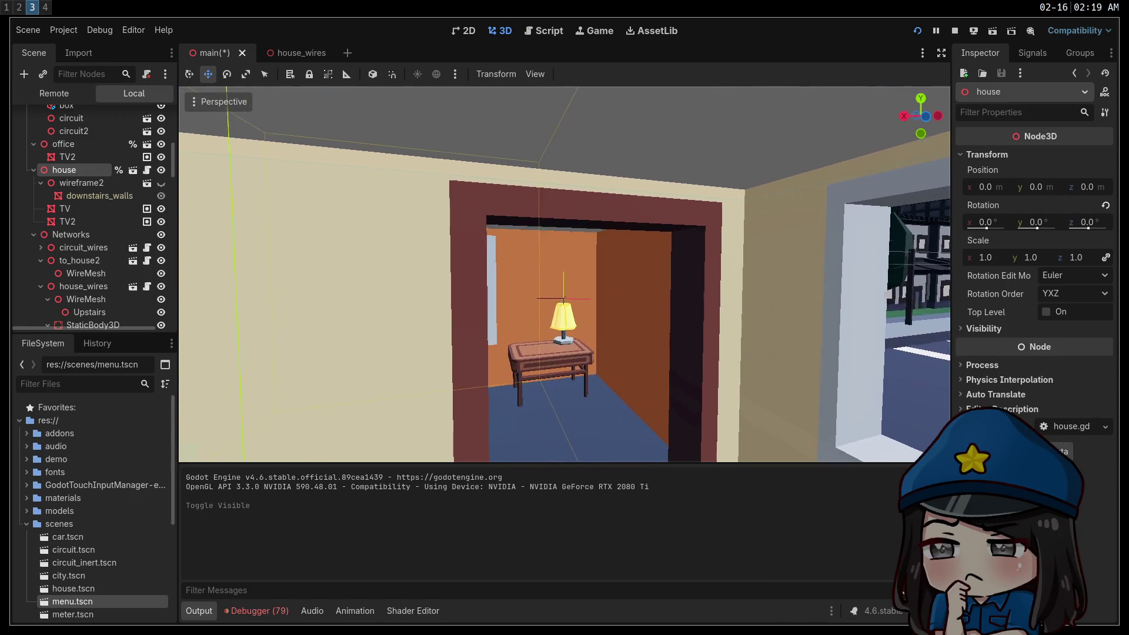
key("w")
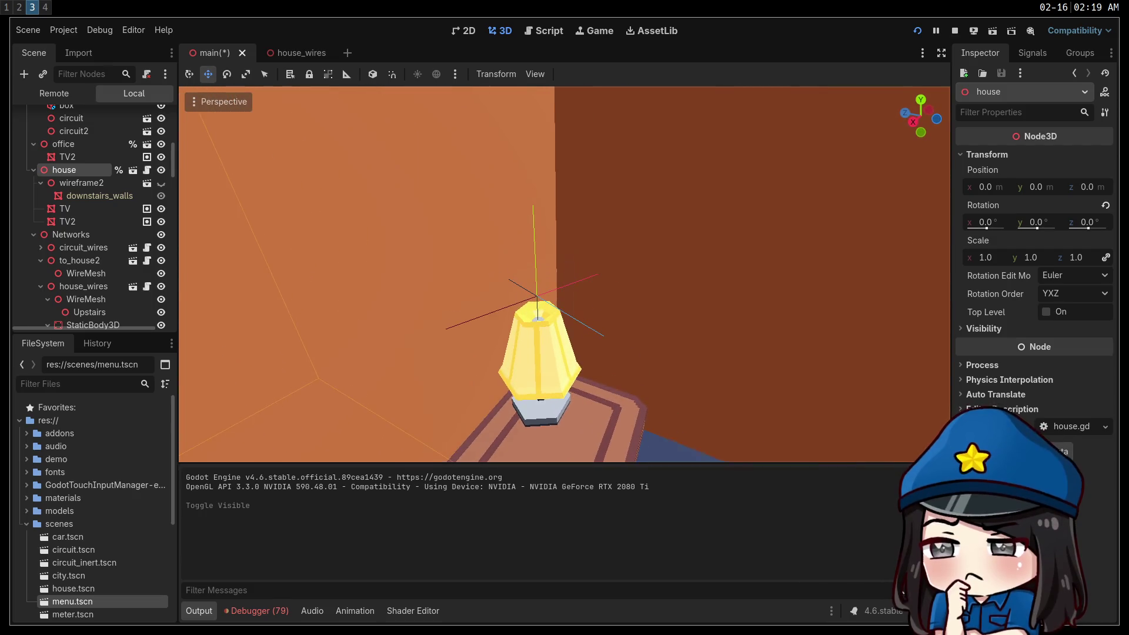
key("s")
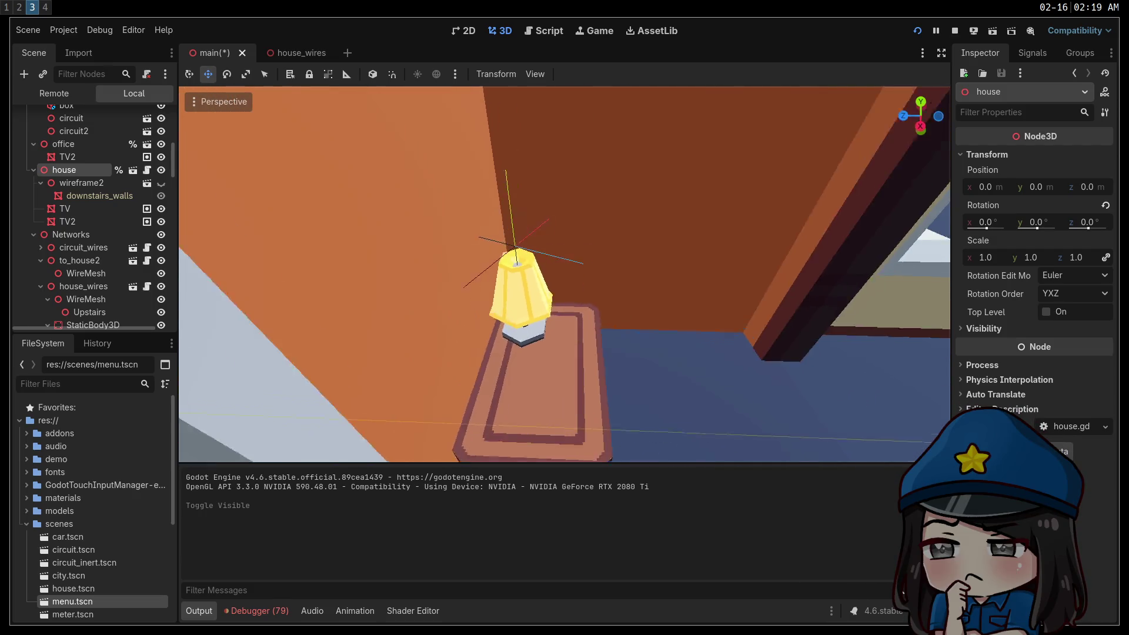
key("e")
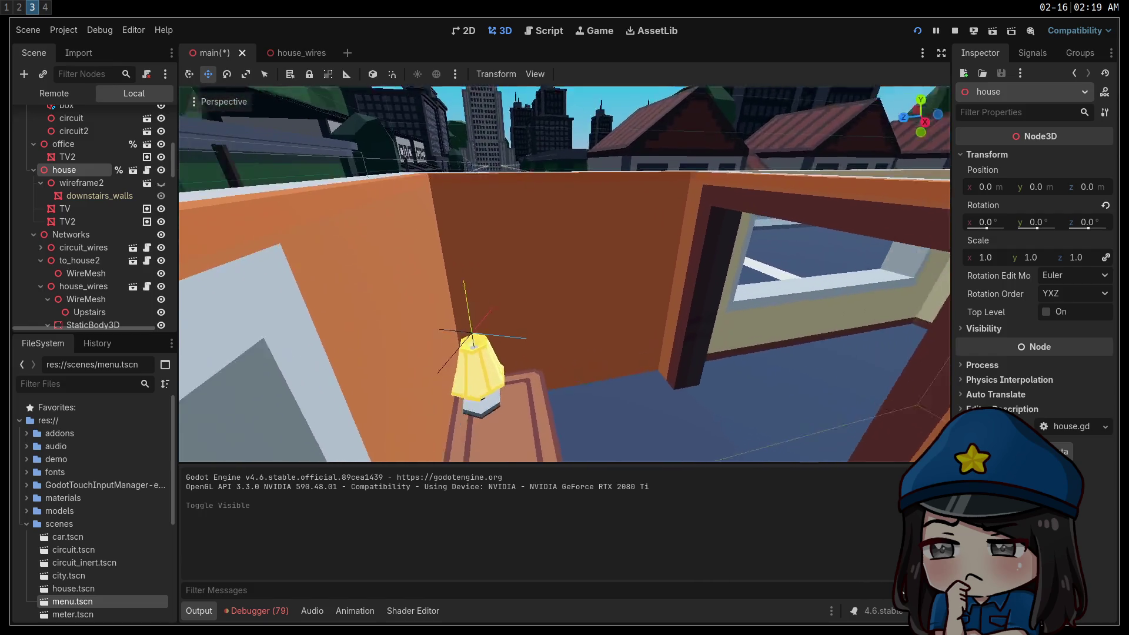
key("w")
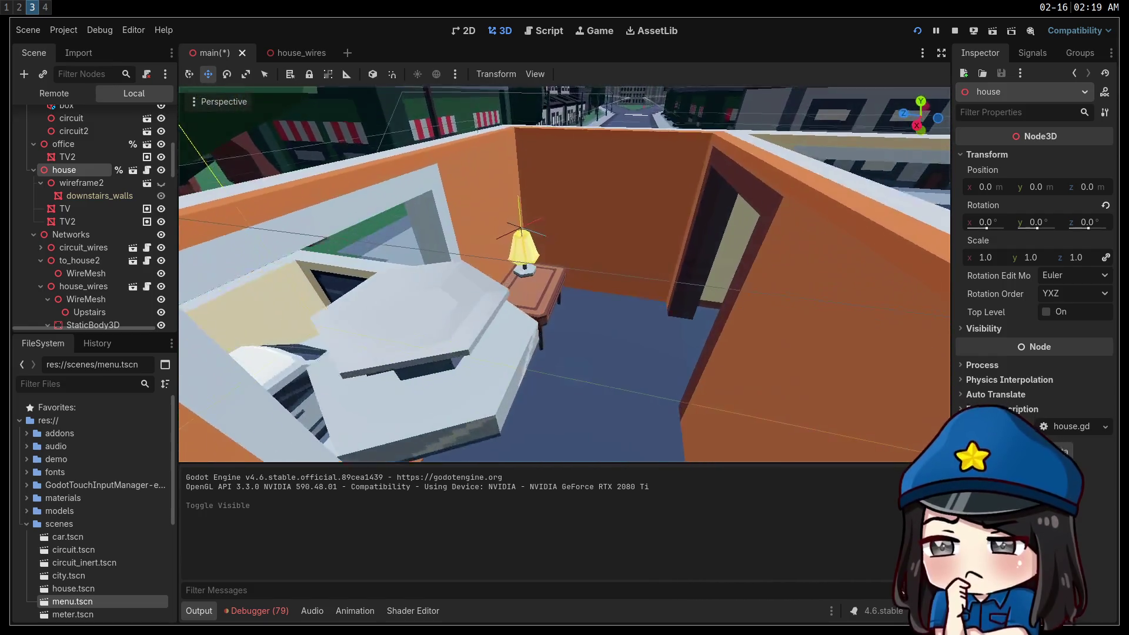
Undo the accidental house move, switch to the Select tool, and orbit around the lamp and table
left_click(510, 296)
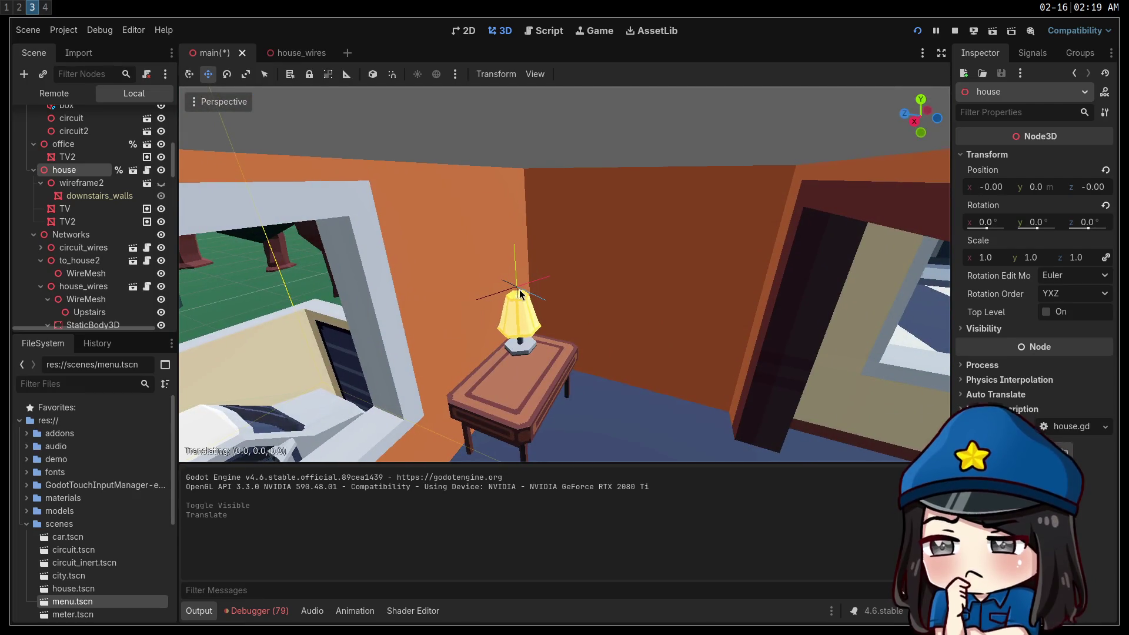
left_click_drag(520, 290, 473, 242)
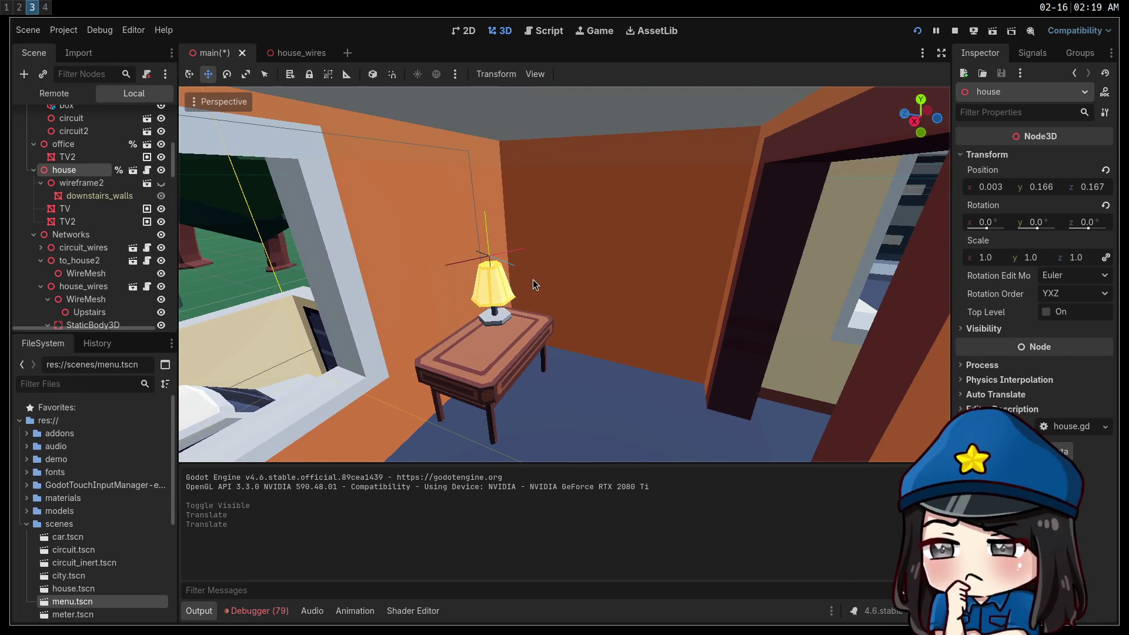
key("ctrl+z")
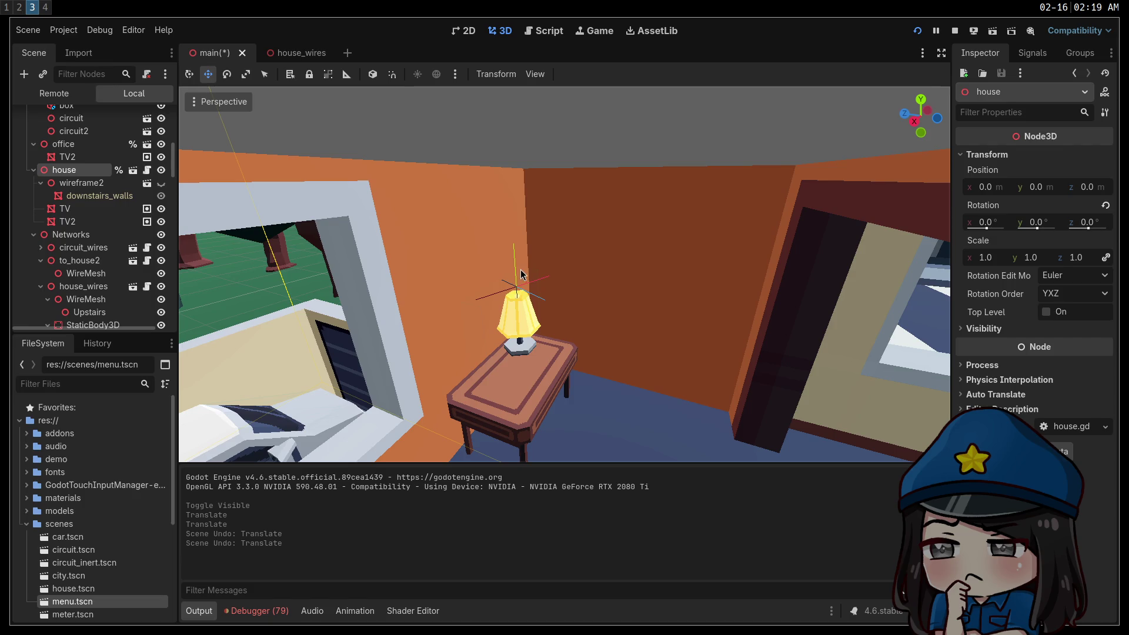
scroll(520, 274, "up", 5)
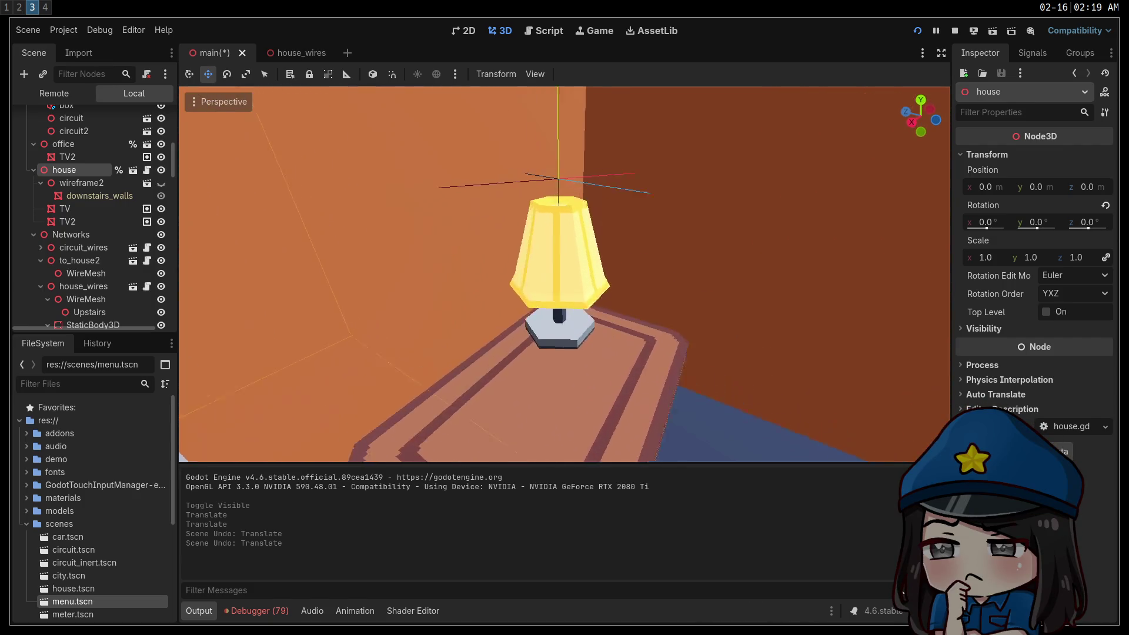
left_click_drag(559, 277, 567, 294)
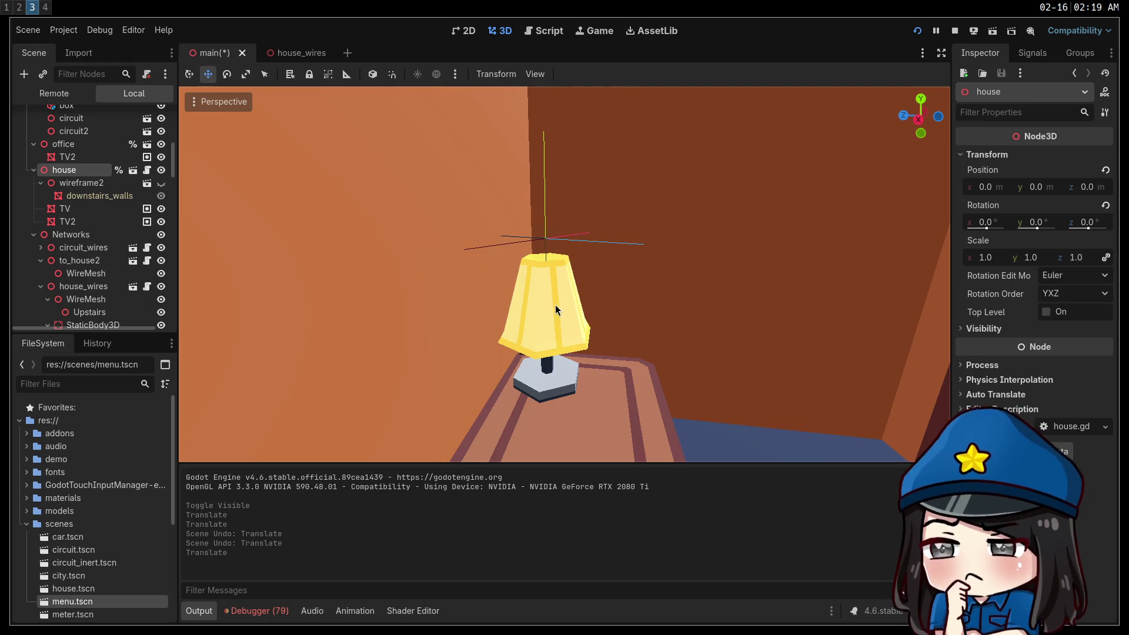
left_click(192, 78)
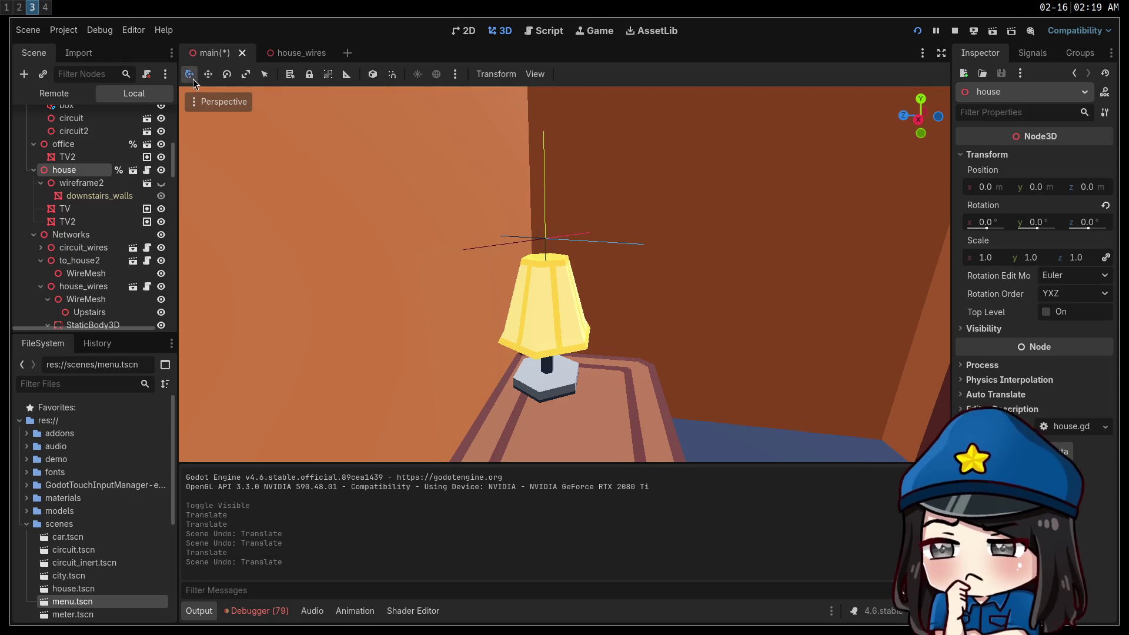
mouse_move(554, 248)
left_mouse_down()
mouse_move(659, 253)
mouse_move(300, 259)
left_mouse_up()
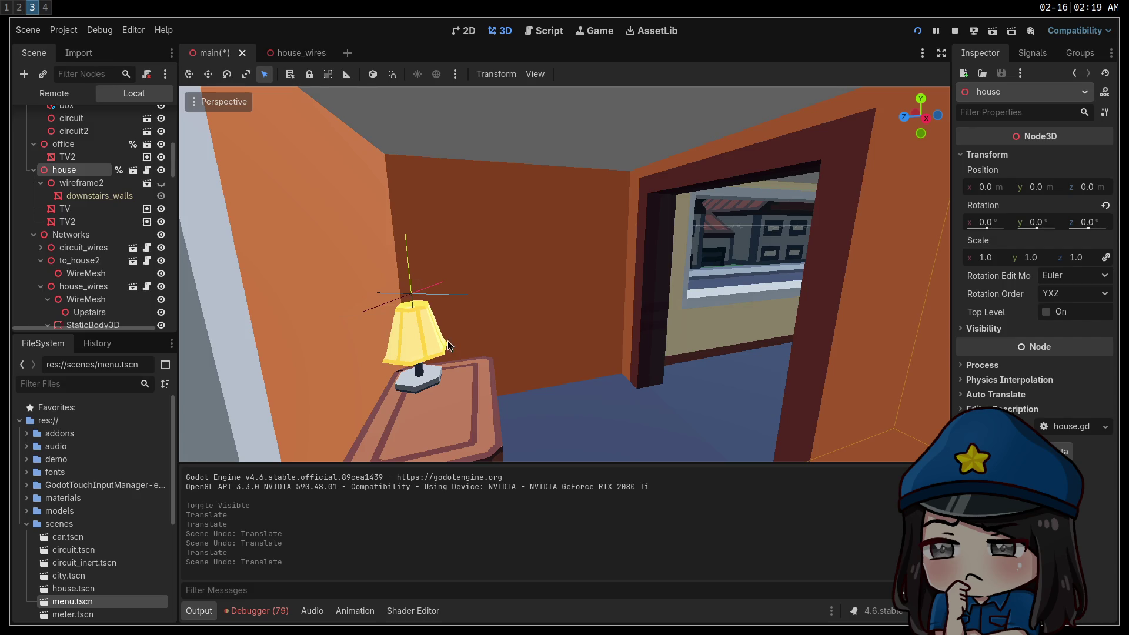
left_click_drag(642, 294, 554, 314)
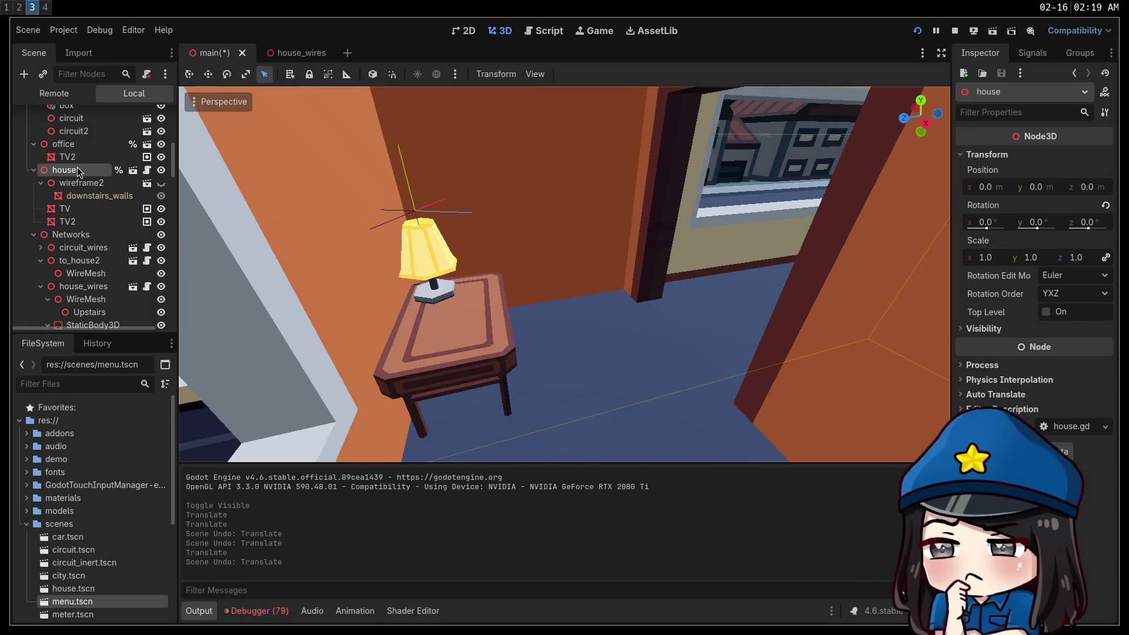
Open the house scene on its own and fly close to the lamp on the bedside table
left_click(132, 171)
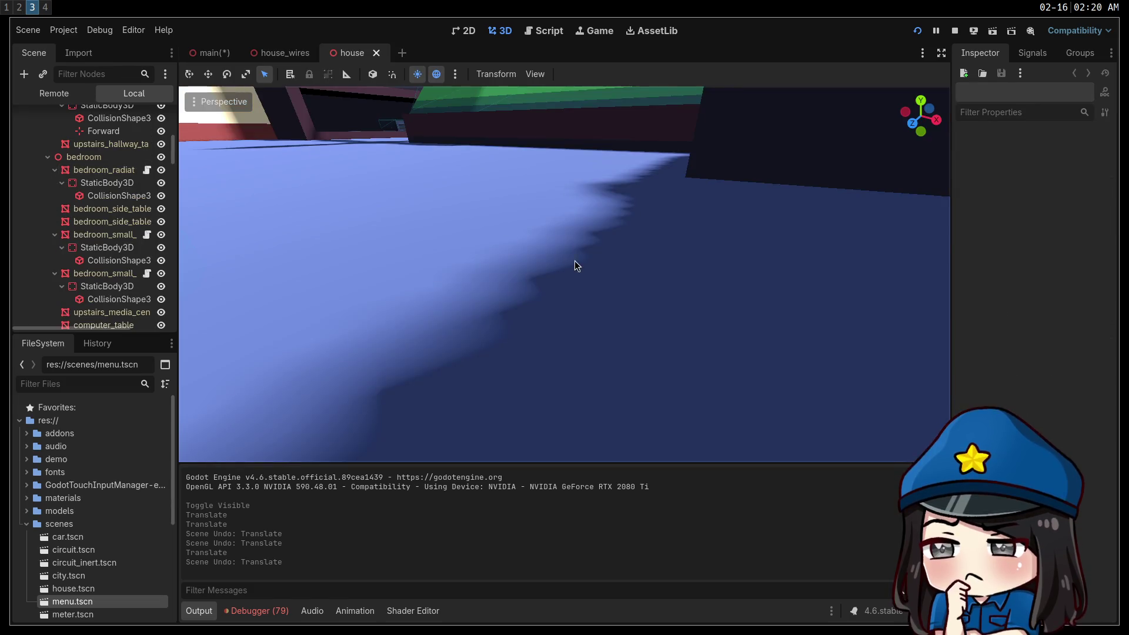
scroll(575, 266, "down", 3)
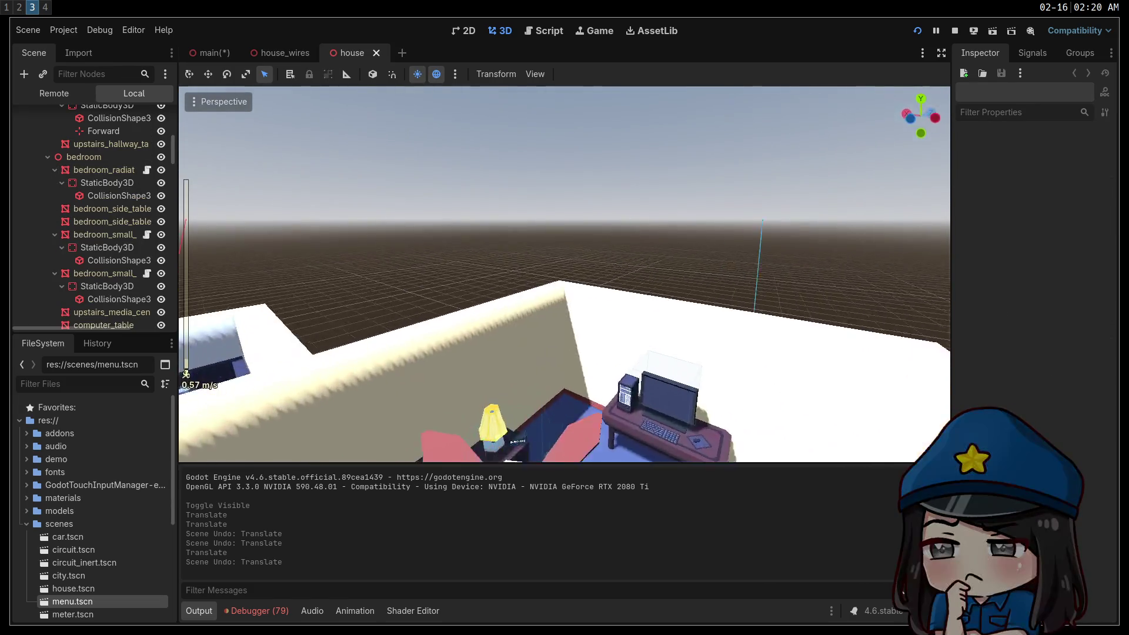
key("w")
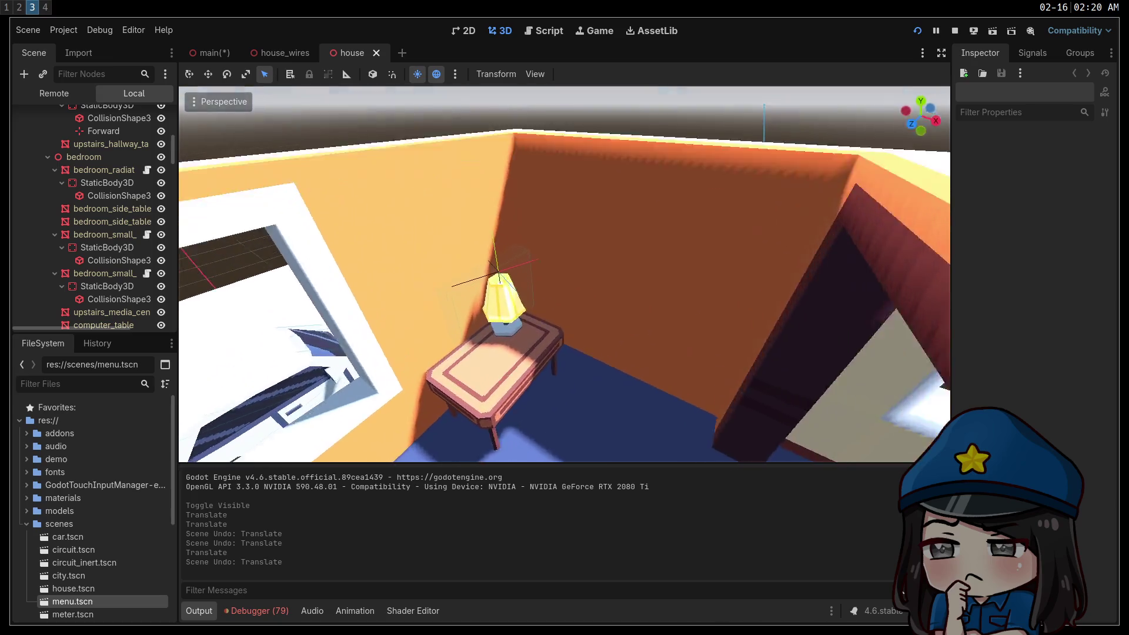
key("w")
Select the Forward marker and its neighbouring collision shape, viewing the lamp's collision box from several angles
left_click(545, 277)
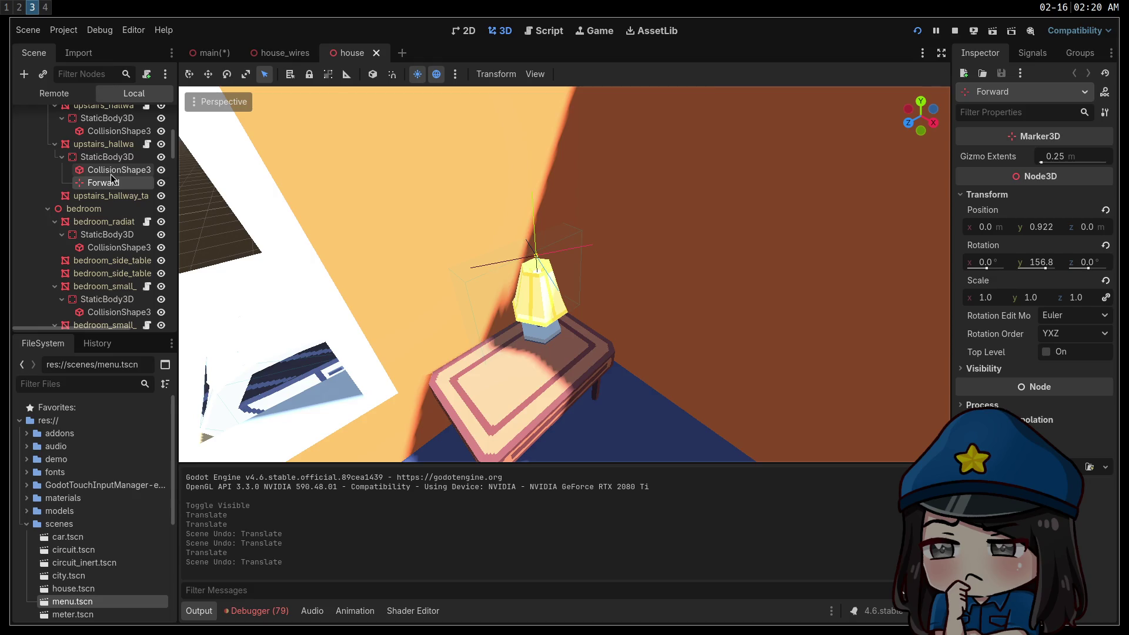
left_click(123, 170)
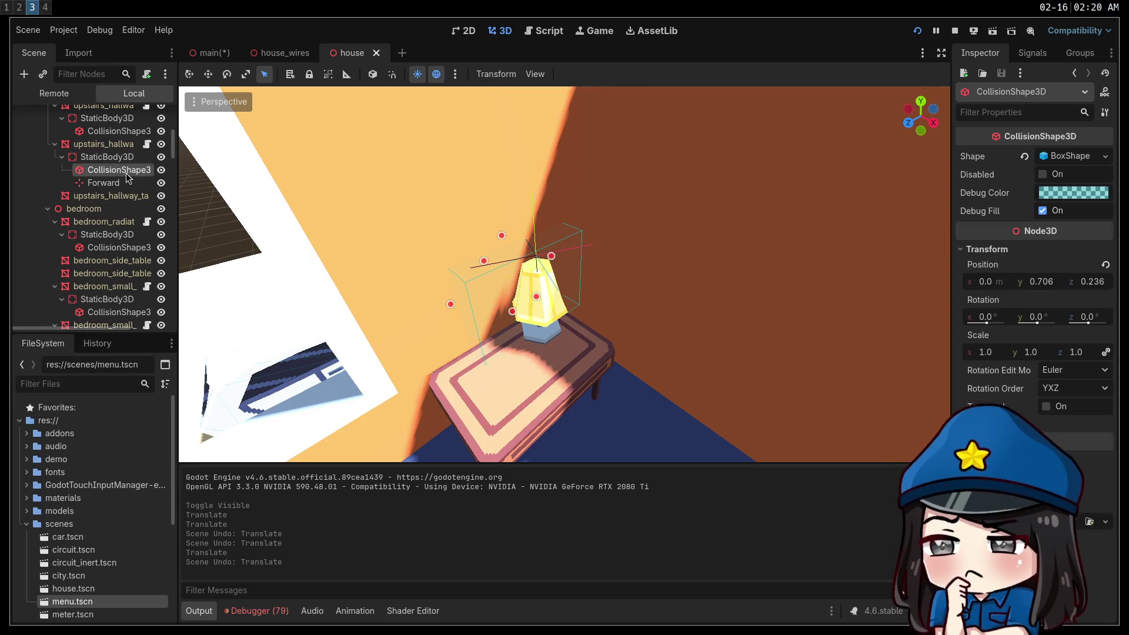
key("w")
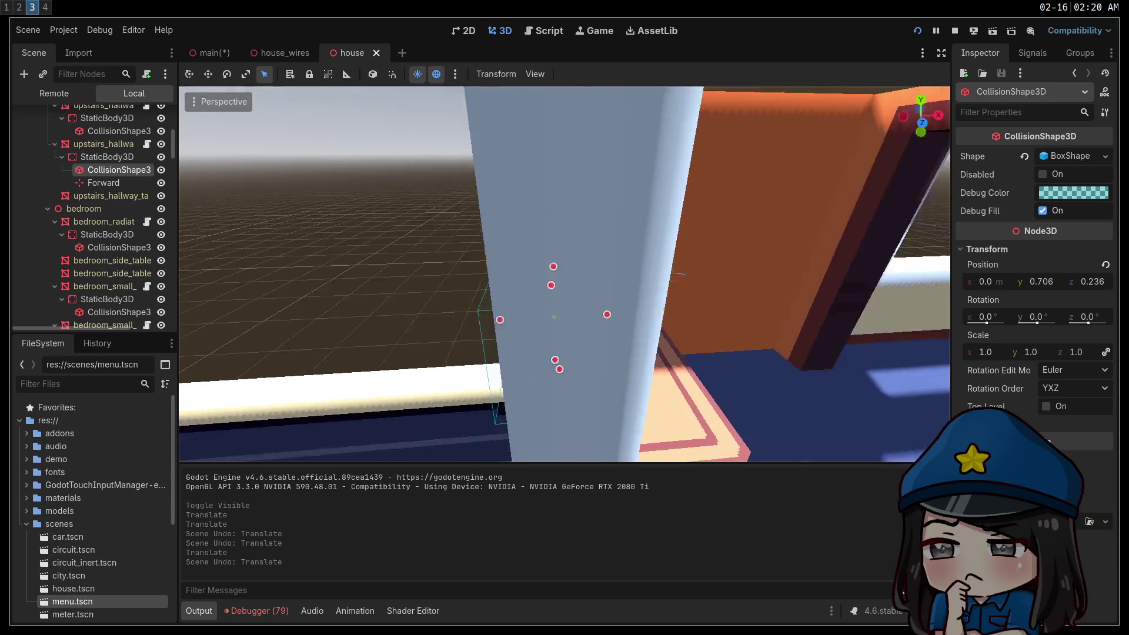
key("d")
key("a")
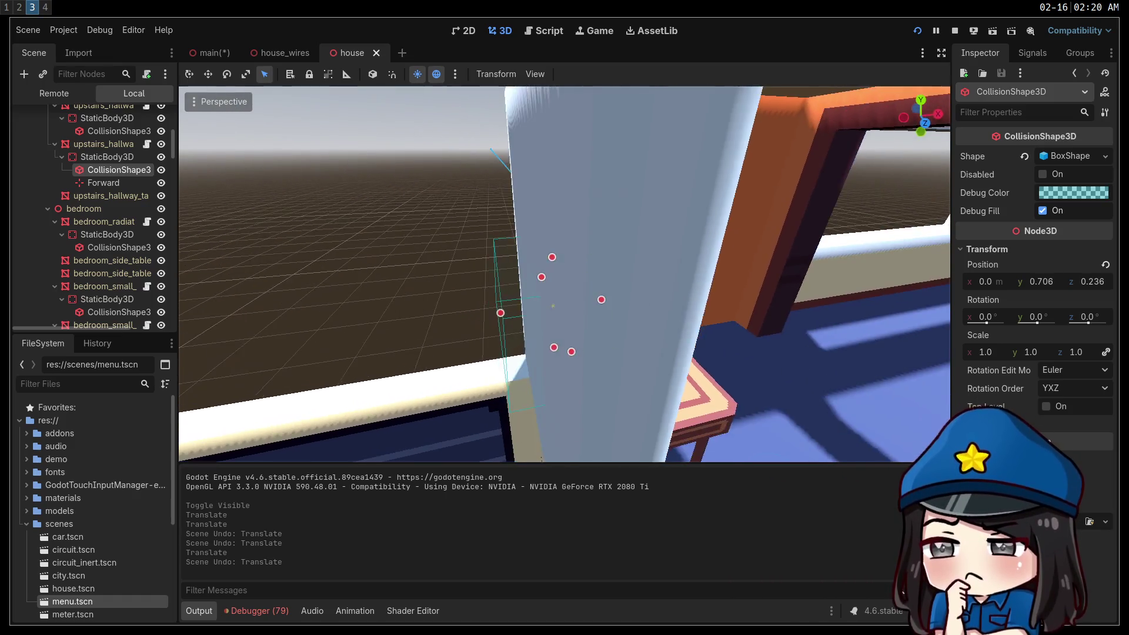
key("s")
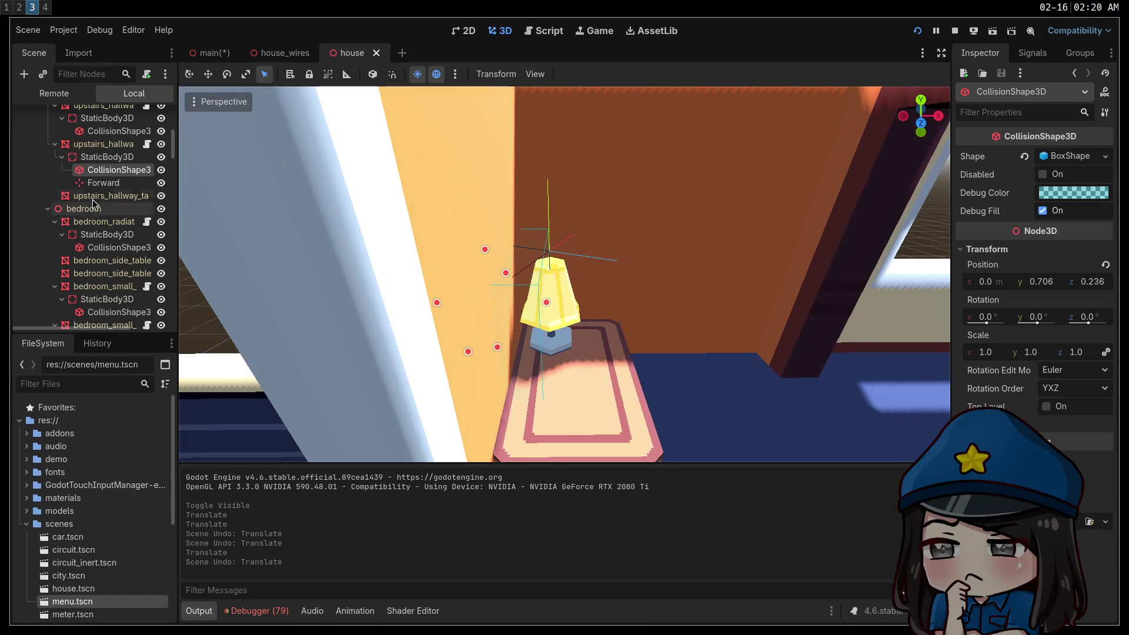
Select the Forward node, run the scene with F6, and centre the game window over the viewport
left_click(103, 182)
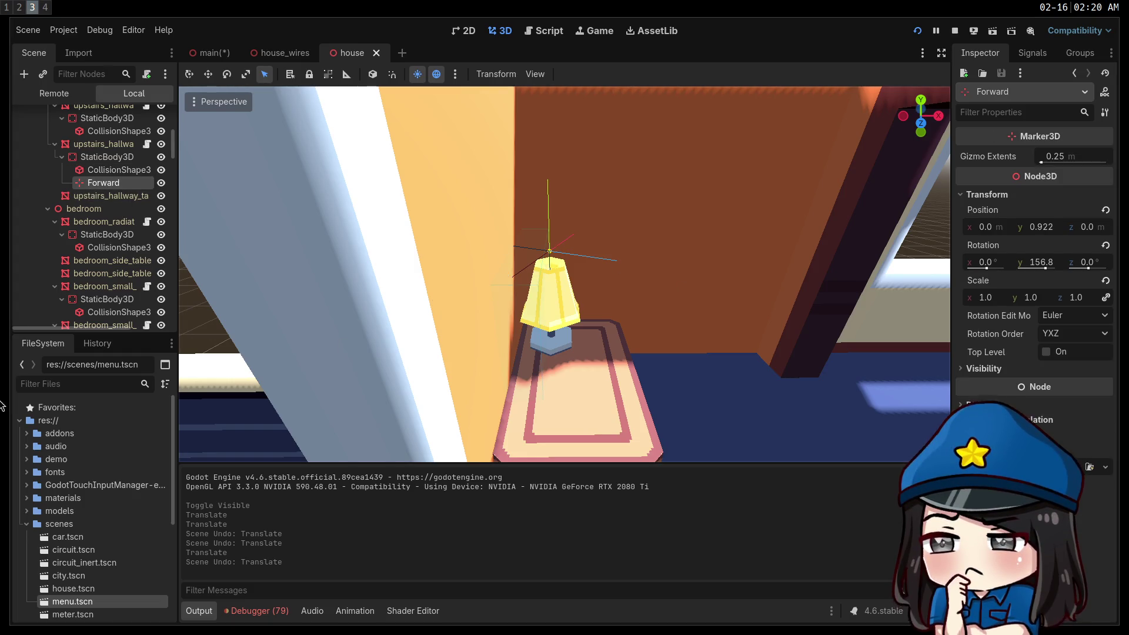
key("F6")
mouse_move(549, 410)
left_mouse_down()
mouse_move(811, 264)
mouse_move(582, 243)
left_mouse_up()
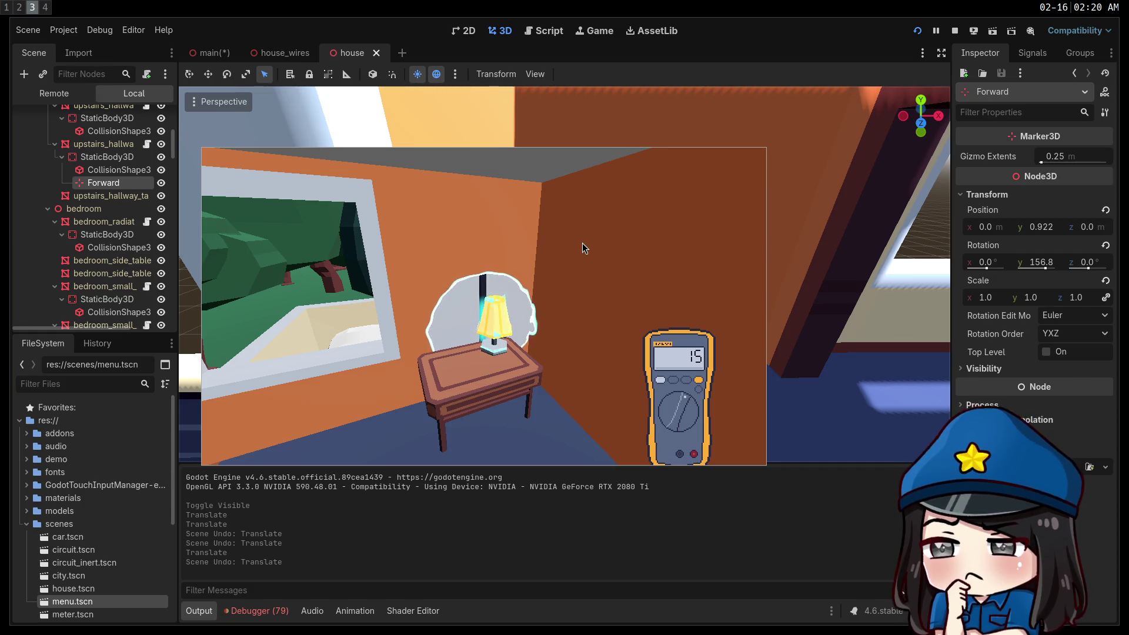
Browse the Clark the Spark itch.io page's controls, credits and Download section, then return to Godot
key("super+2")
key("super+1")
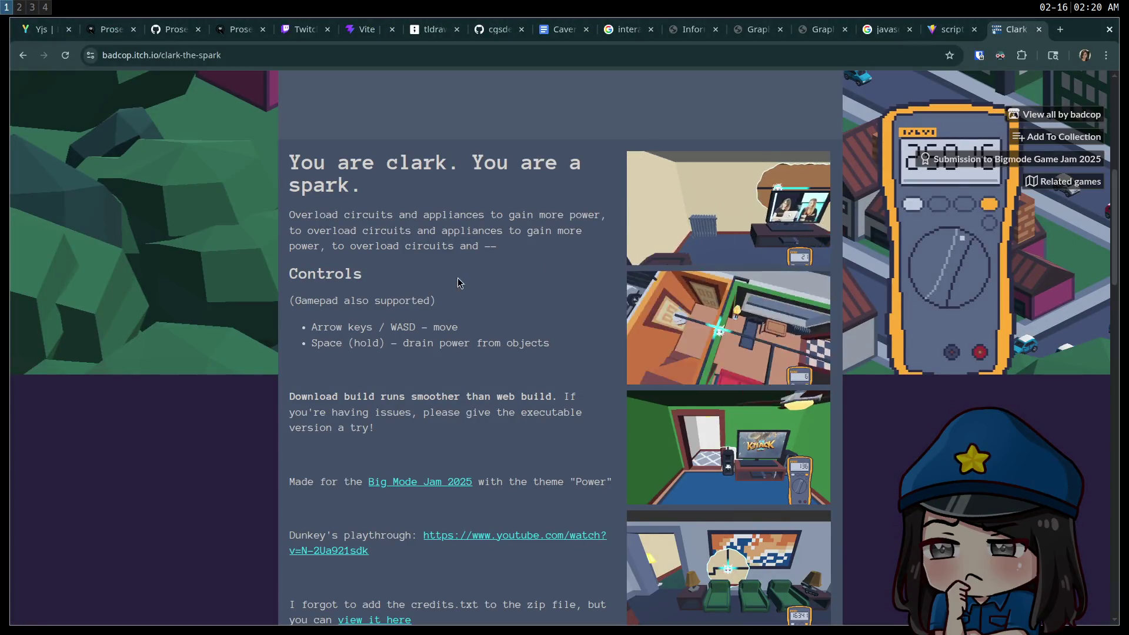
scroll(458, 278, "down", 3)
scroll(438, 287, "down", 5)
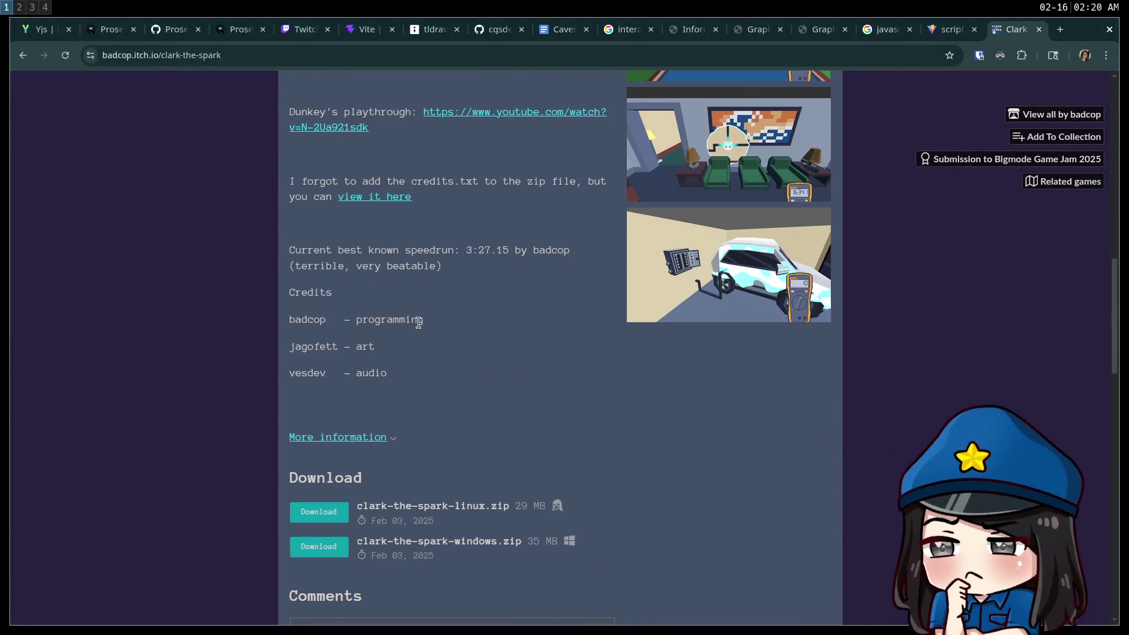
scroll(415, 336, "up", 8)
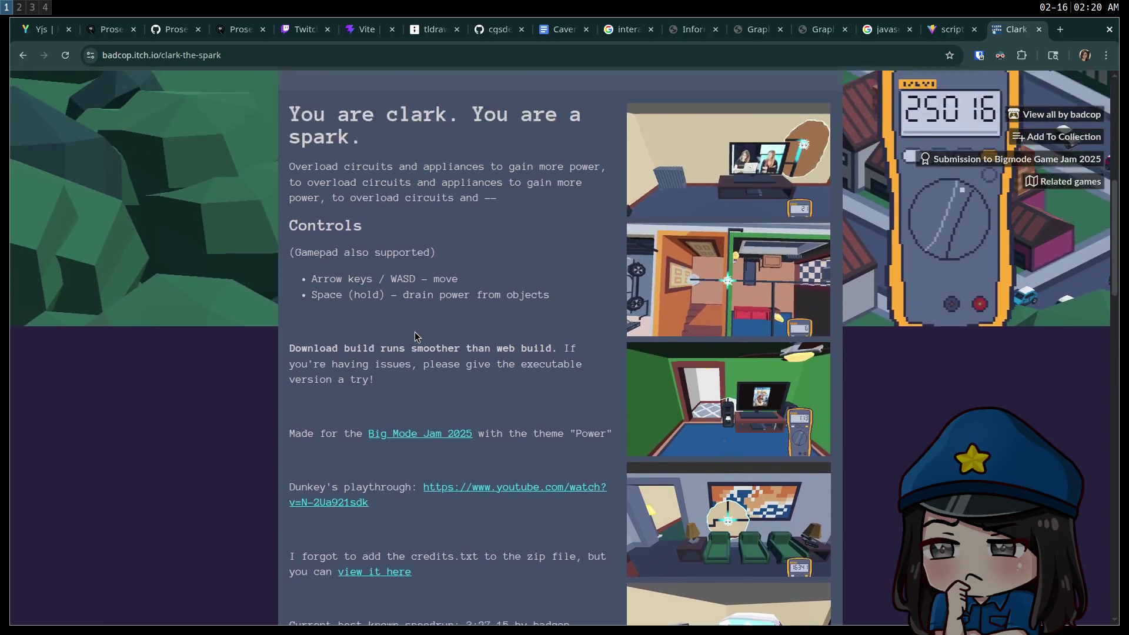
scroll(415, 334, "up", 4)
scroll(416, 333, "down", 8)
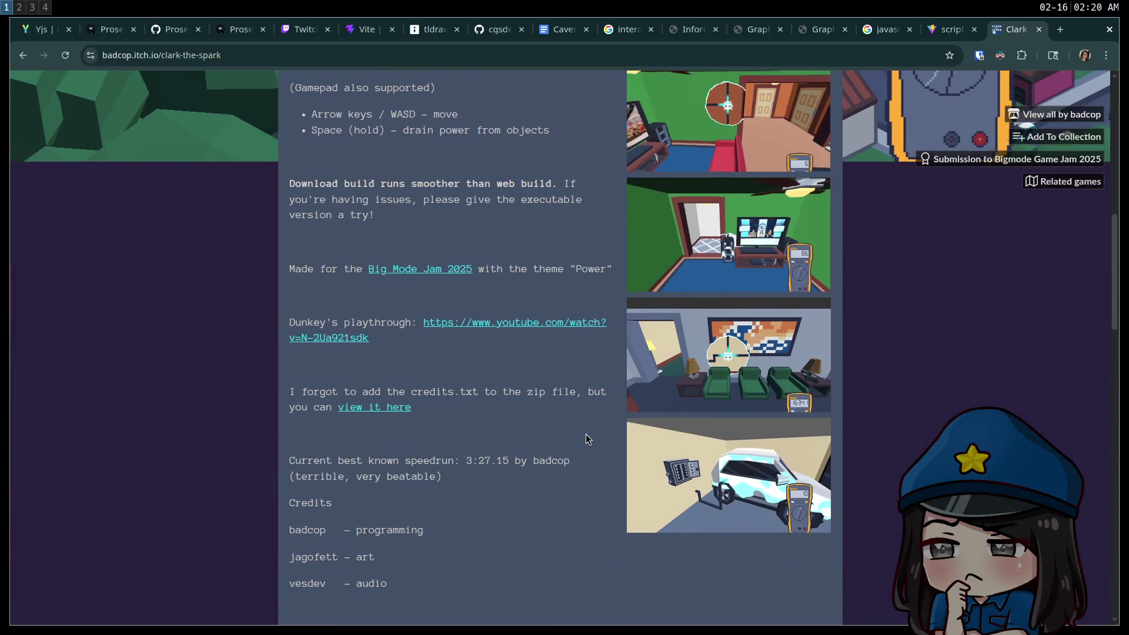
scroll(576, 429, "down", 2)
scroll(573, 416, "down", 5)
scroll(514, 408, "up", 8)
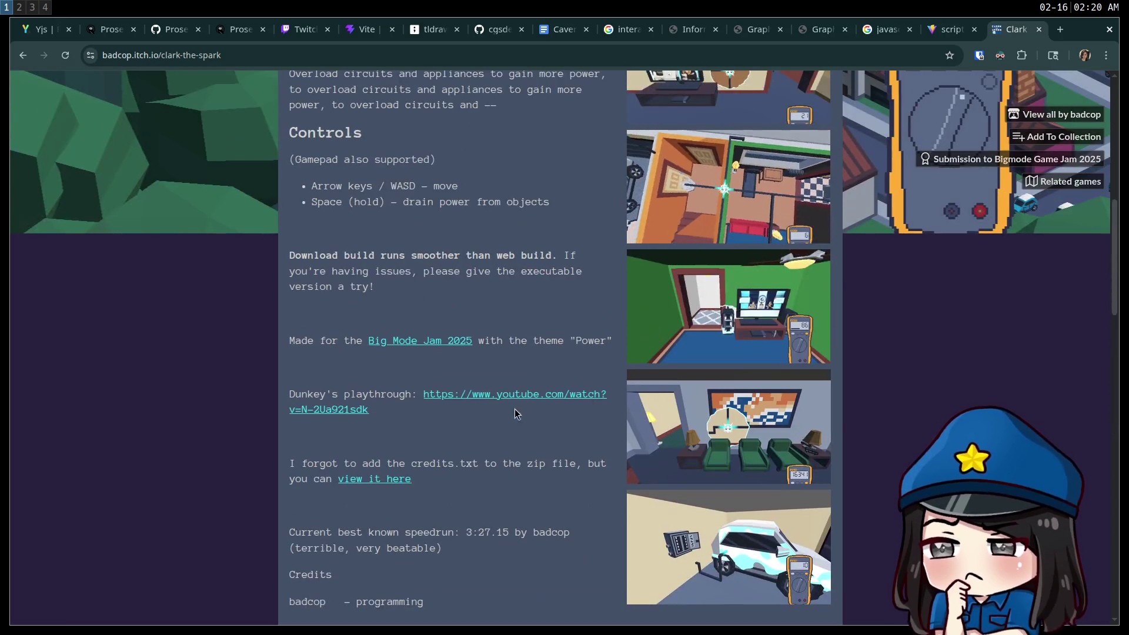
key("super+2")
key("super+3")
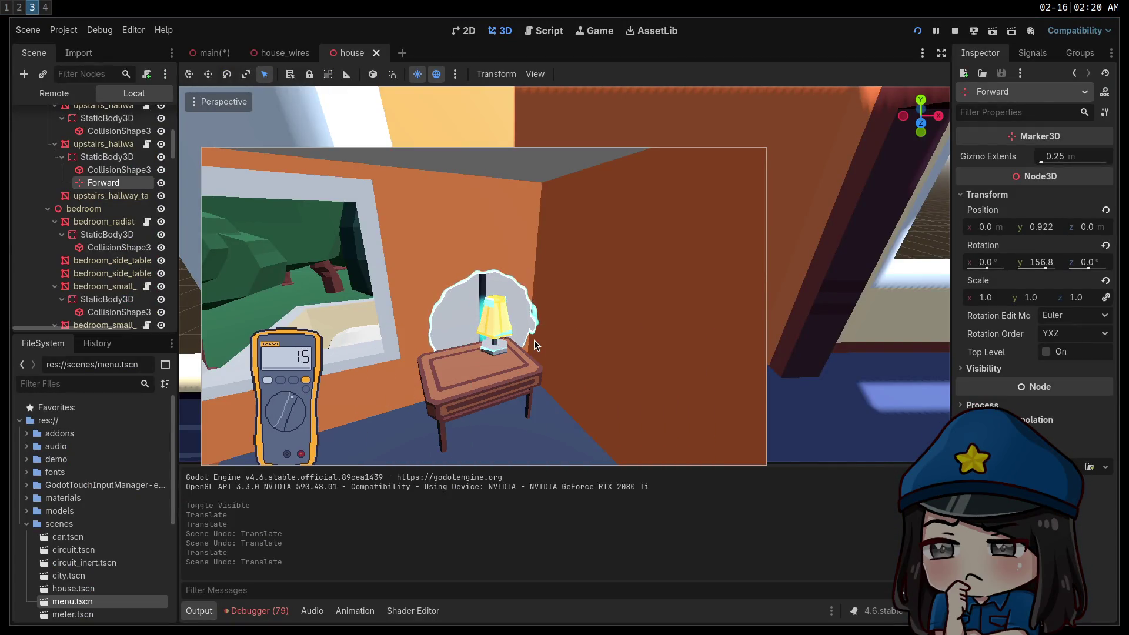
Keep playing in the running game, then switch to the house_wires scene tab
left_click(499, 341)
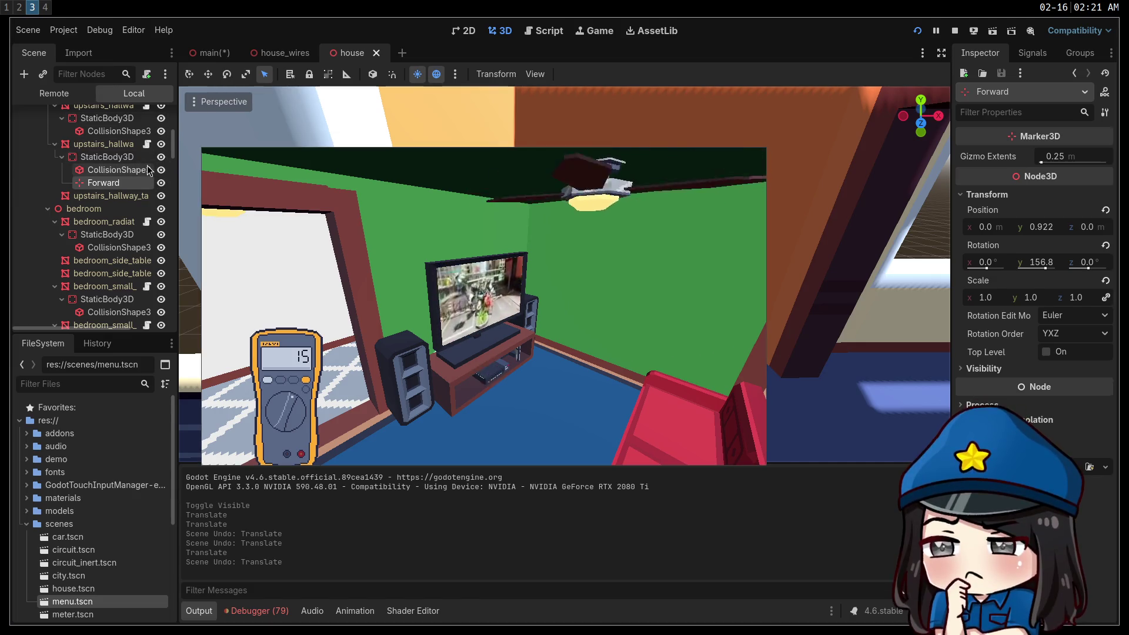
left_click(259, 54)
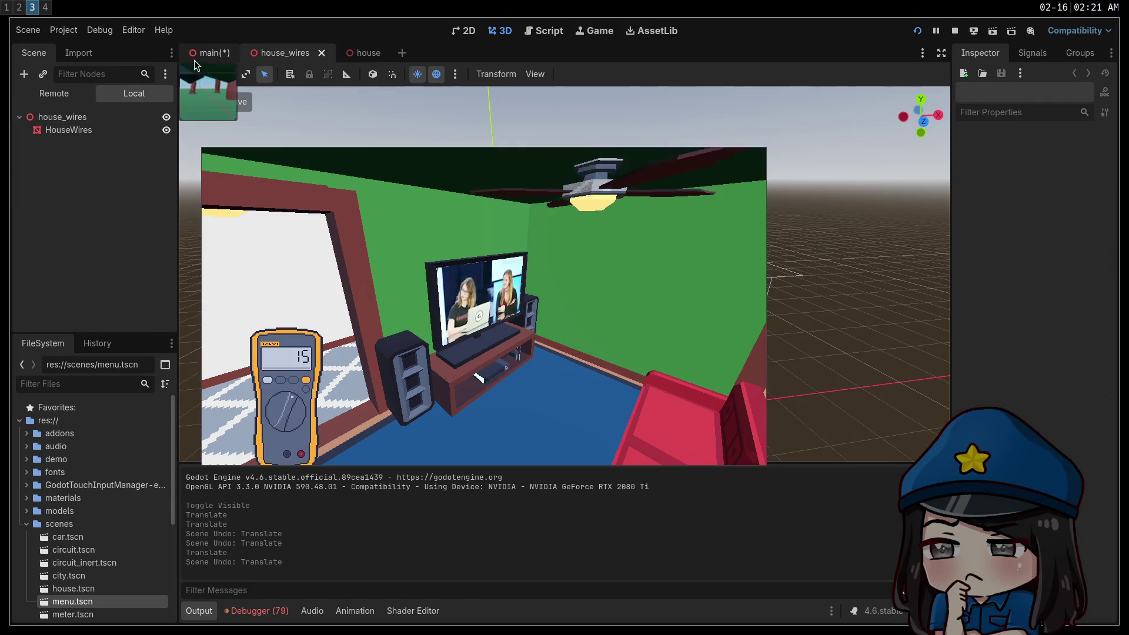
In the main scene, hide the house and reshow it, play a while, then stop the game
left_click(212, 53)
left_click(161, 170)
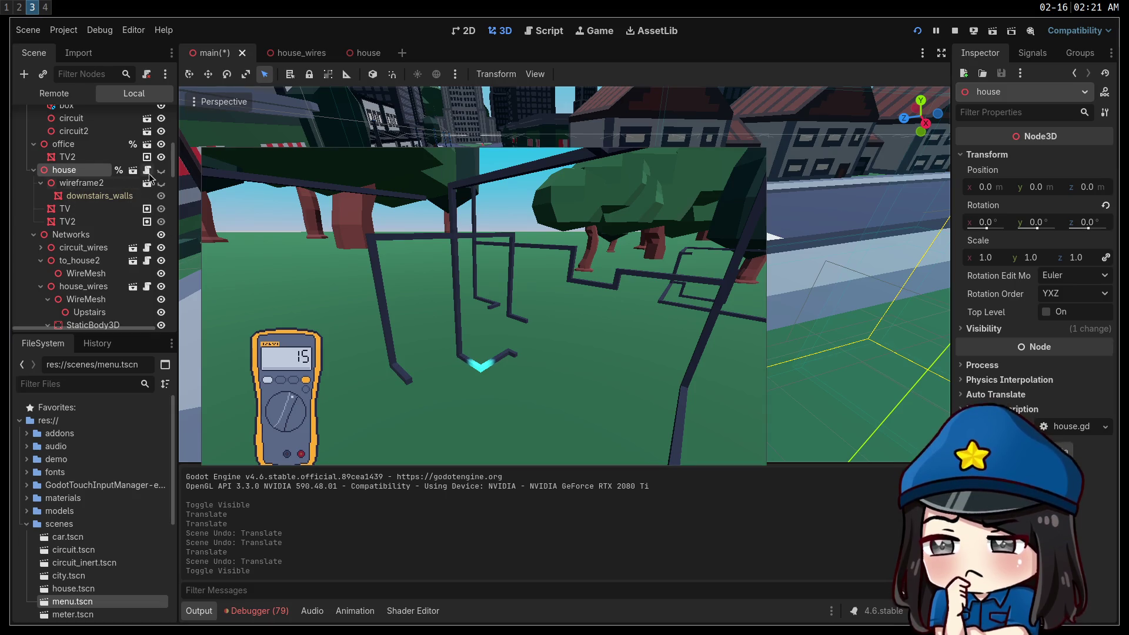
key("h")
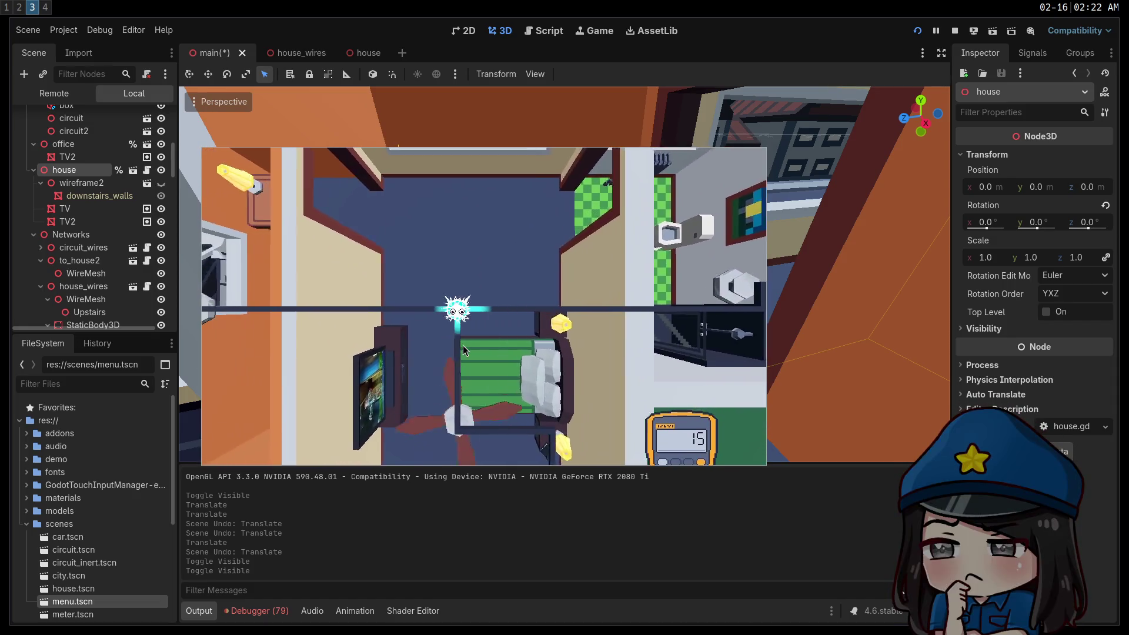
left_click(464, 351)
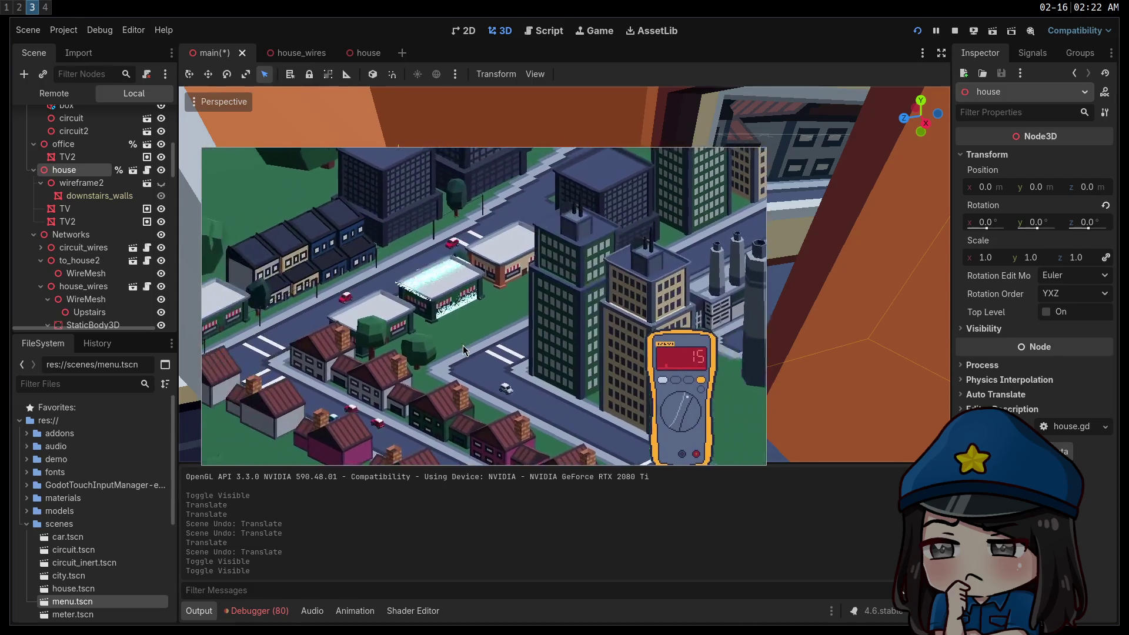
left_click(955, 31)
Open the house scene and fly the camera into the bedroom facing the TV
left_click_drag(750, 259, 404, 62)
left_click(365, 53)
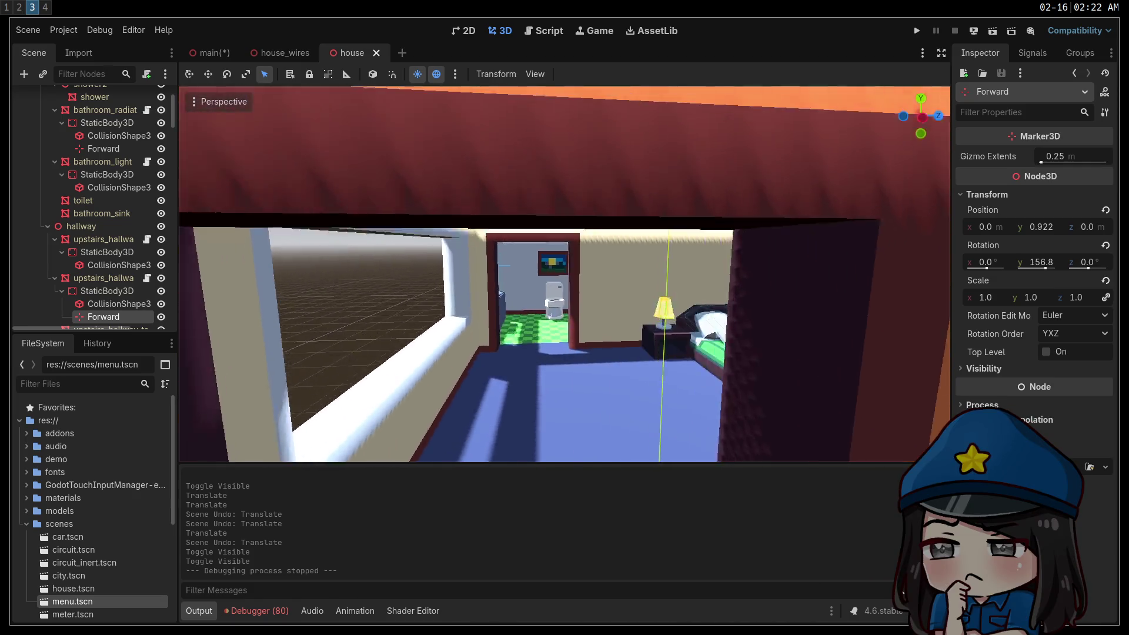
mouse_move(565, 273)
left_mouse_down()
mouse_move(653, 283)
mouse_move(659, 294)
mouse_move(506, 273)
mouse_move(500, 306)
mouse_move(552, 265)
mouse_move(547, 252)
mouse_move(535, 264)
mouse_move(585, 284)
mouse_move(547, 259)
mouse_move(564, 270)
mouse_move(555, 285)
mouse_move(612, 204)
left_mouse_up()
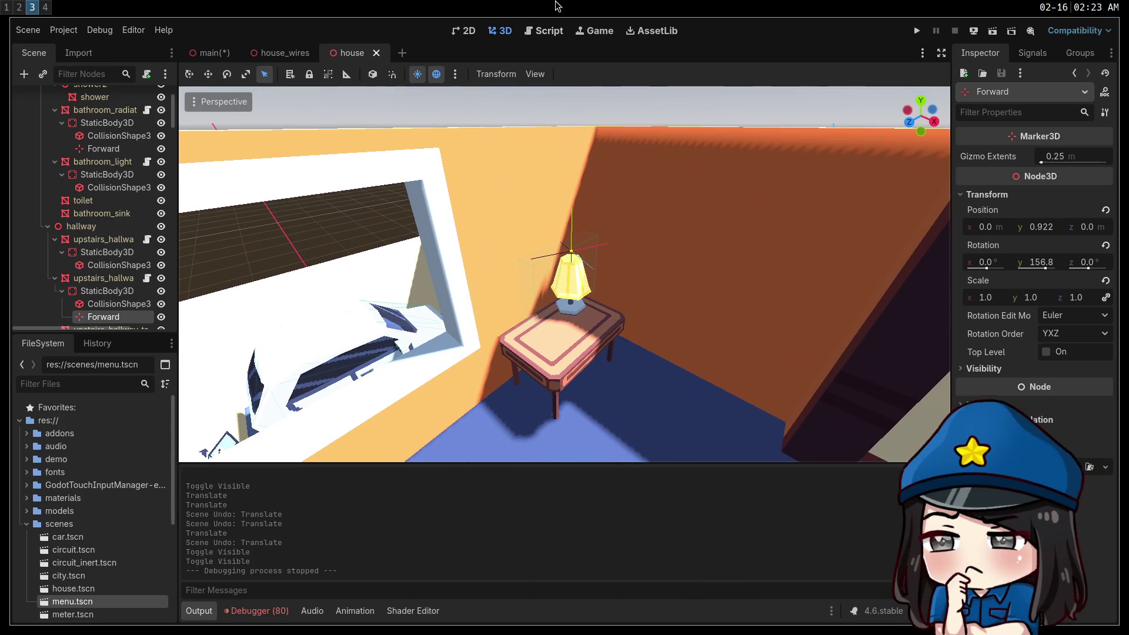
Scroll through network.gd to read the get_normal function
left_click(546, 35)
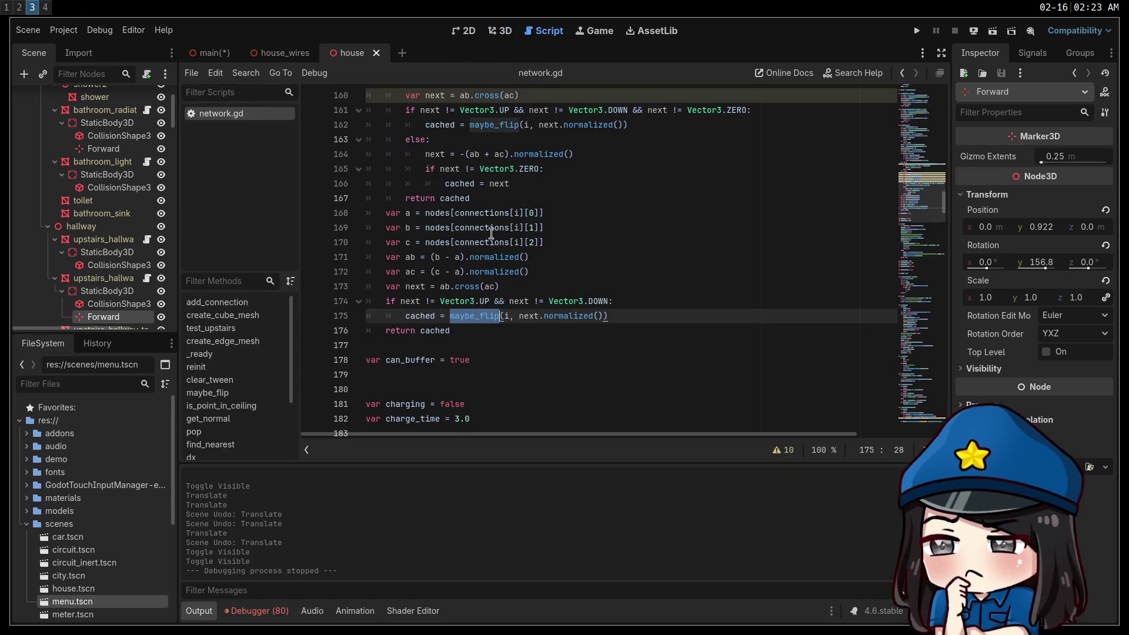
scroll(501, 229, "up", 5)
scroll(501, 229, "up", 5)
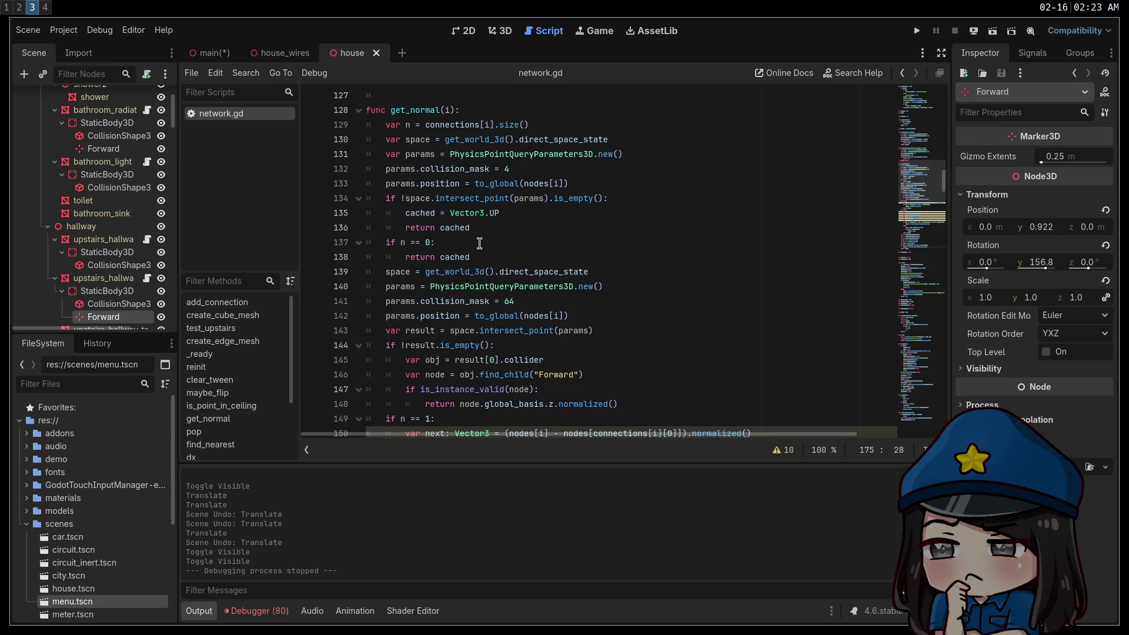
scroll(479, 243, "down", 9)
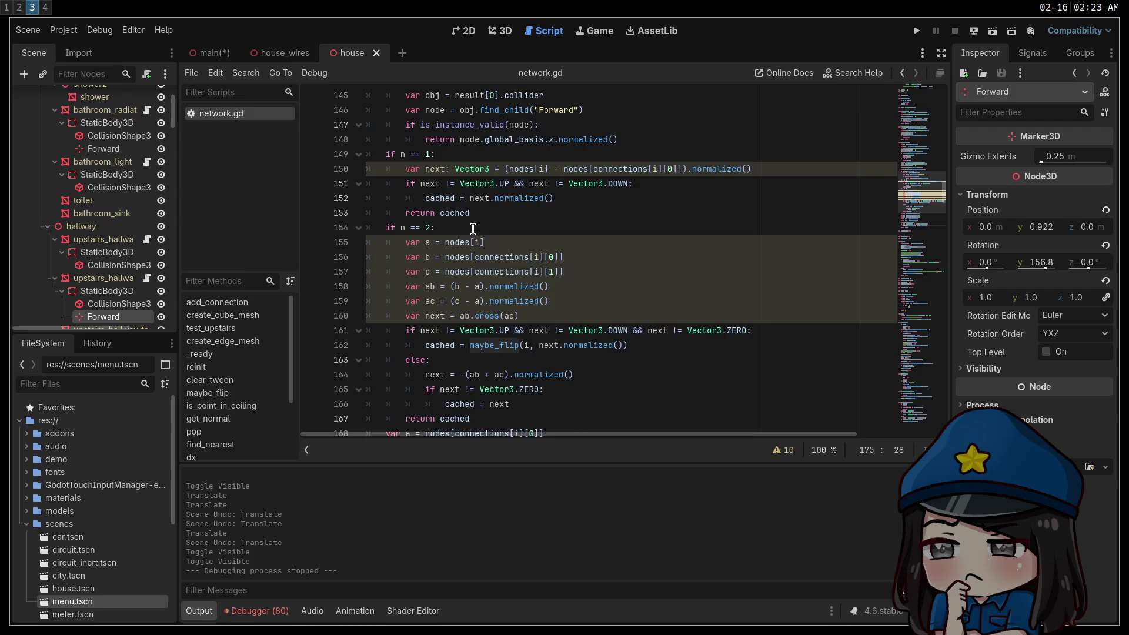
scroll(470, 225, "down", 3)
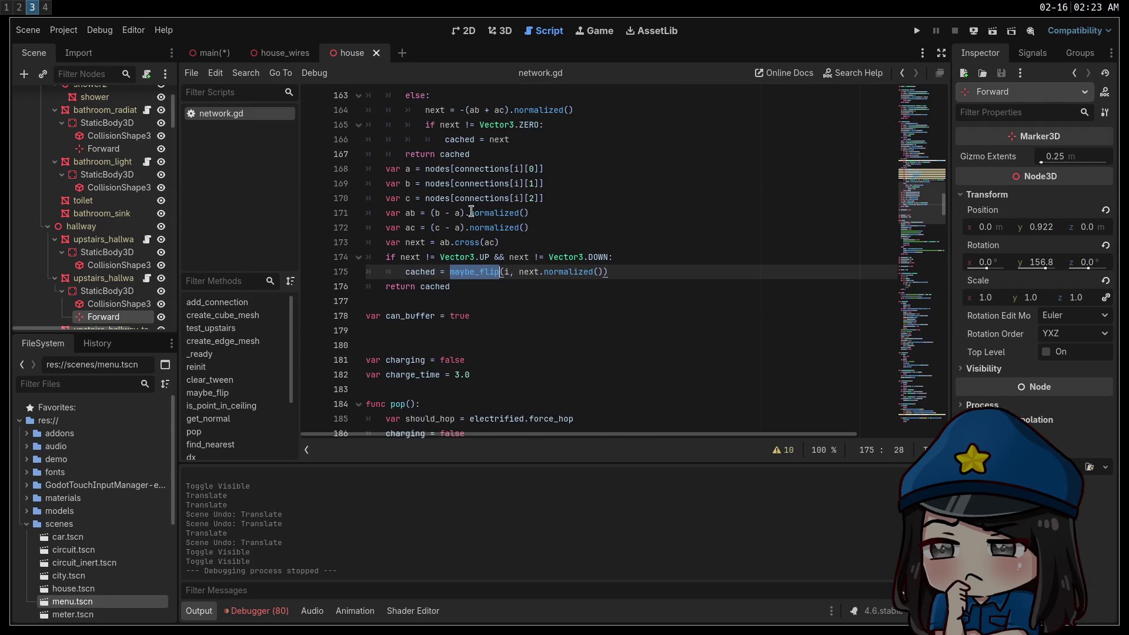
scroll(477, 200, "down", 3)
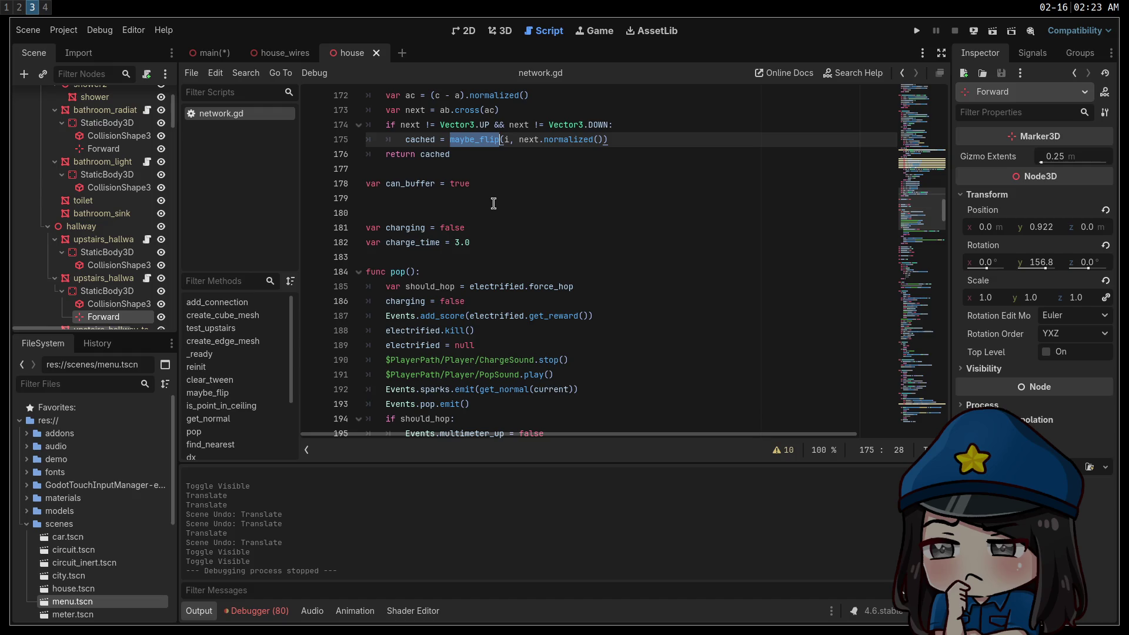
scroll(493, 204, "down", 1)
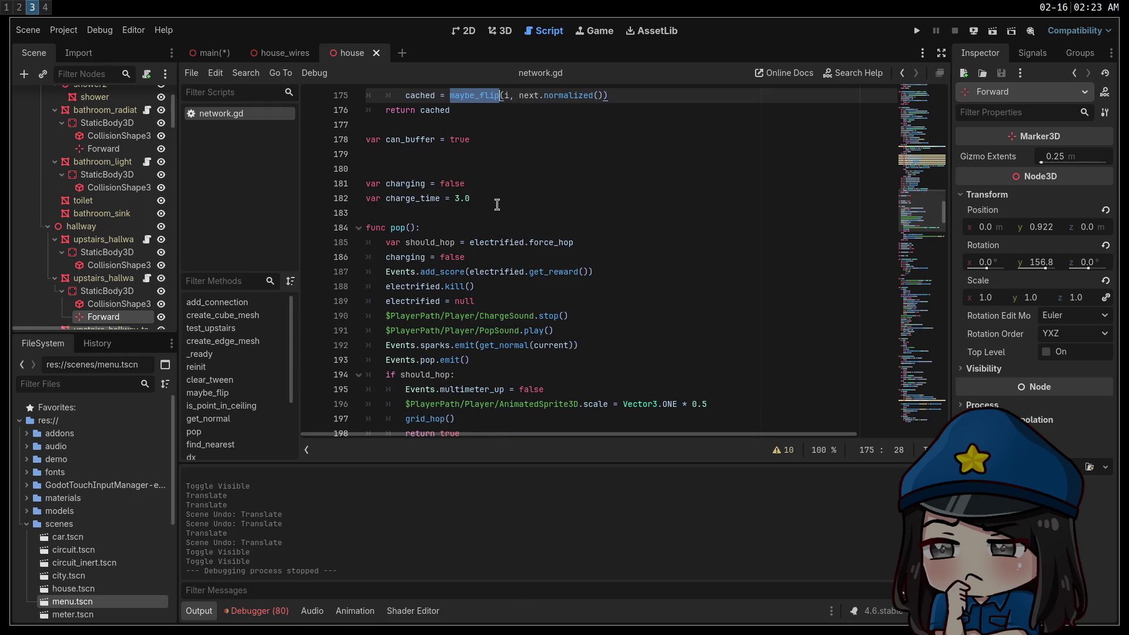
scroll(499, 207, "down", 4)
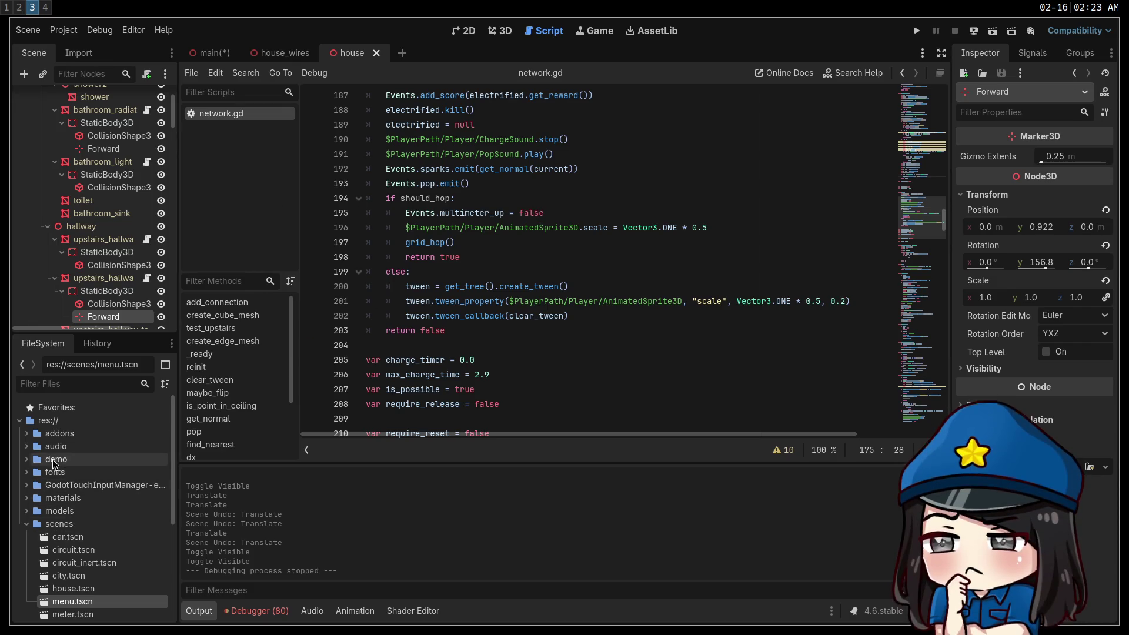
scroll(33, 485, "down", 4)
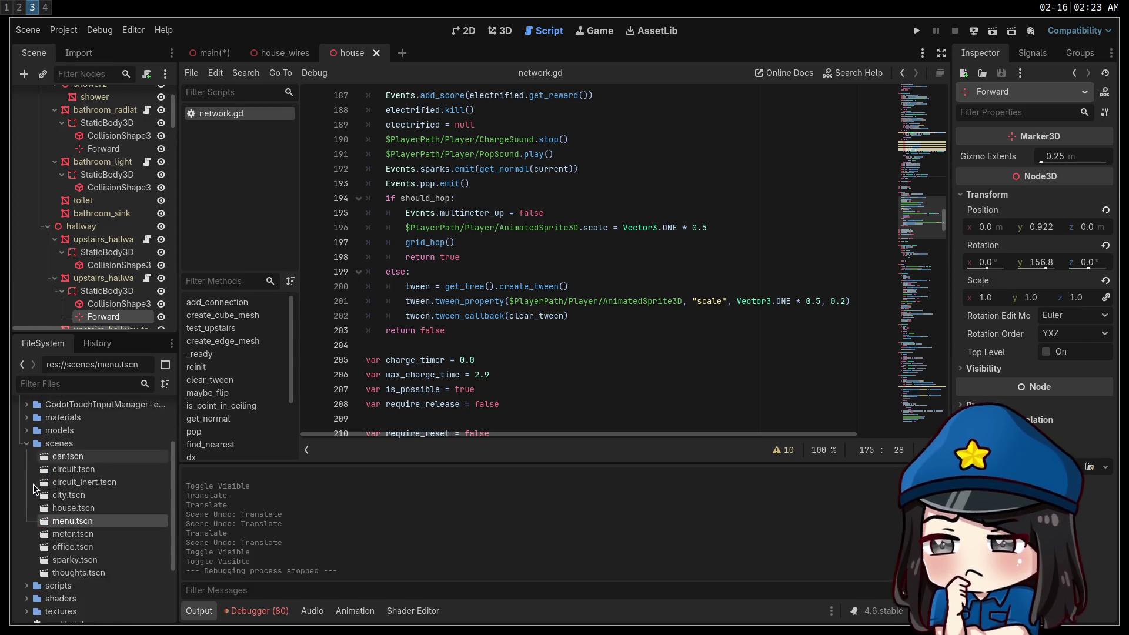
Select 'pop' in the pop() header and highlight the Events.pop.emit() line 193
left_click(539, 241)
scroll(594, 176, "up", 5)
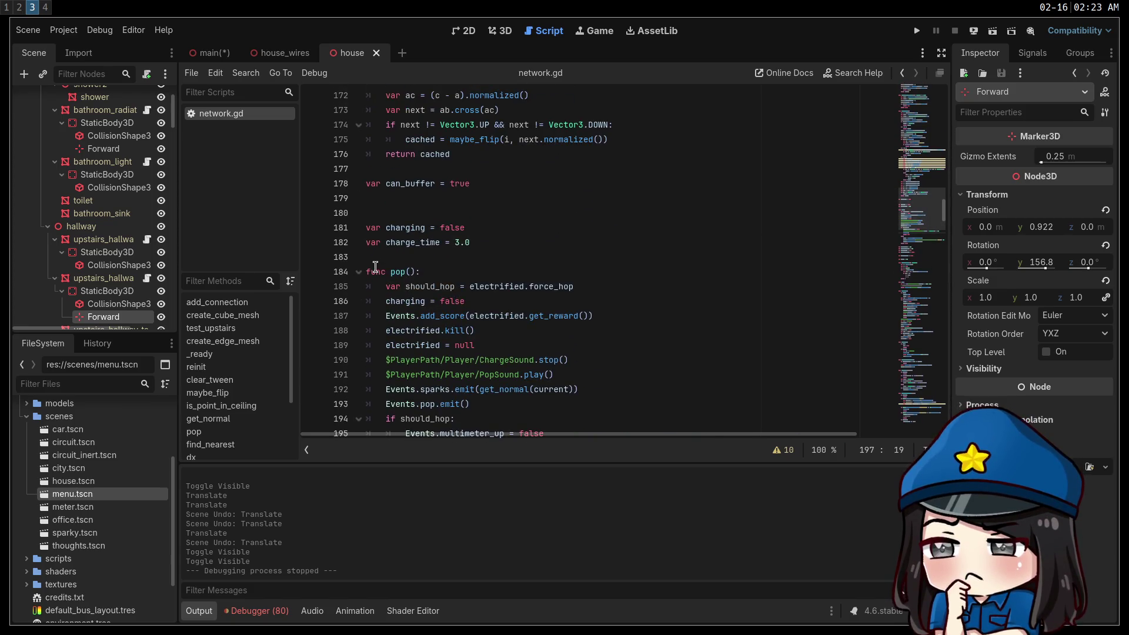
double_click(399, 271)
scroll(556, 296, "down", 4)
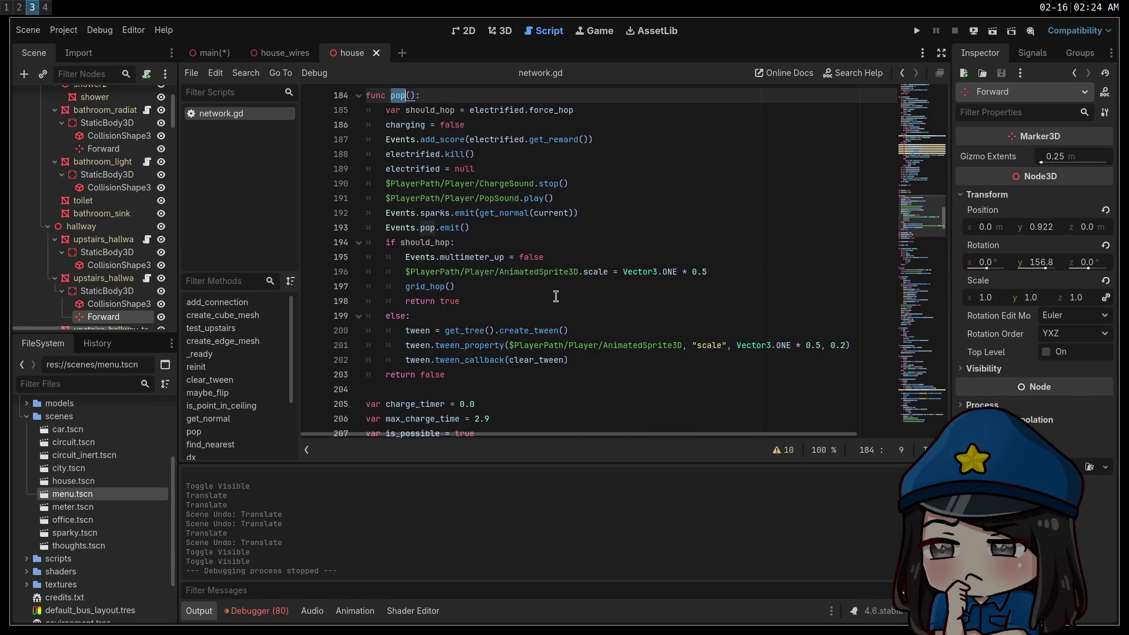
scroll(475, 256, "down", 2)
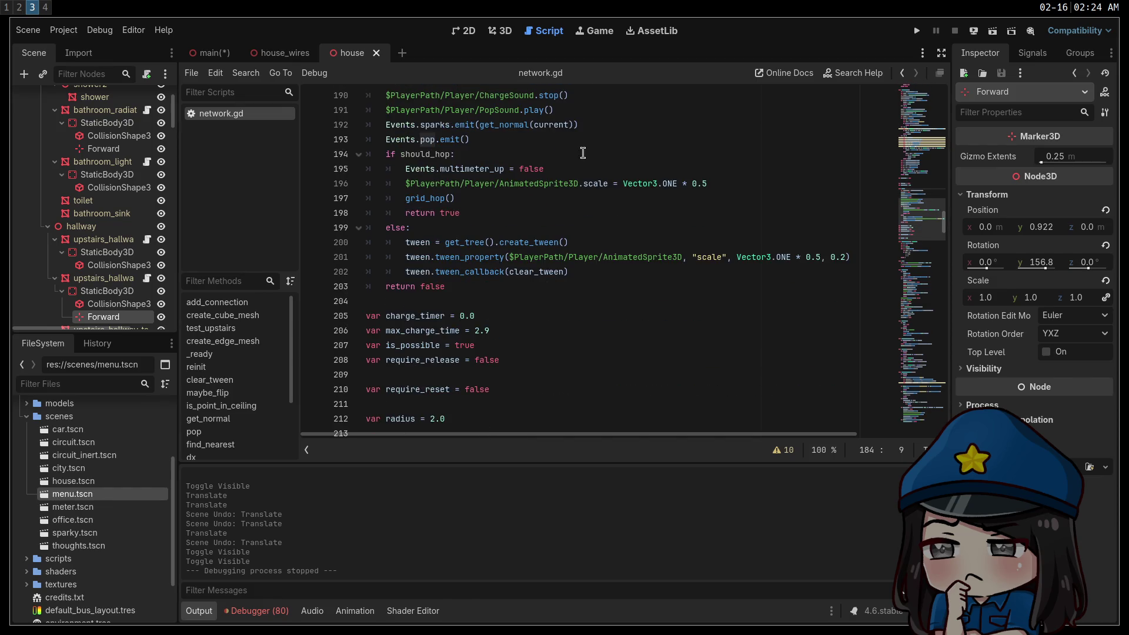
scroll(474, 179, "up", 4)
left_click_drag(493, 322, 385, 317)
Search all project files for Events.pop.emit() and read the building.gd match
key("ctrl+shift+f")
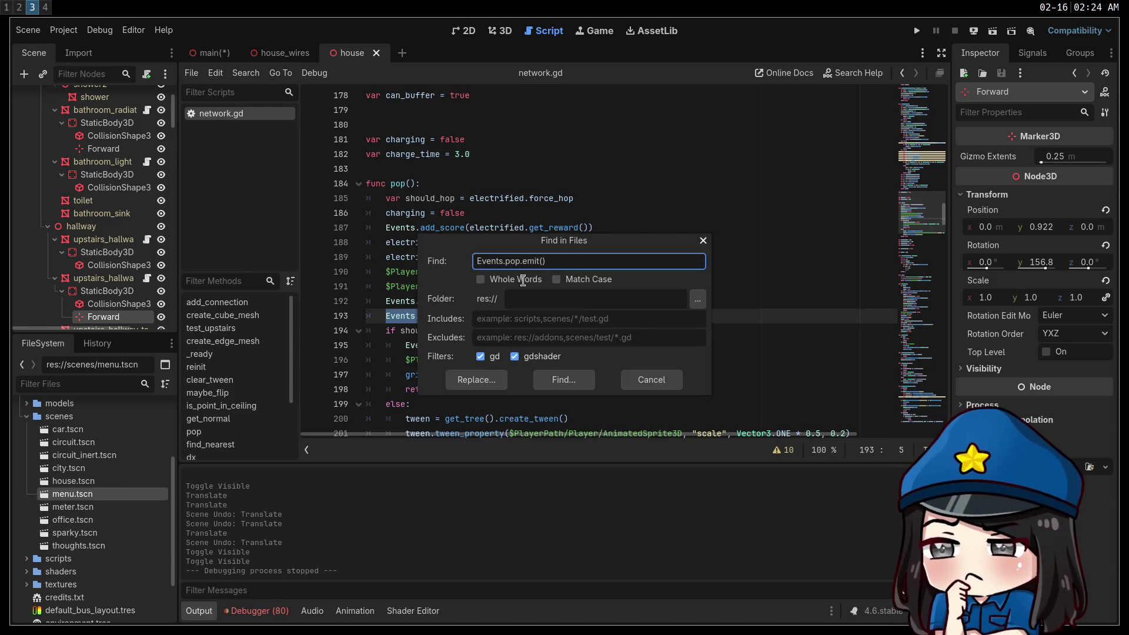
key("Return")
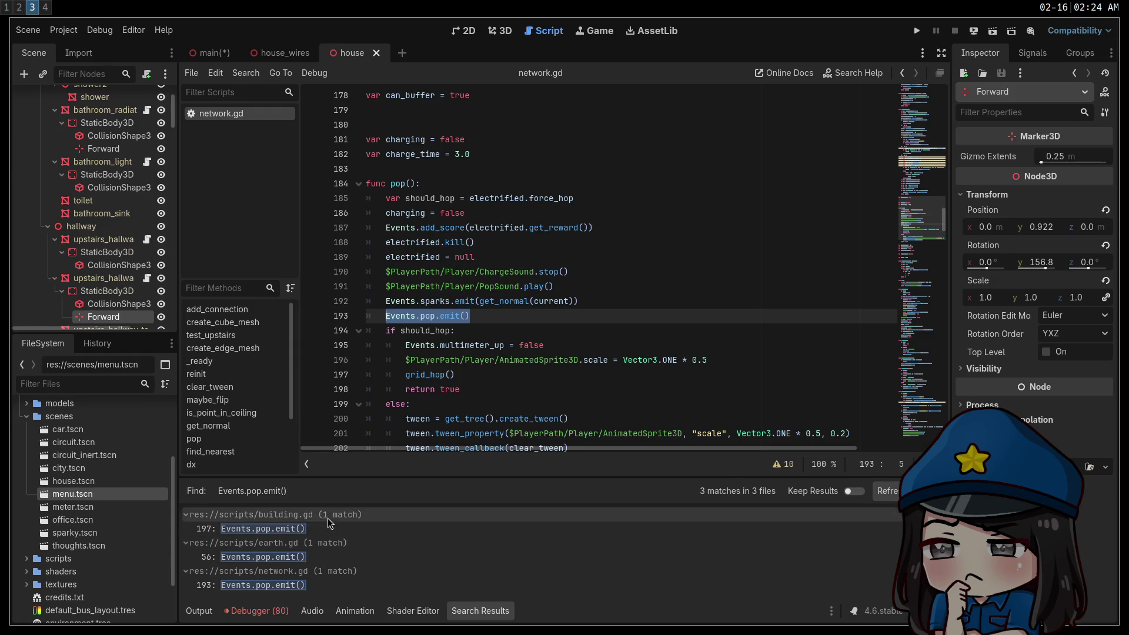
left_click(290, 530)
scroll(545, 311, "up", 3)
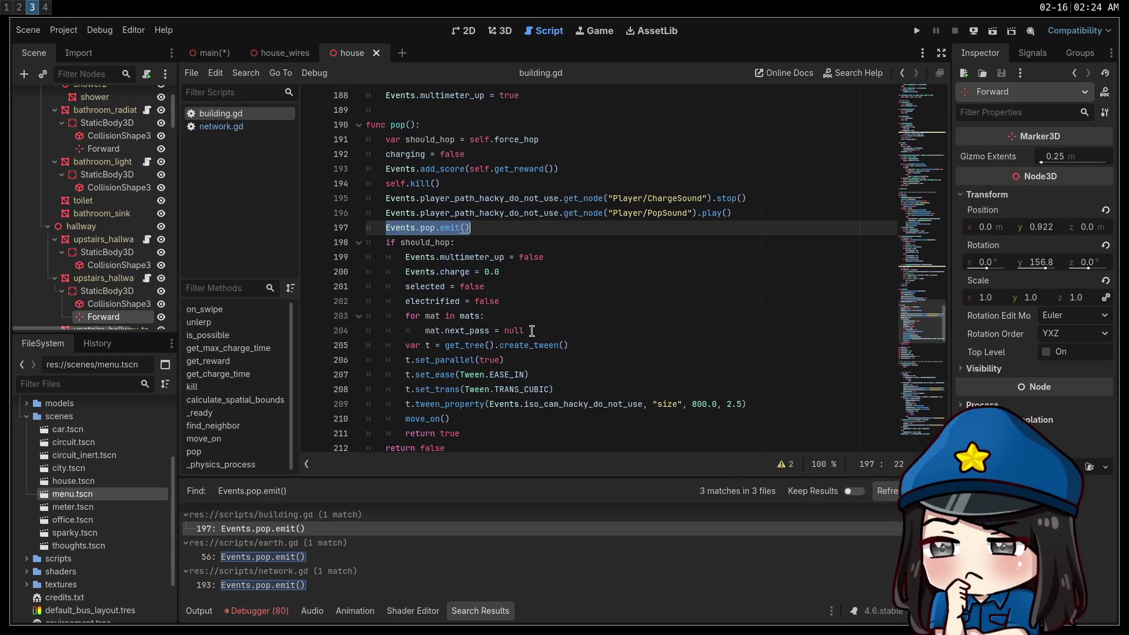
scroll(439, 229, "up", 2)
scroll(399, 209, "up", 4)
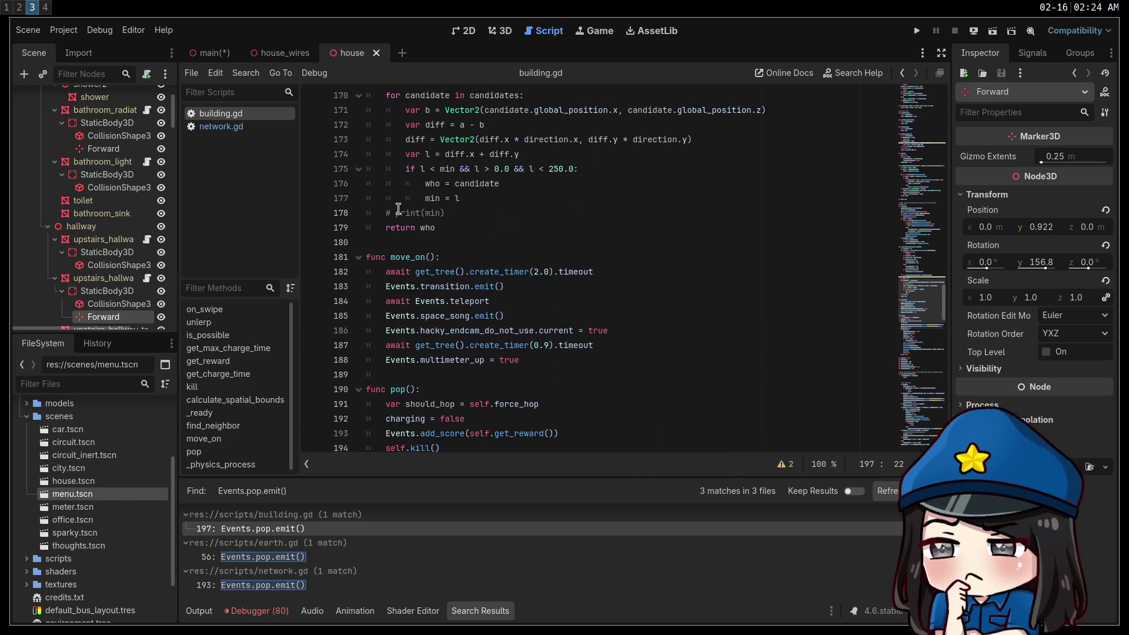
scroll(599, 280, "up", 3)
scroll(667, 280, "up", 7)
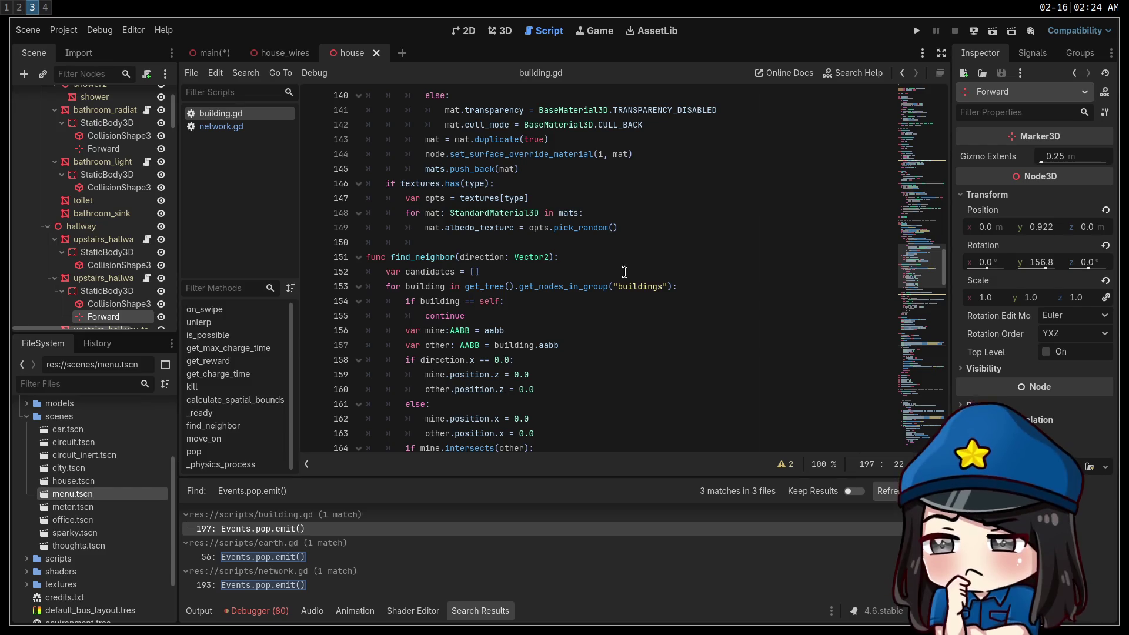
scroll(638, 310, "up", 14)
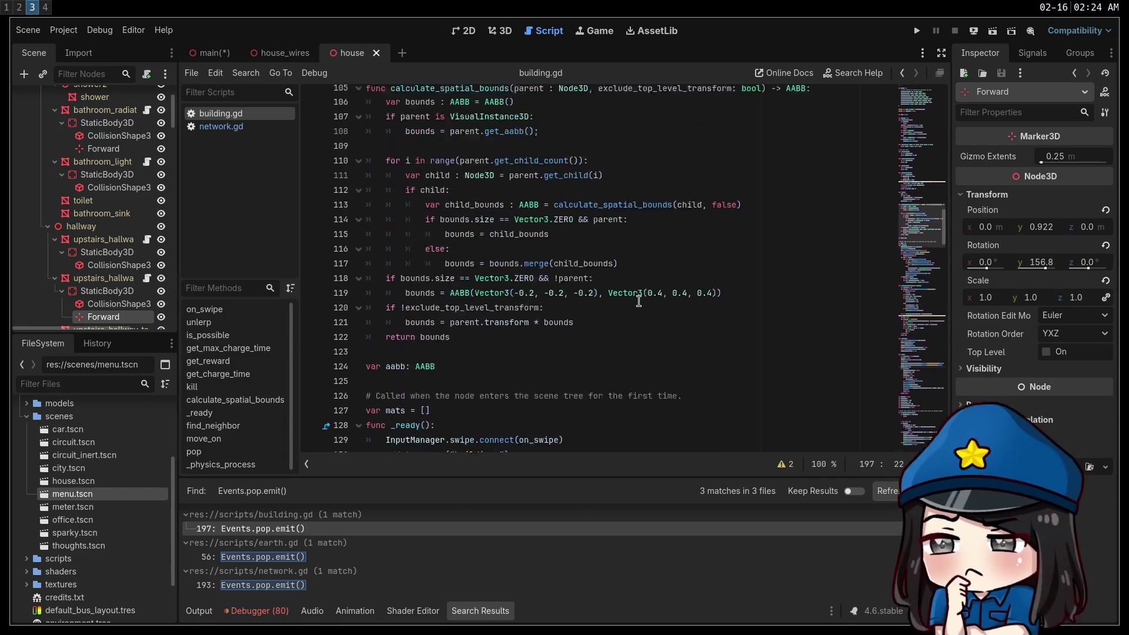
scroll(678, 304, "up", 8)
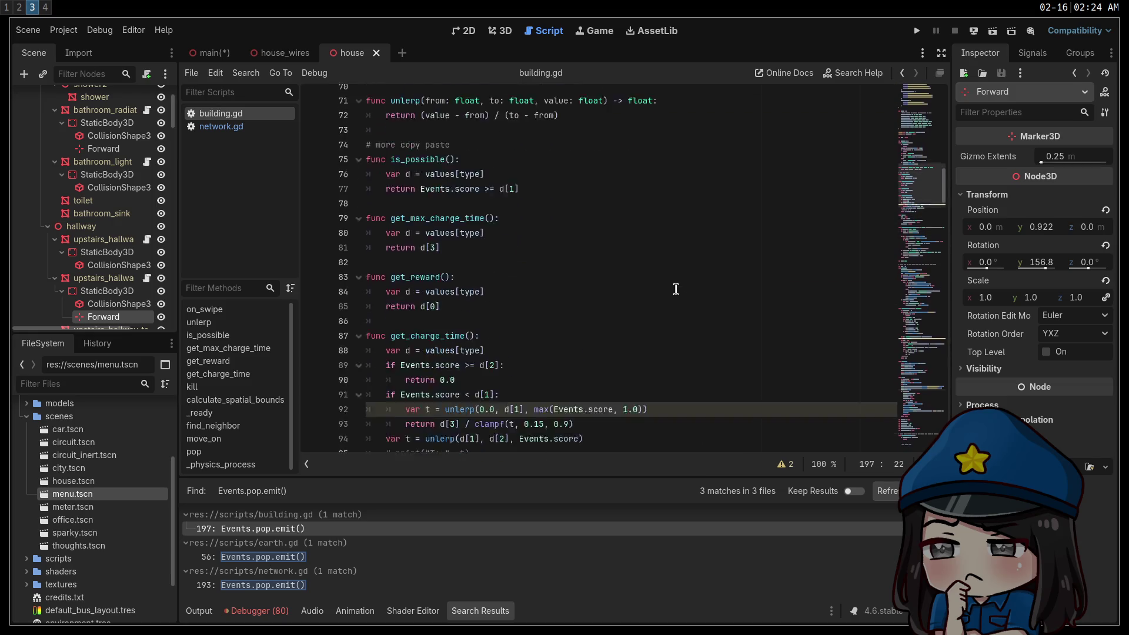
scroll(678, 299, "down", 6)
scroll(677, 299, "down", 3)
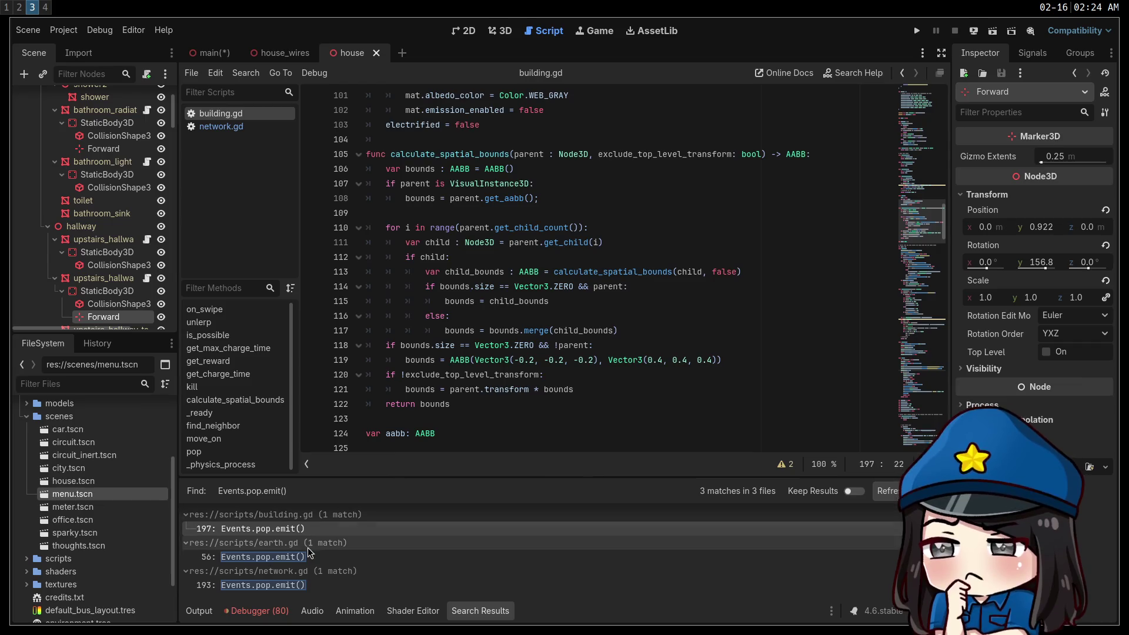
Review the Events.pop.emit() match in earth.gd at line 56
left_click(291, 559)
scroll(647, 262, "up", 14)
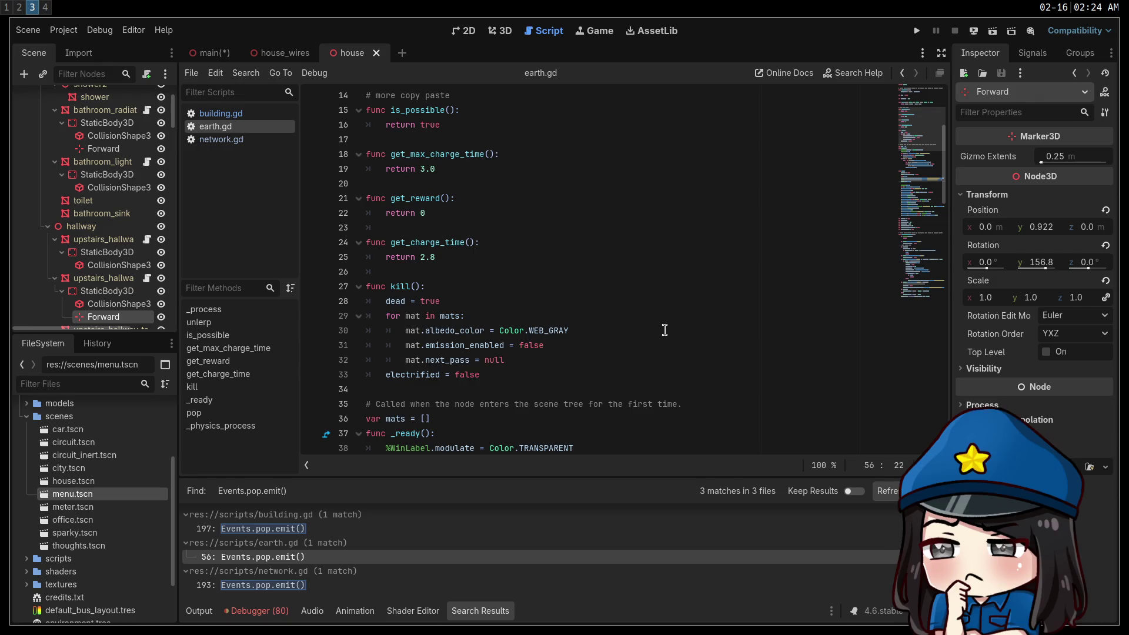
scroll(671, 324, "up", 3)
left_click(350, 228)
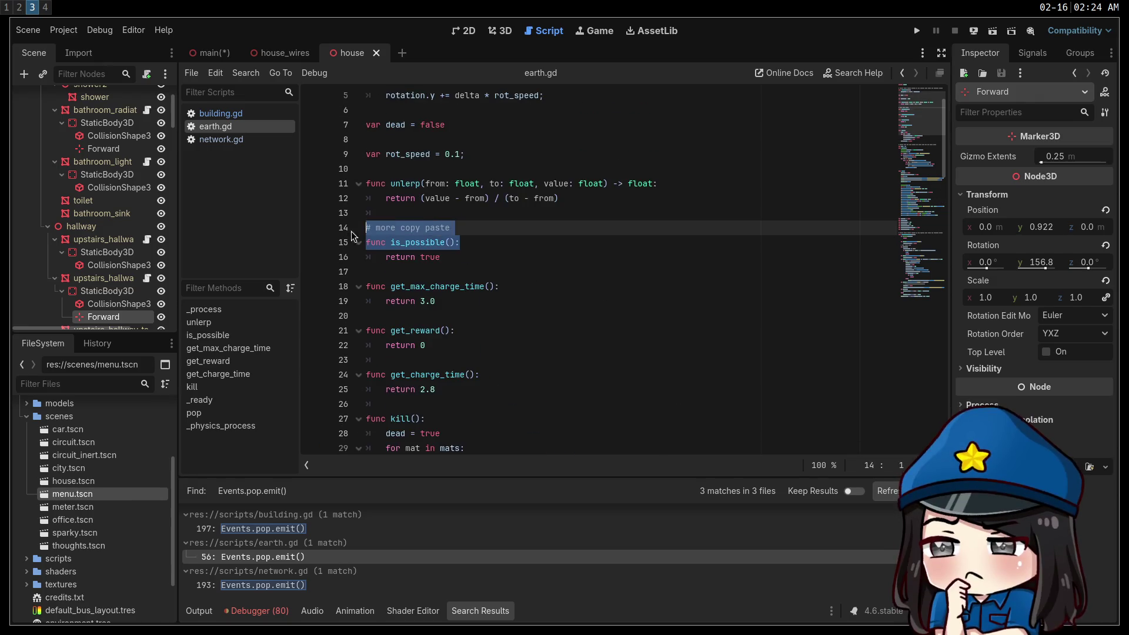
left_click(542, 233)
Revisit the building.gd line 197 match, then view the network.gd line 193 match
left_click(291, 516)
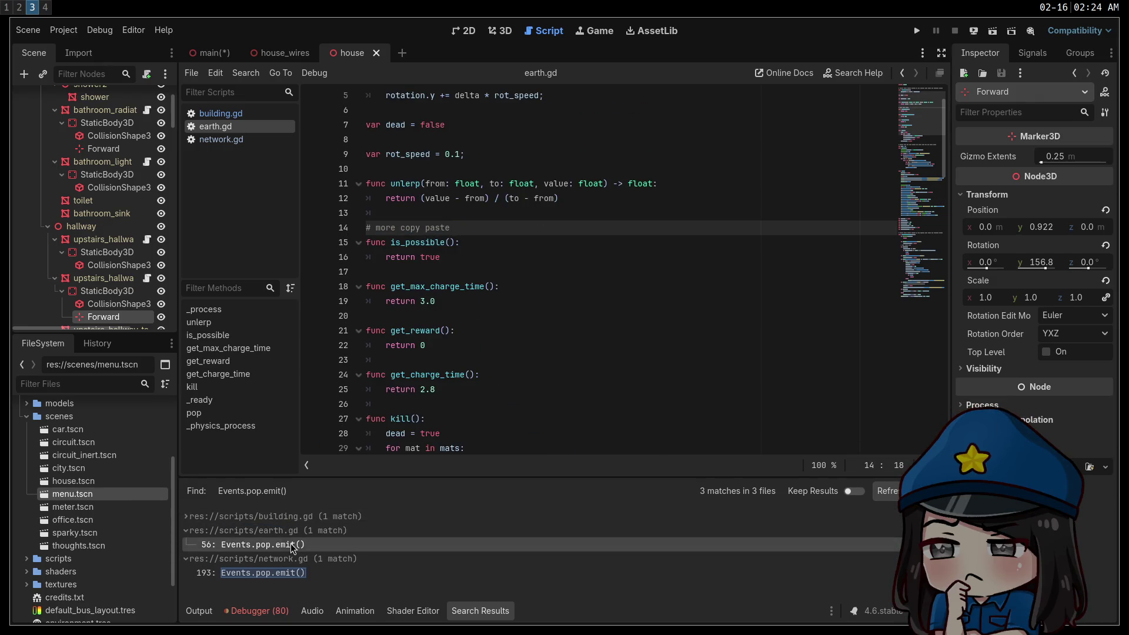
left_click(276, 517)
left_click(275, 531)
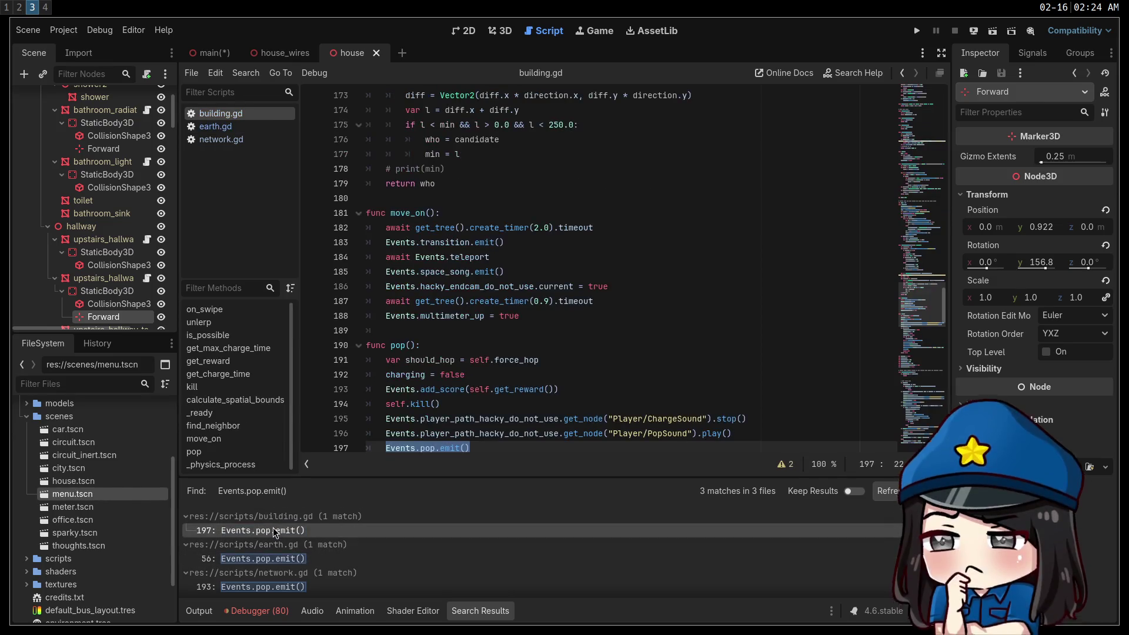
scroll(641, 292, "up", 15)
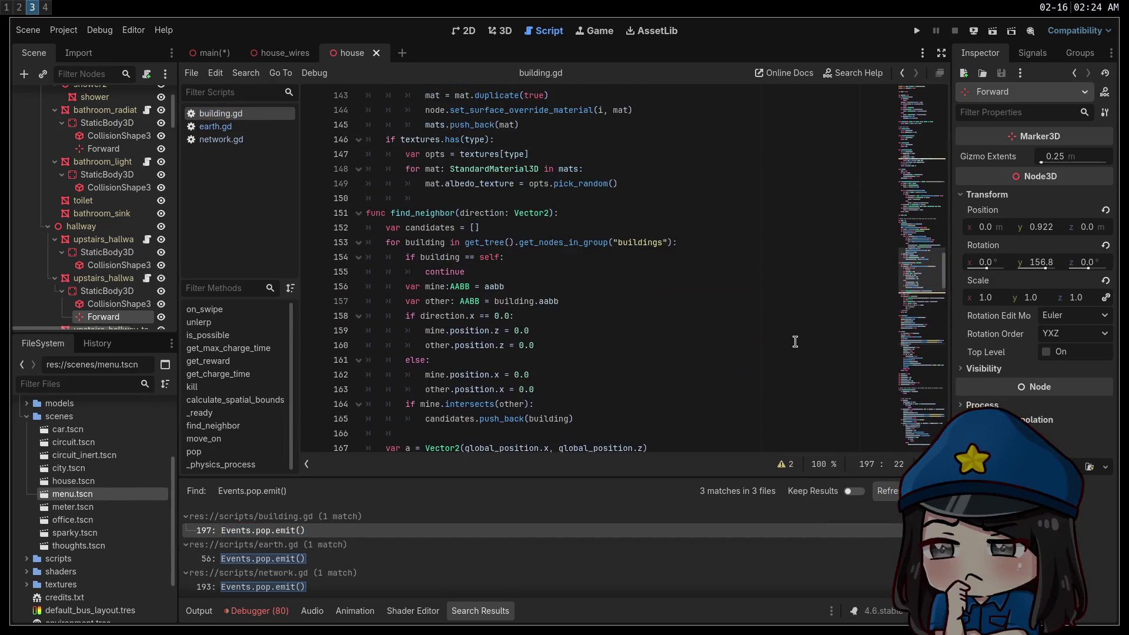
scroll(796, 343, "up", 13)
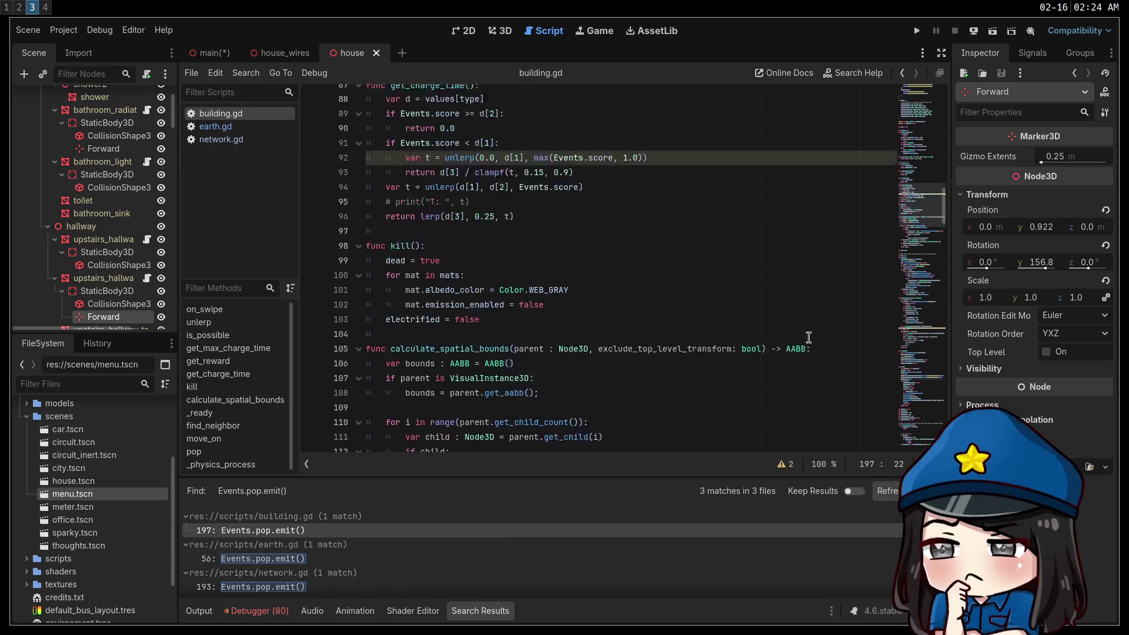
mouse_move(921, 216)
left_mouse_down()
mouse_move(920, 110)
mouse_move(920, 160)
mouse_move(920, 143)
left_mouse_up()
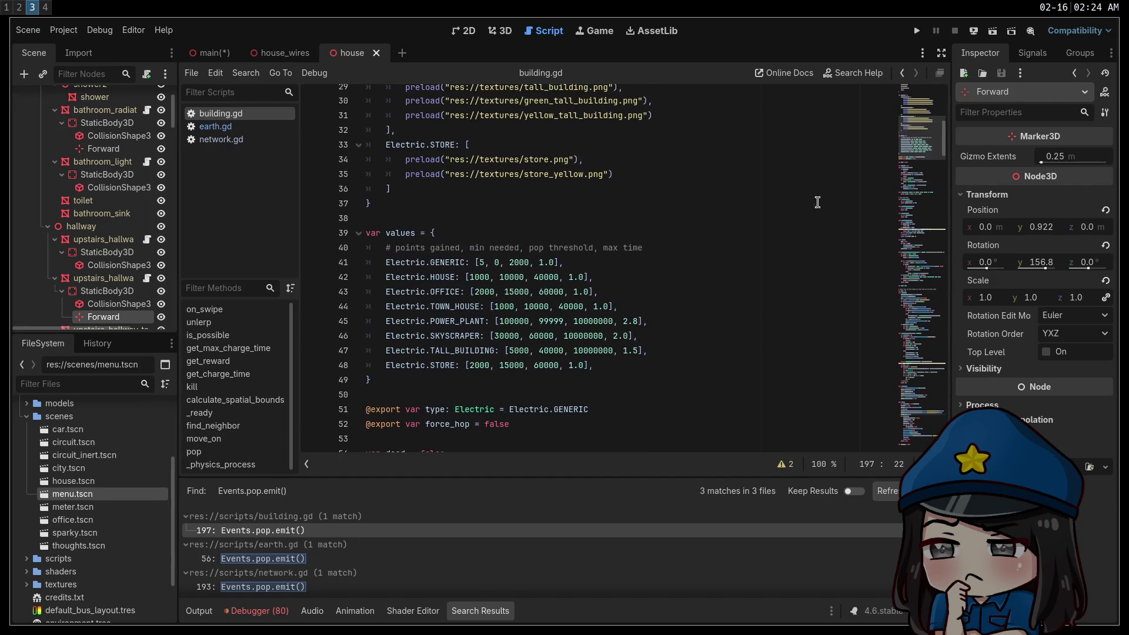
left_click(298, 586)
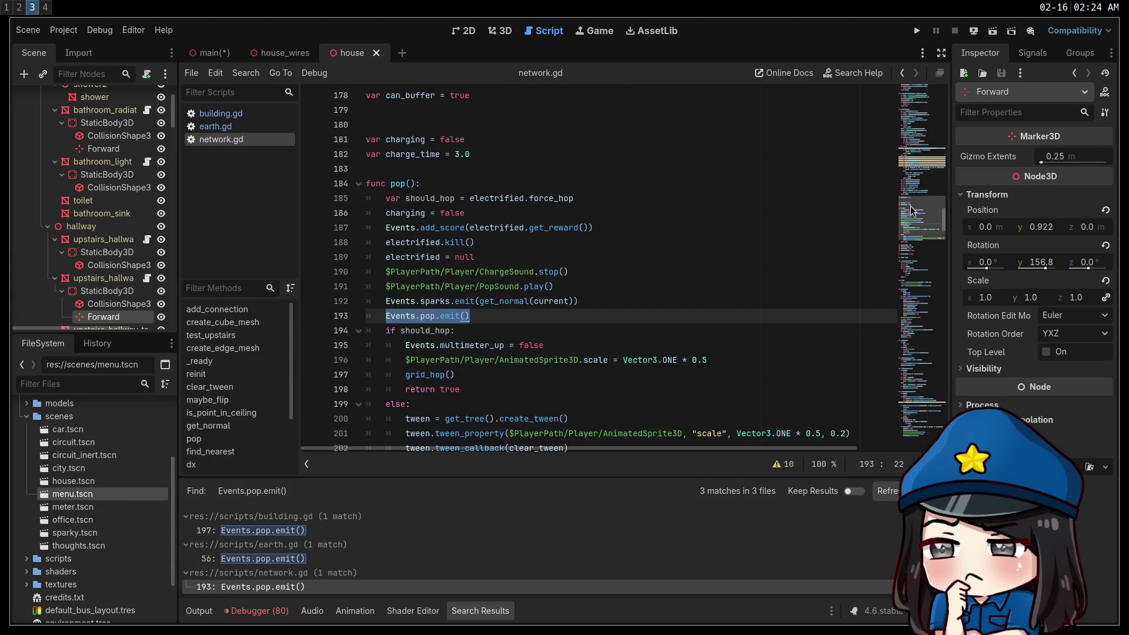
left_click_drag(915, 211, 916, 119)
Filter the FileSystem for 'fad', open fades.gd and scroll to its values dictionary
type("fad")
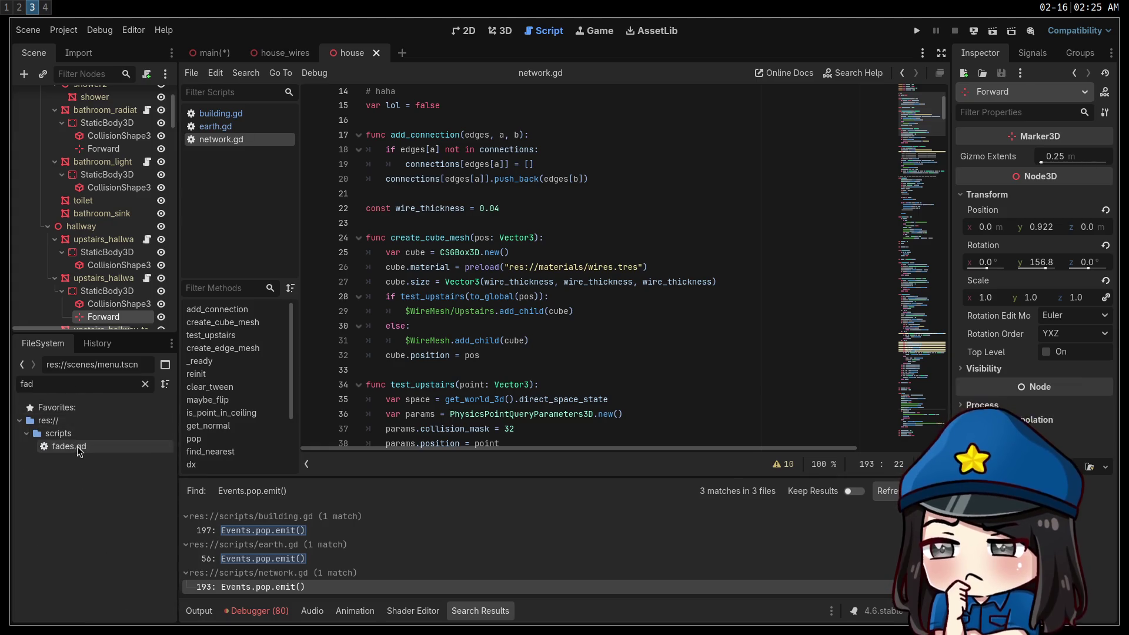
double_click(69, 446)
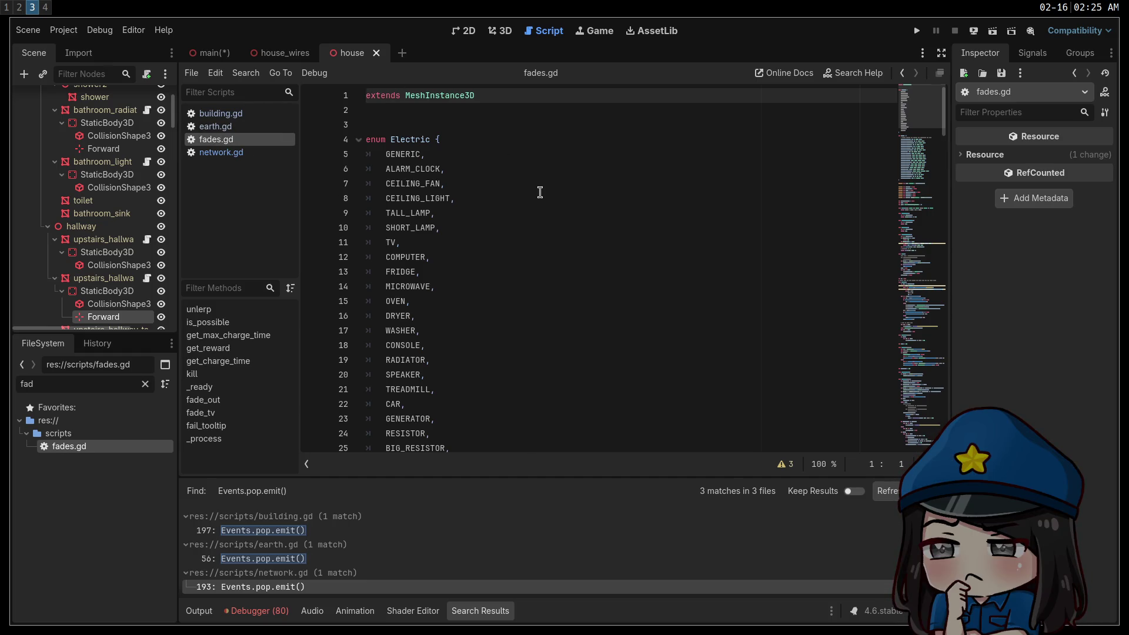
scroll(540, 193, "down", 9)
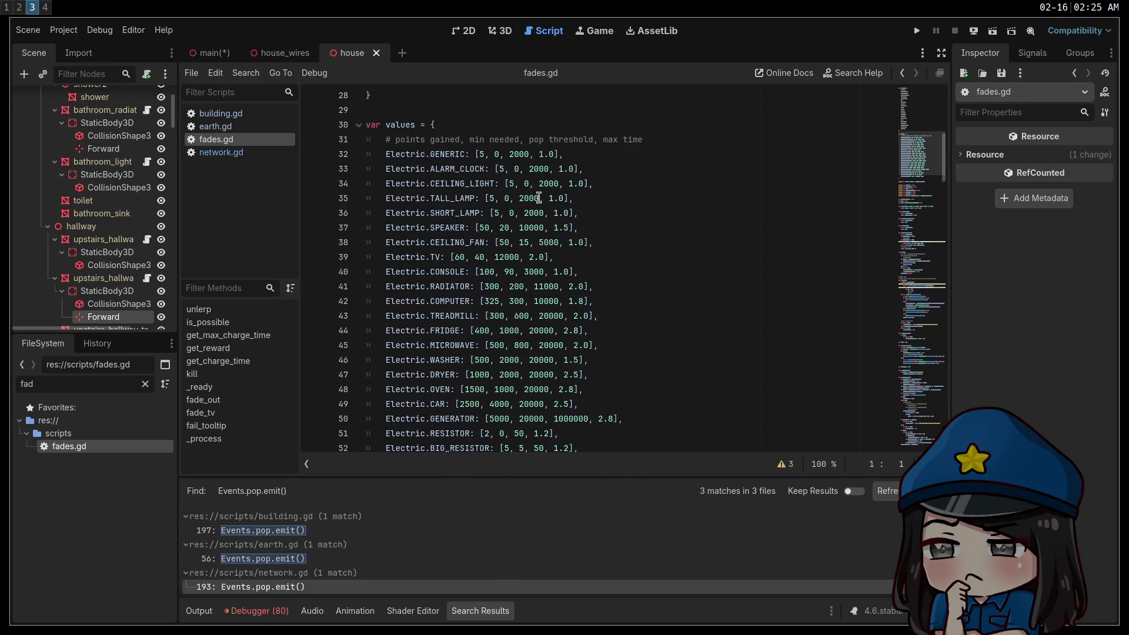
scroll(539, 197, "down", 1)
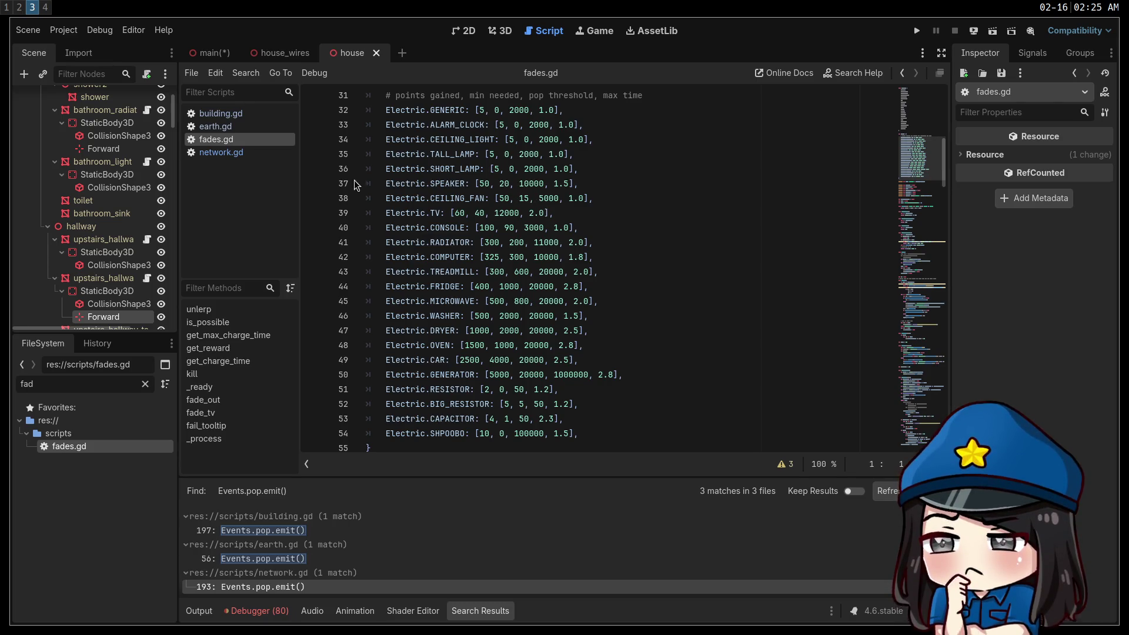
scroll(640, 305, "up", 1)
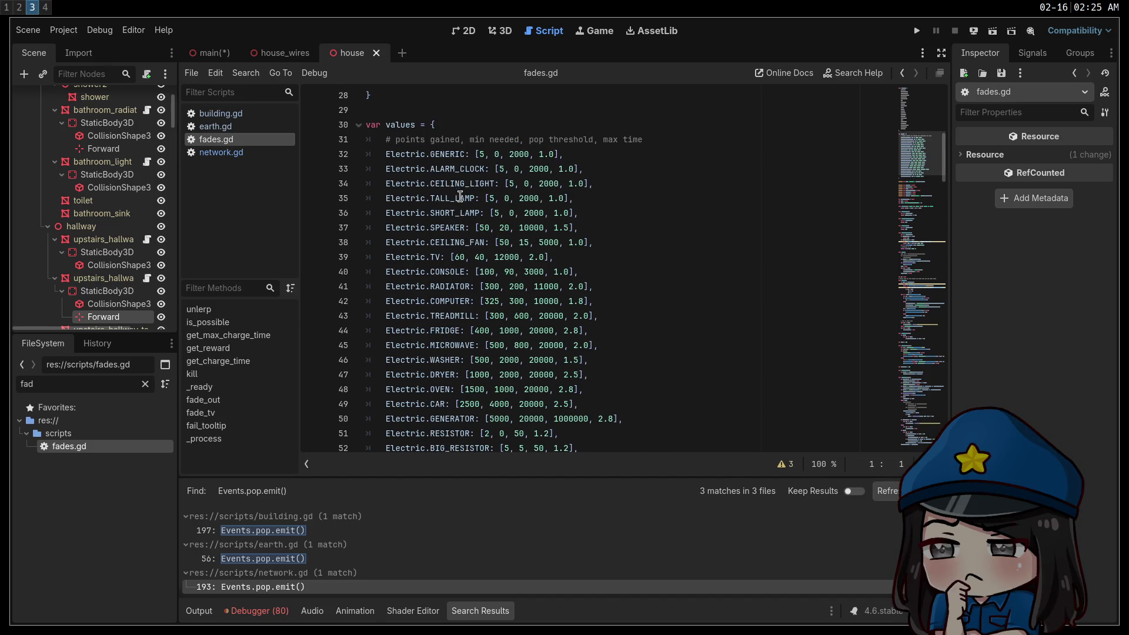
scroll(443, 159, "down", 1)
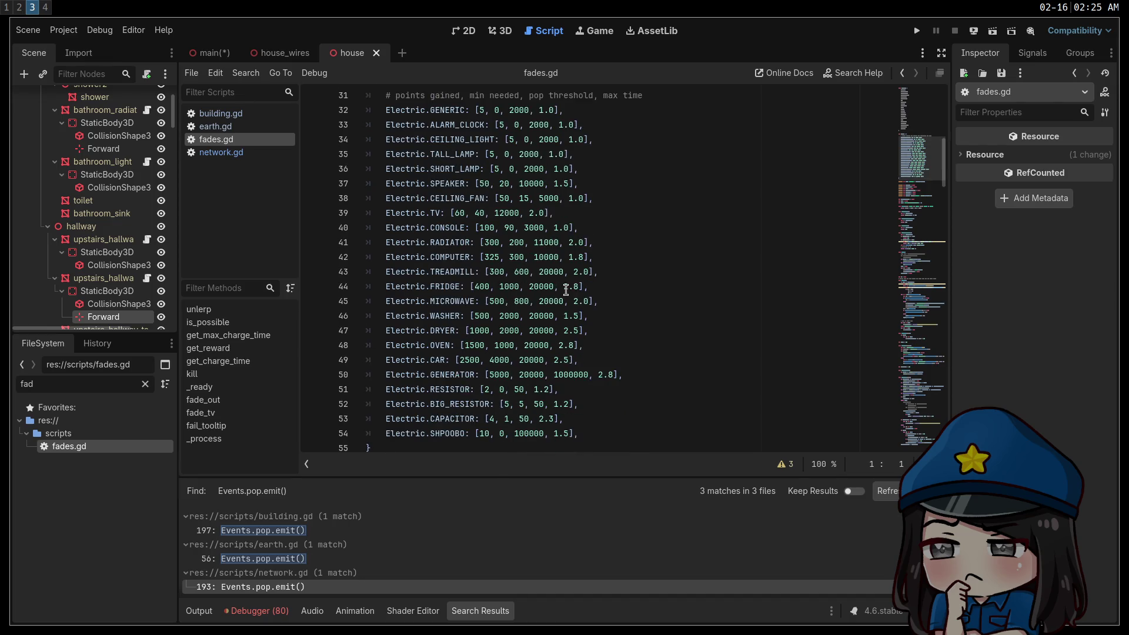
left_click_drag(618, 288, 393, 183)
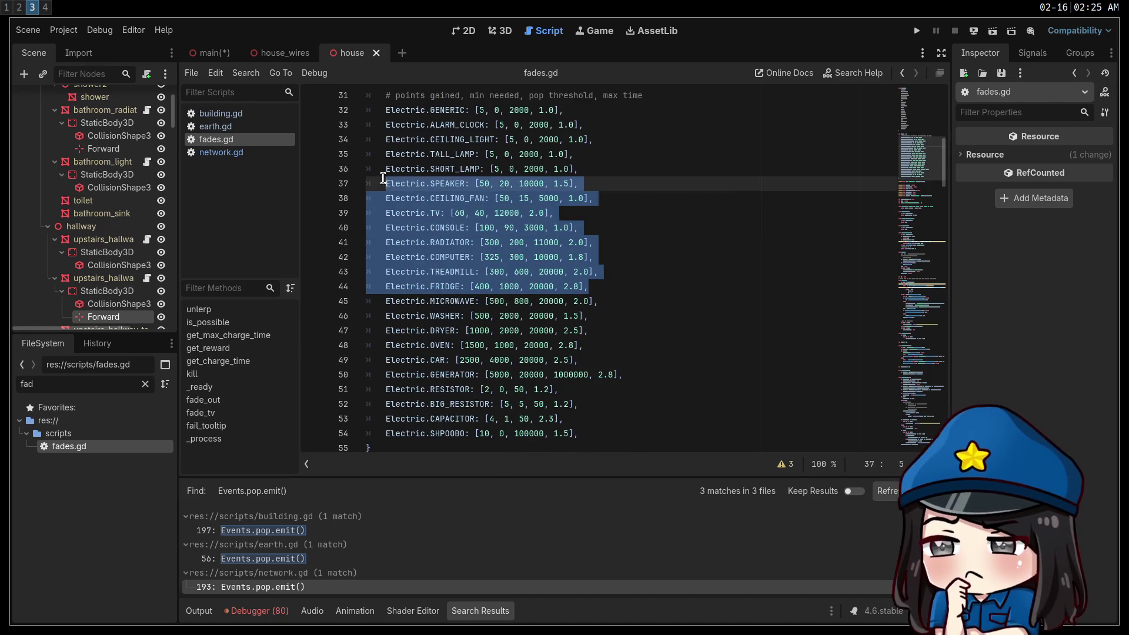
left_click(667, 271)
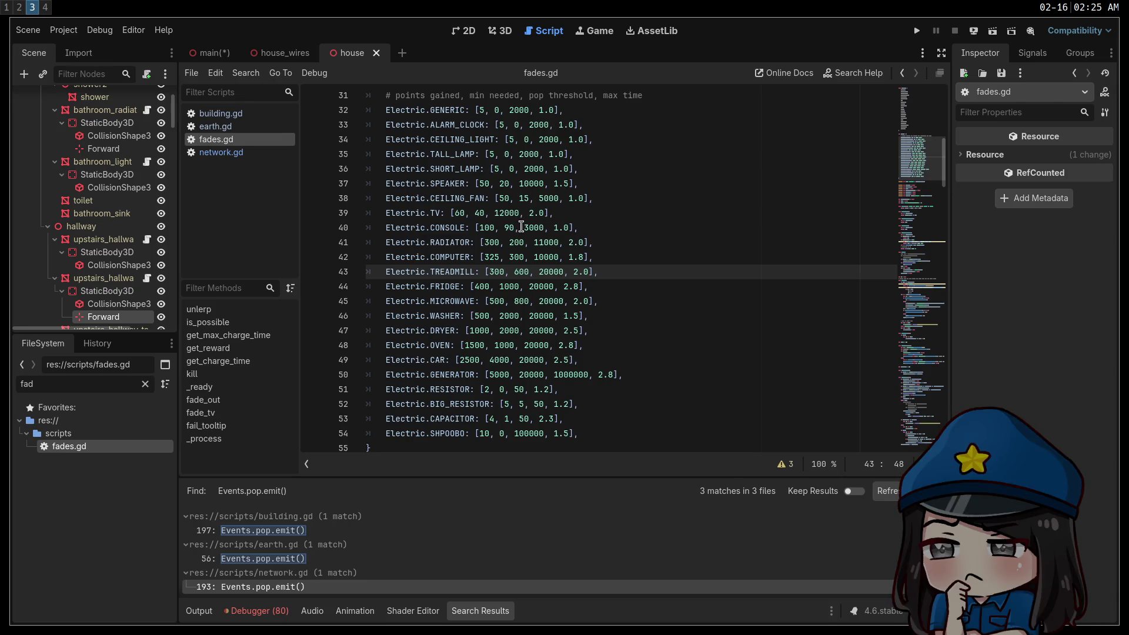
Highlight points gained, min needed, pop threshold and max time in the line 31 comment
double_click(453, 95)
left_click_drag(453, 95, 413, 95)
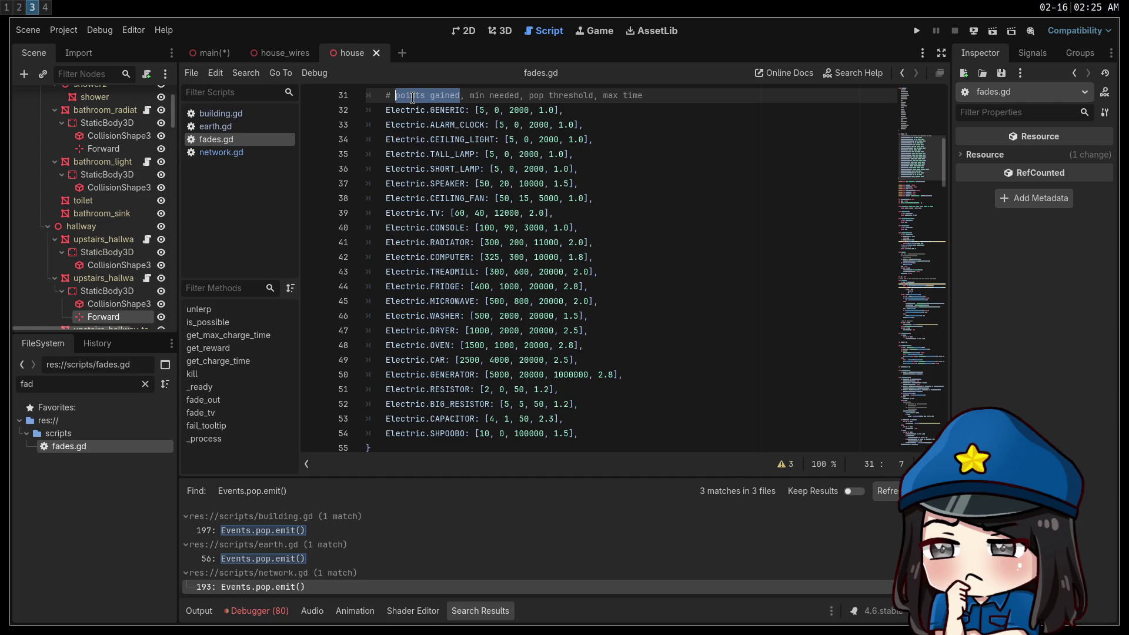
double_click(509, 95)
left_click_drag(509, 95, 470, 95)
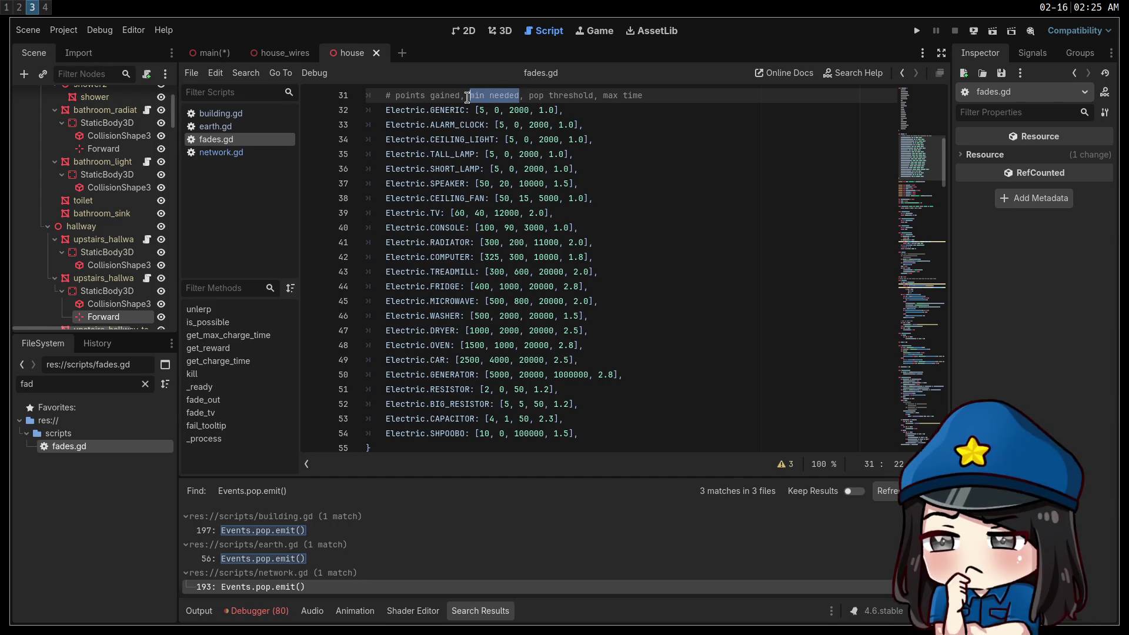
double_click(582, 94)
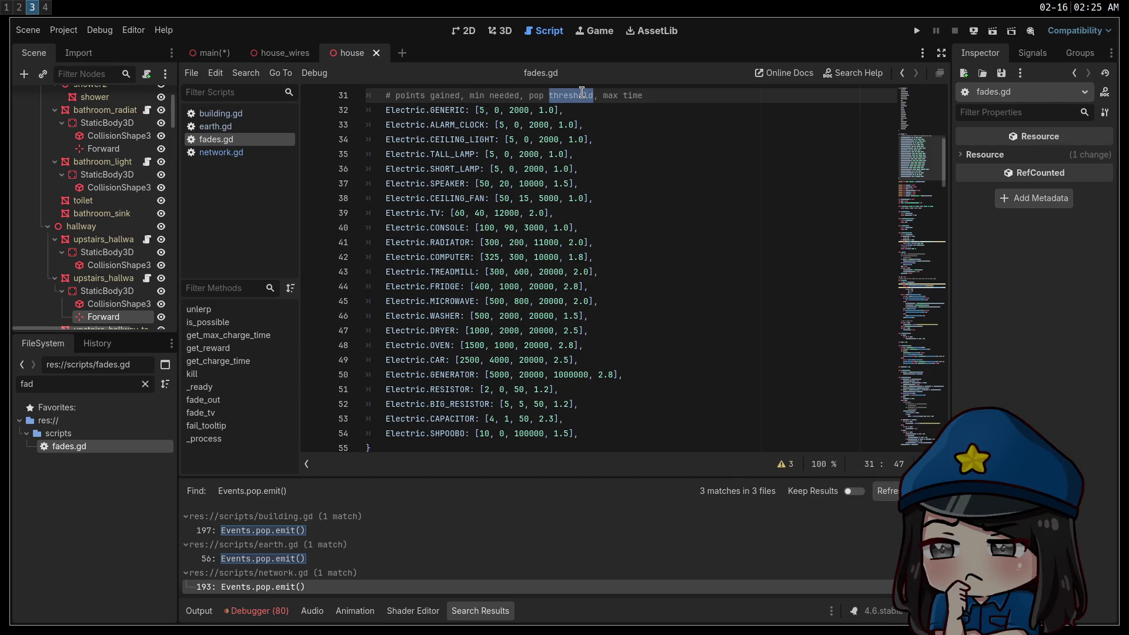
left_click(530, 95, "shift")
left_click_drag(642, 95, 603, 95)
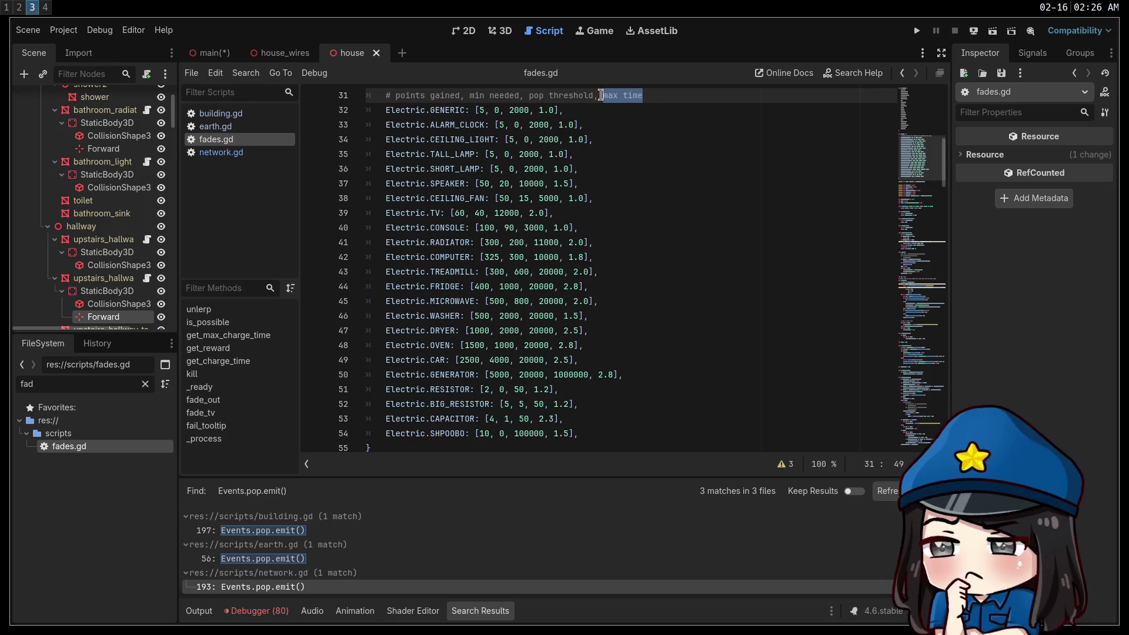
left_click(681, 152)
double_click(577, 95)
left_click(530, 95, "shift")
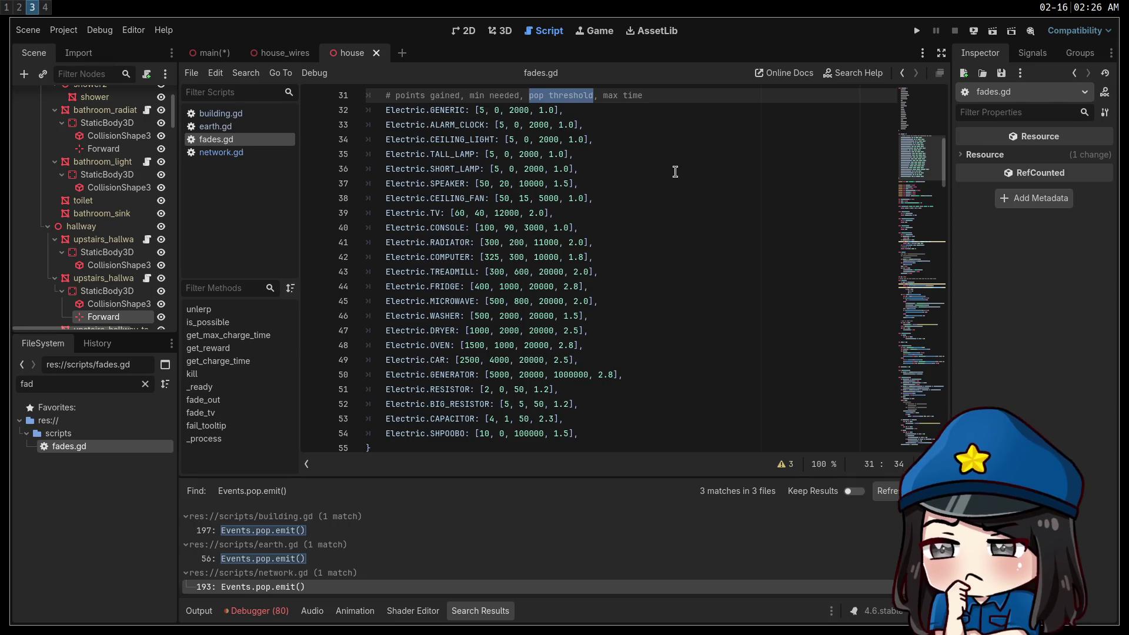
double_click(539, 290)
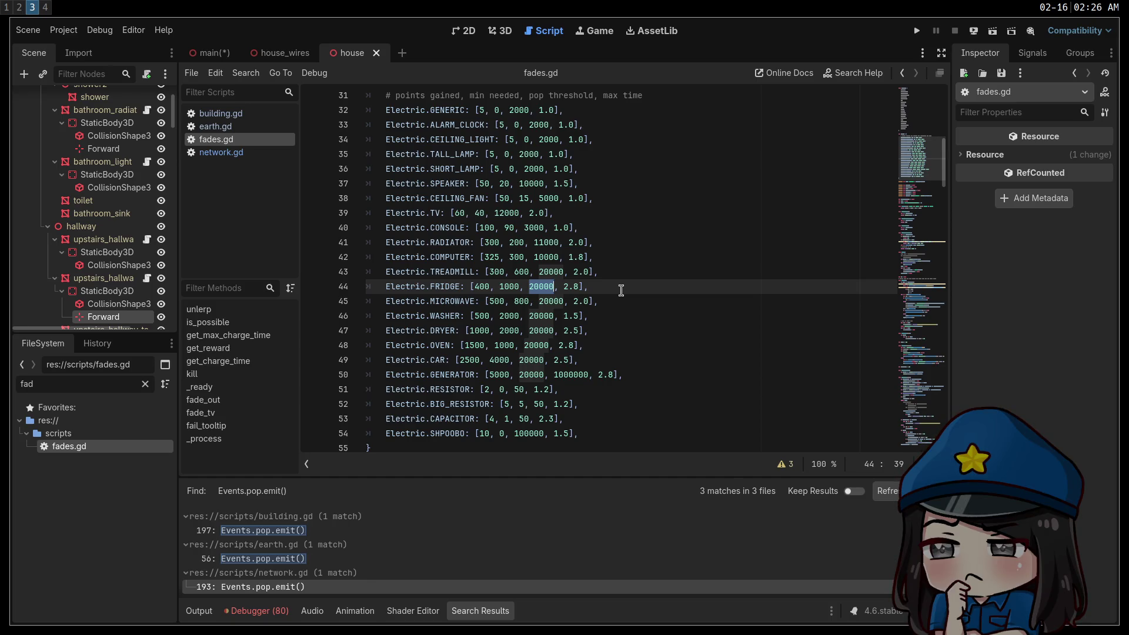
left_click_drag(603, 97, 644, 96)
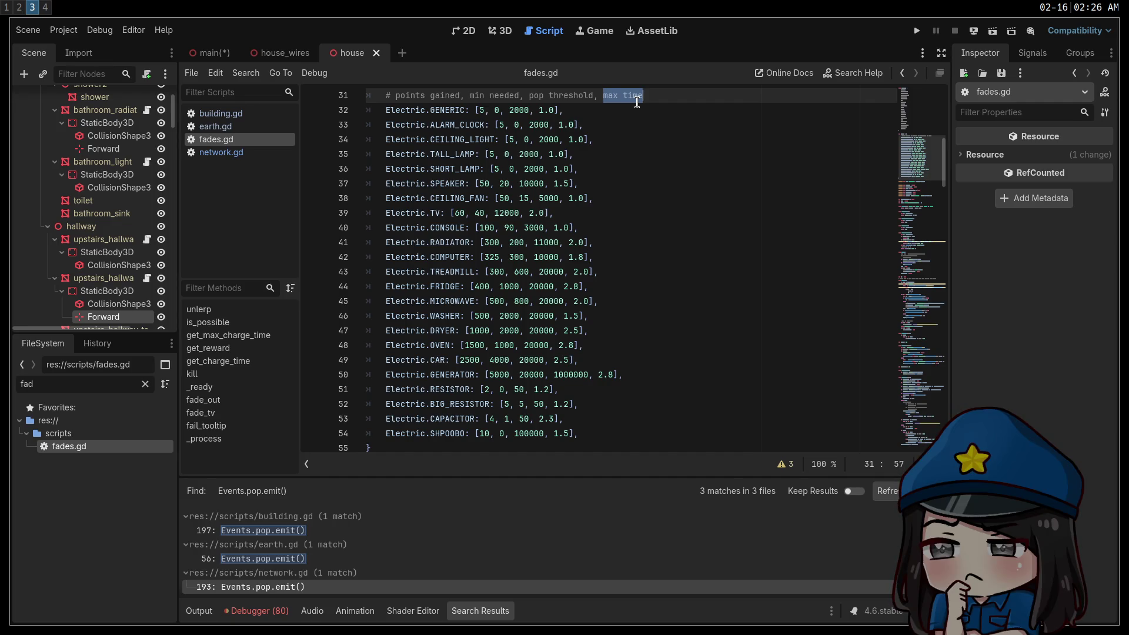
left_click_drag(593, 95, 470, 95)
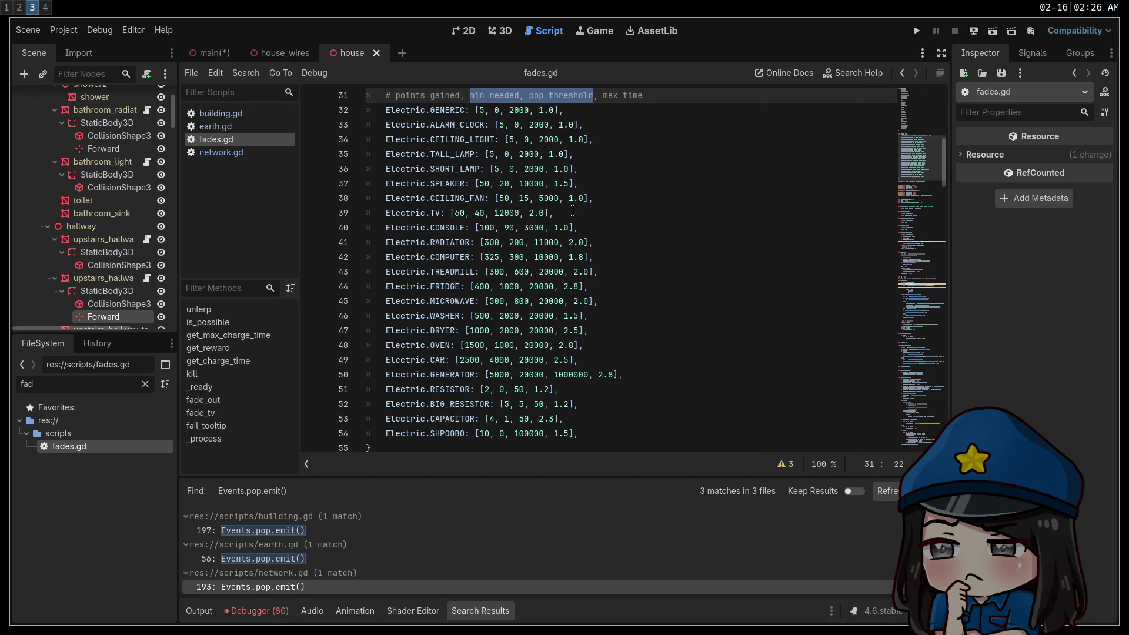
left_click(690, 229)
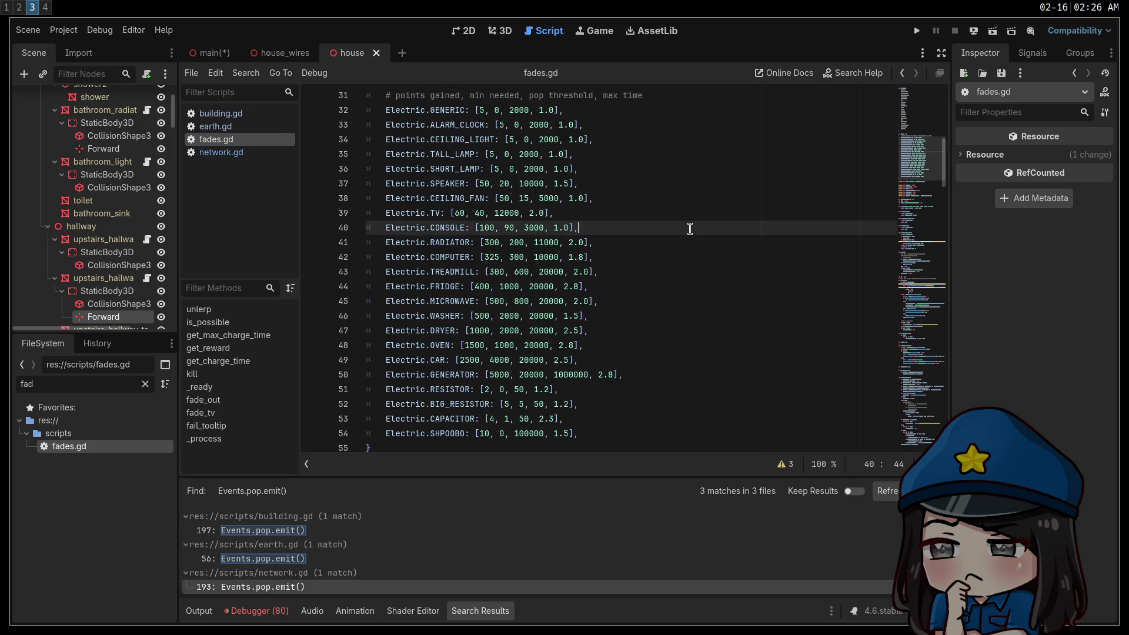
Scroll down the values table and select the GENERATOR entry's 1000000 value on line 50
scroll(690, 229, "down", 1)
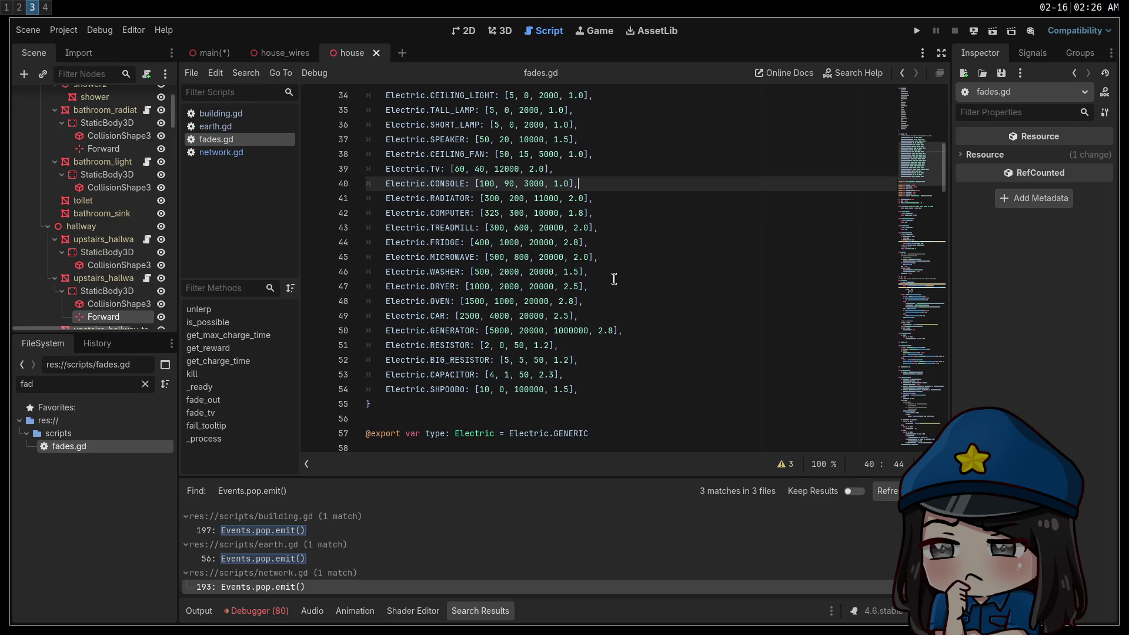
scroll(614, 279, "down", 1)
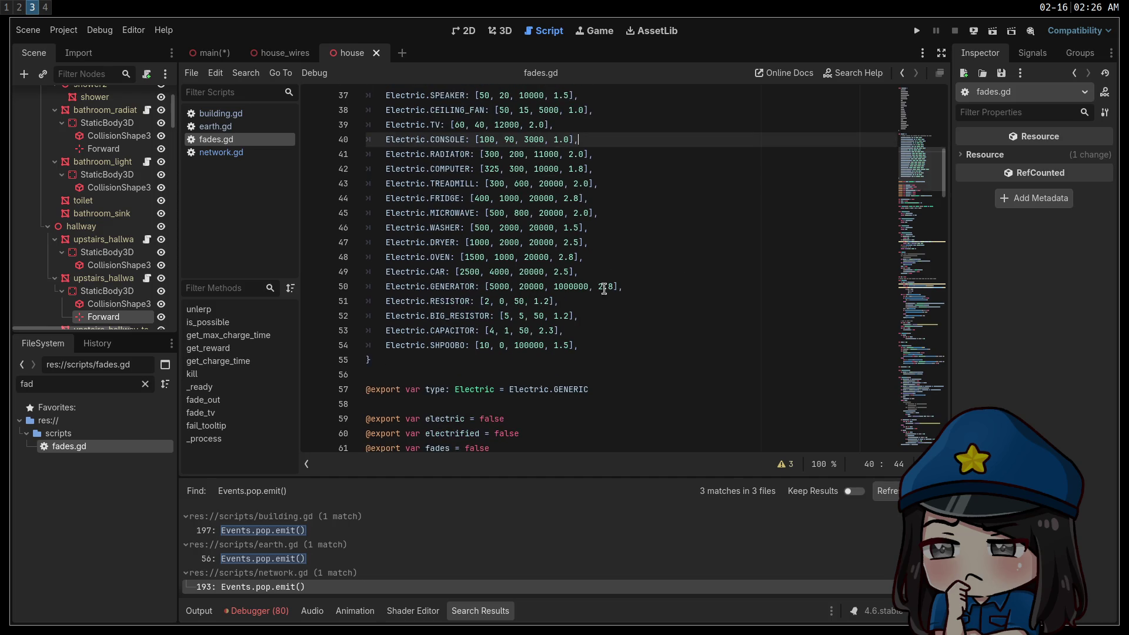
left_click(590, 287)
double_click(589, 286)
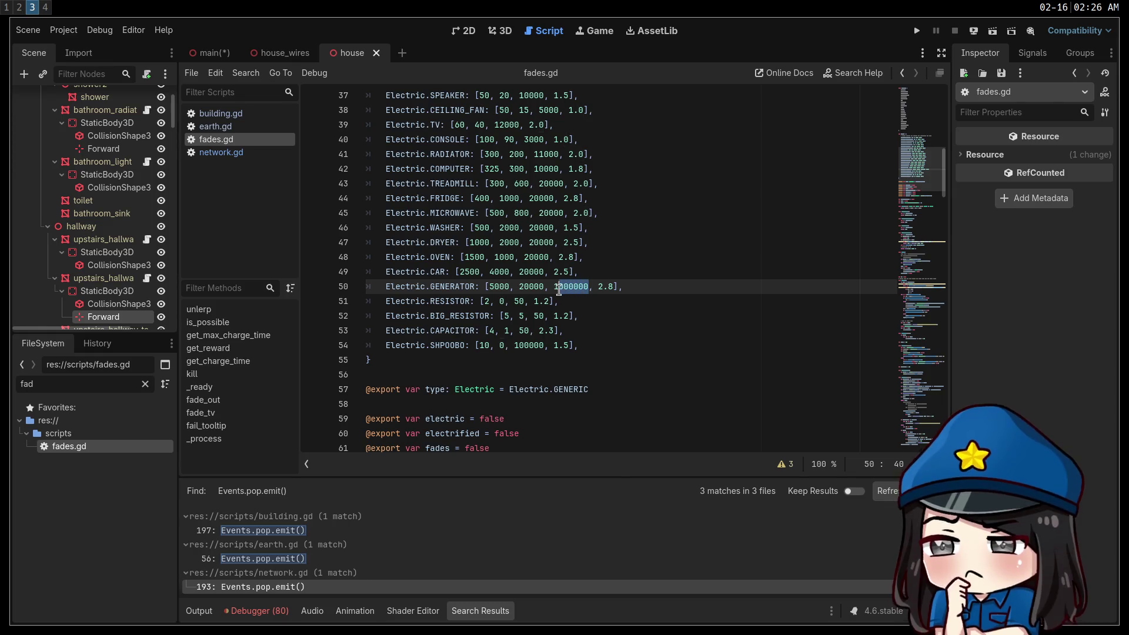
left_click(572, 289)
double_click(572, 289)
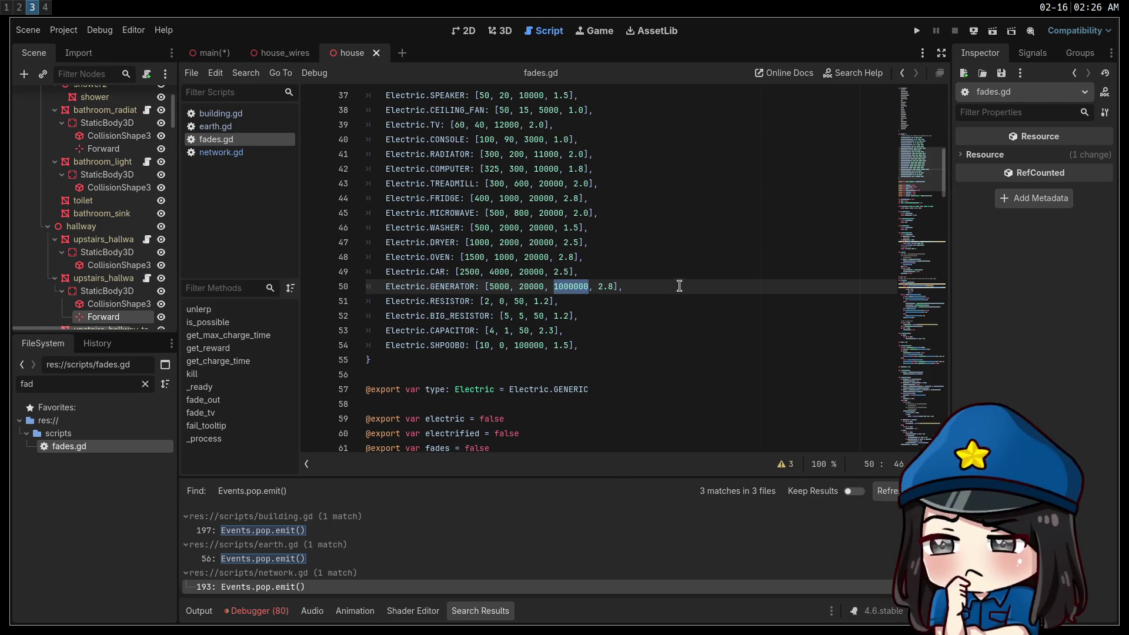
double_click(447, 287)
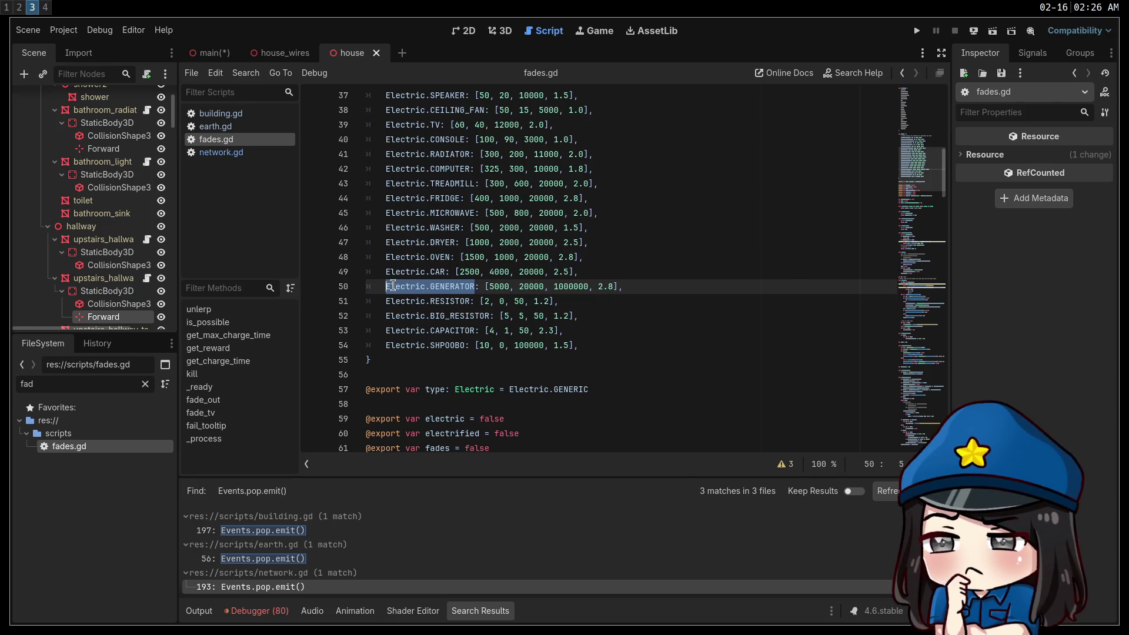
left_click(754, 297)
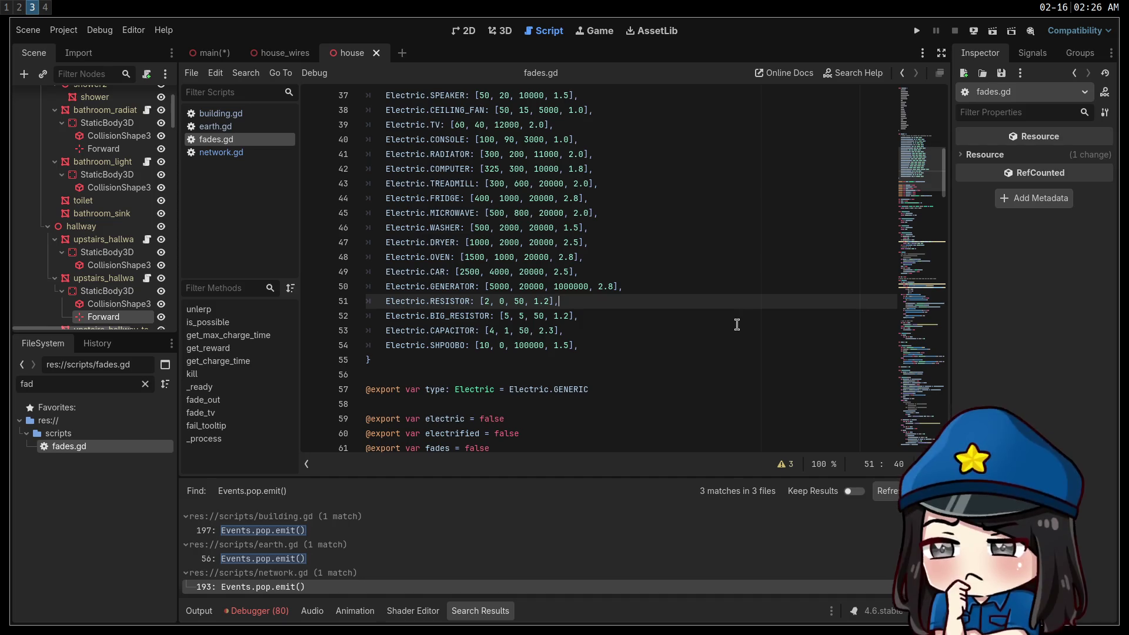
Scroll to get_charge_time and highlight each use of unlerp
scroll(727, 315, "down", 6)
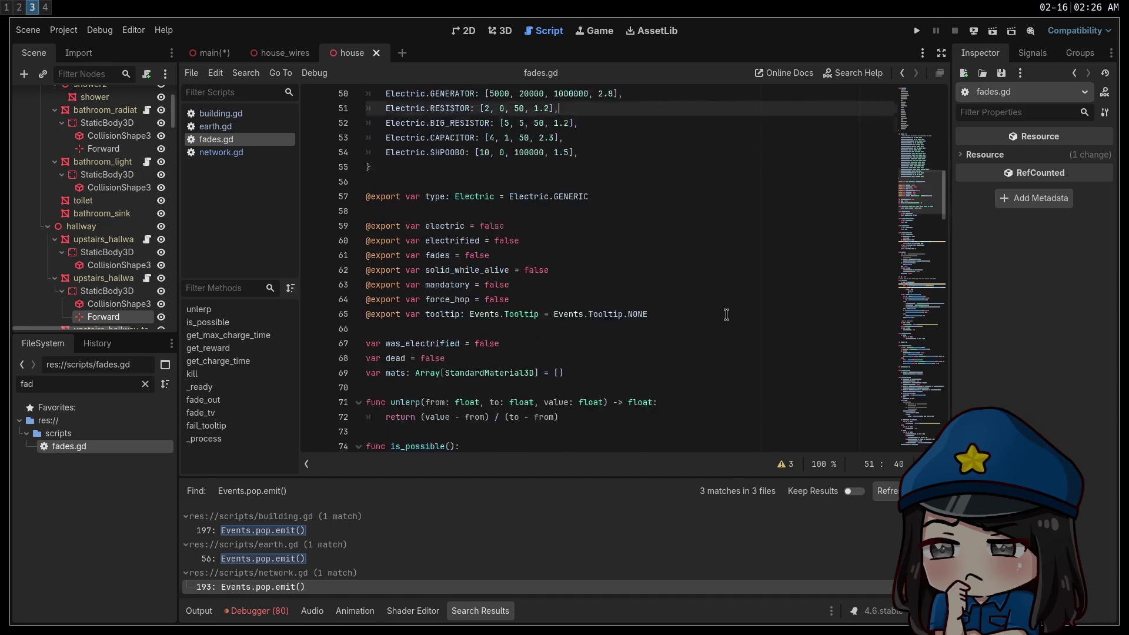
scroll(724, 312, "down", 6)
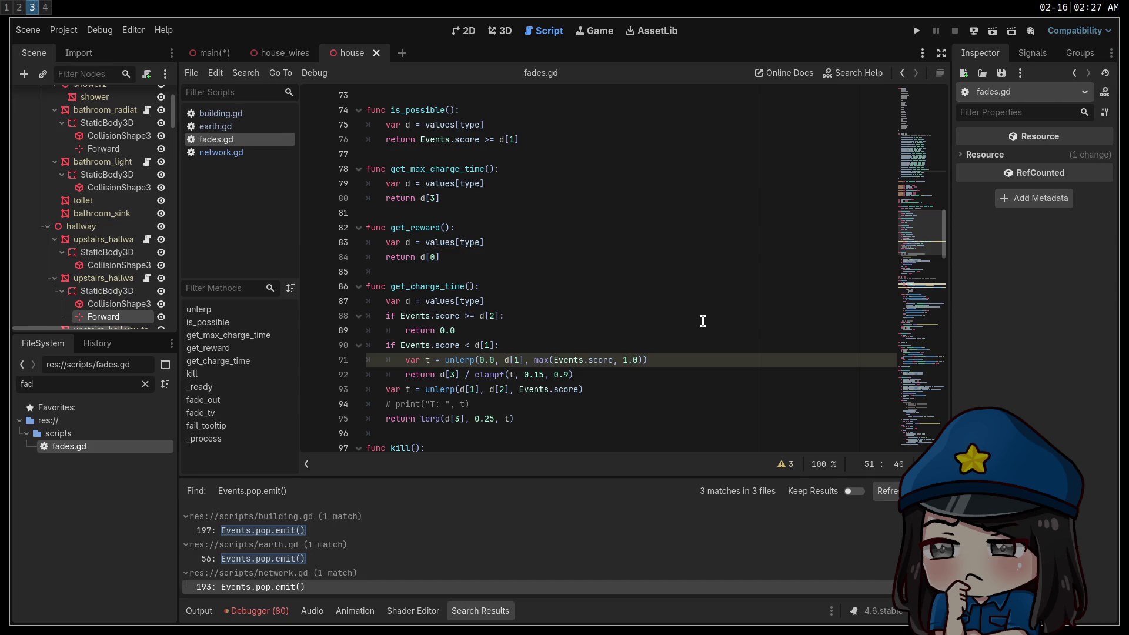
scroll(700, 320, "down", 3)
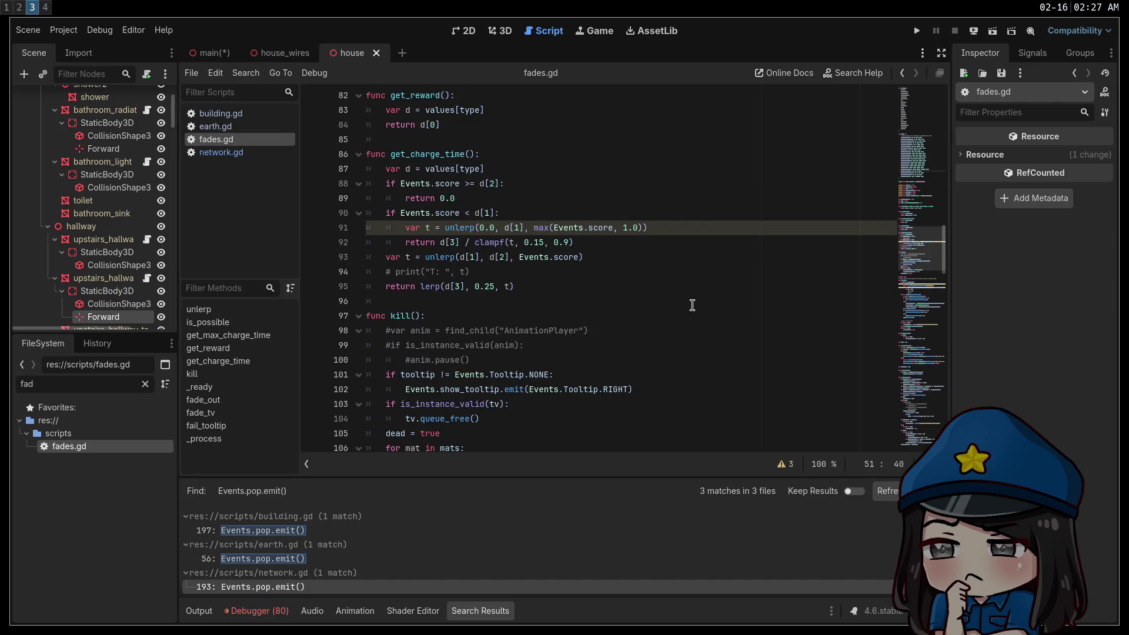
double_click(426, 259)
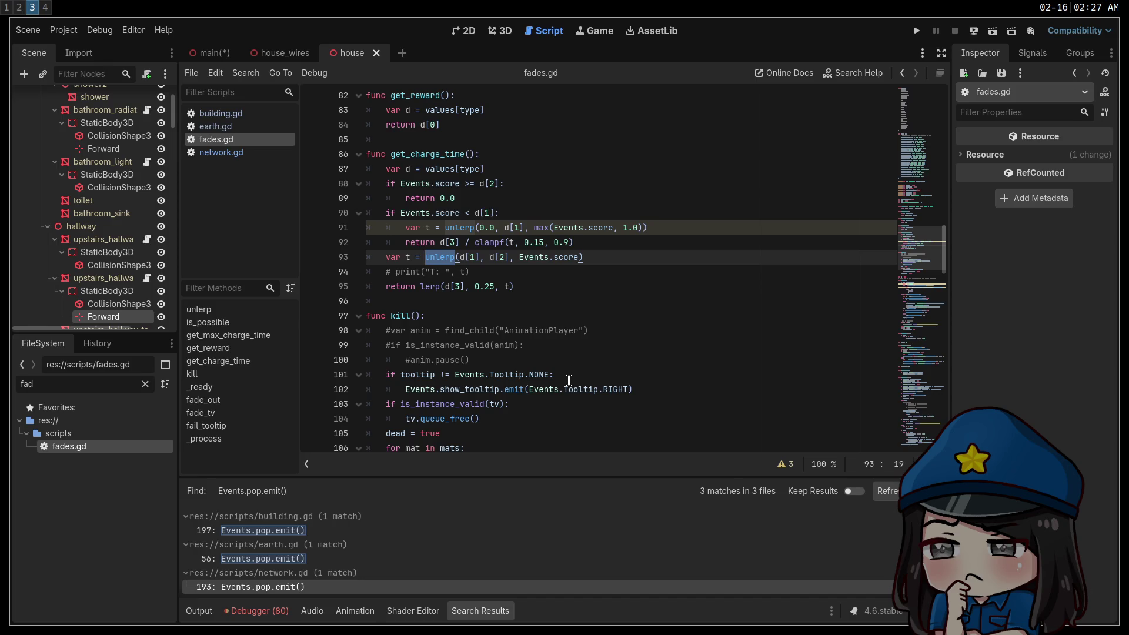
Read down through _ready and fade_out to the fade_tv function
scroll(568, 366, "down", 1)
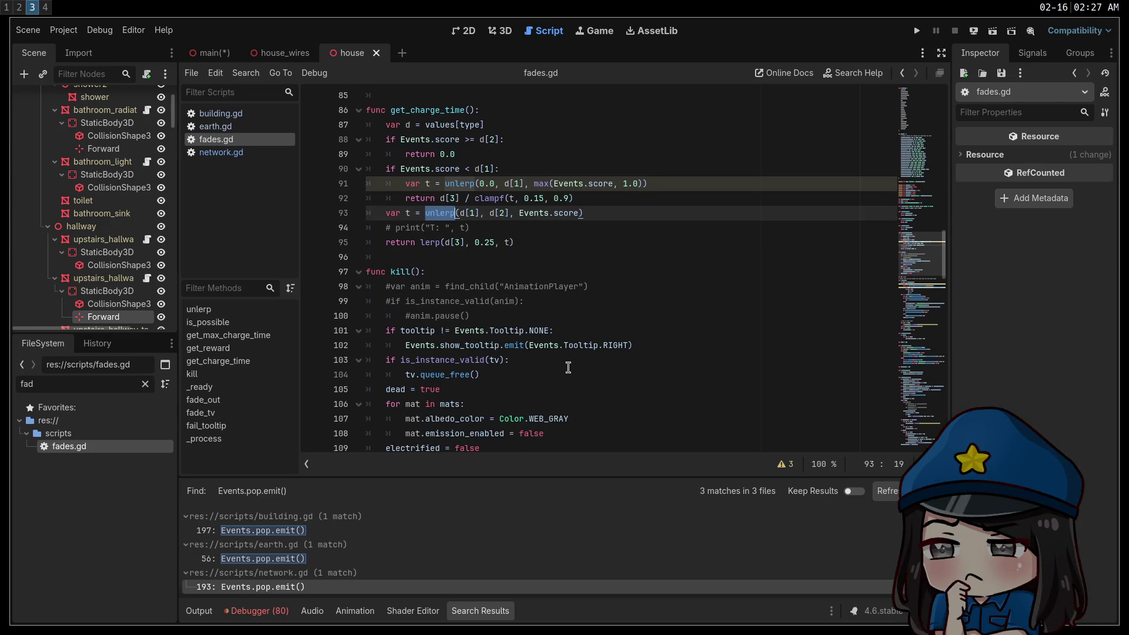
scroll(571, 370, "down", 3)
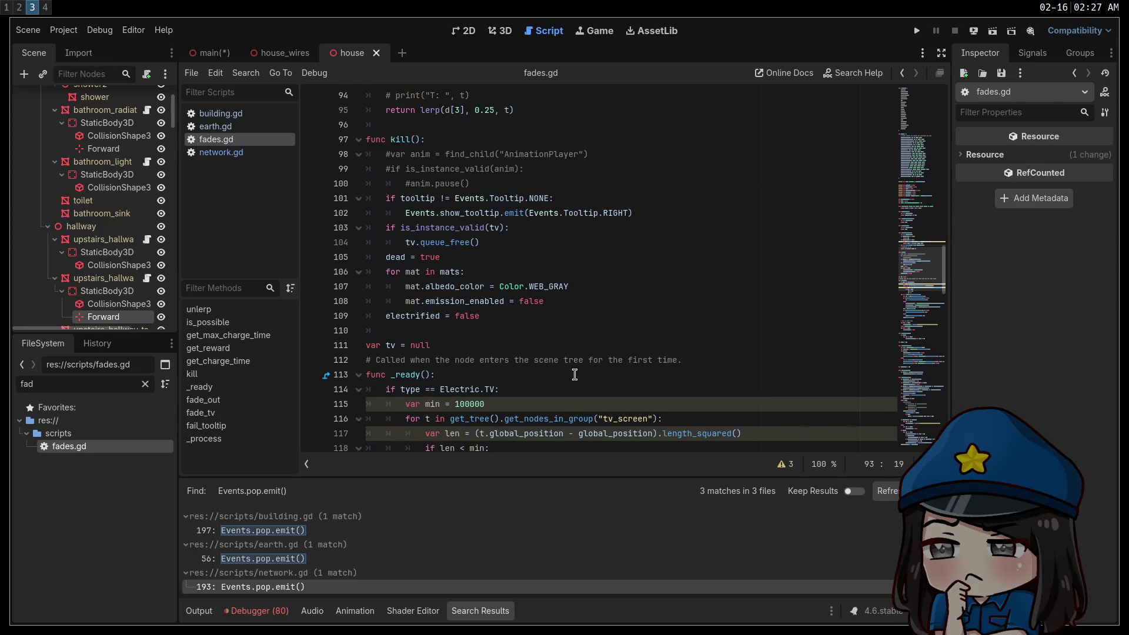
scroll(575, 375, "down", 3)
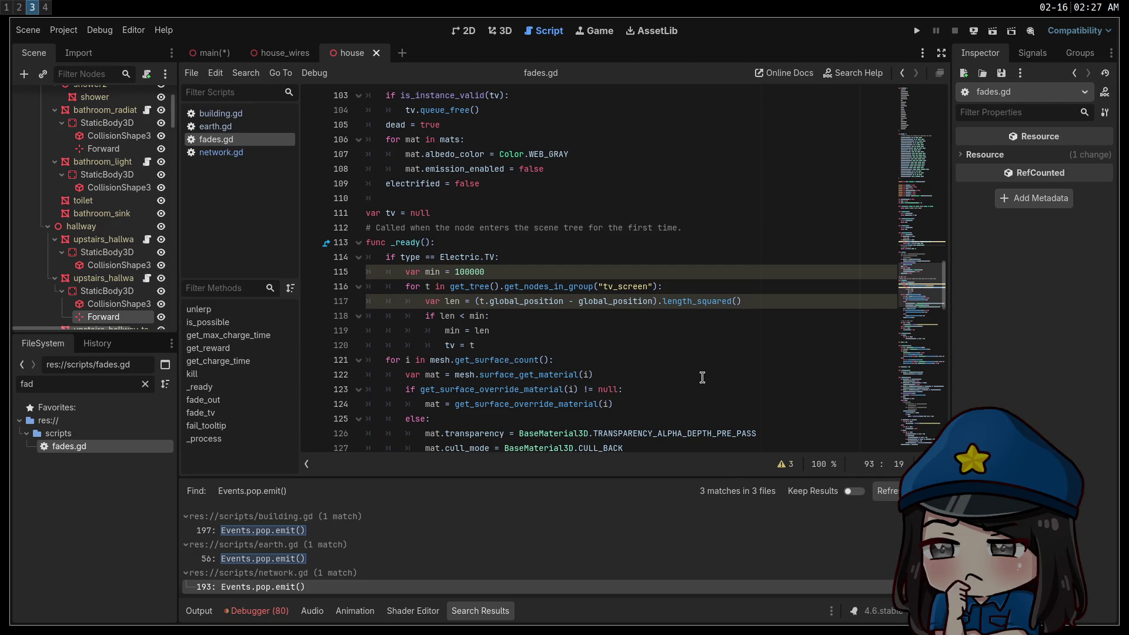
scroll(677, 360, "down", 2)
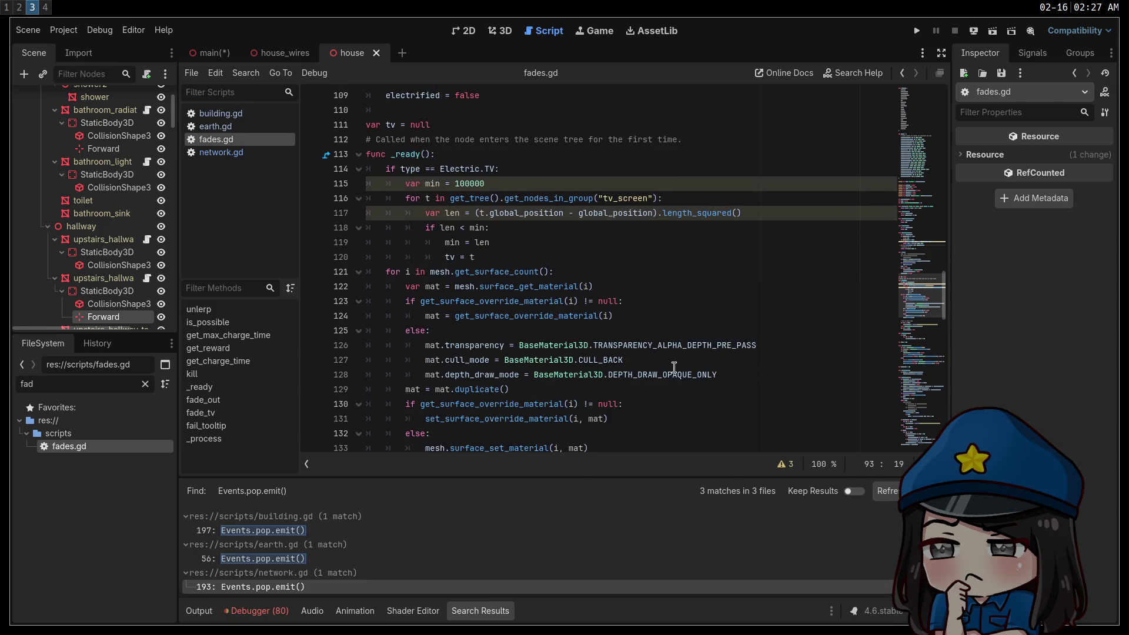
scroll(623, 403, "down", 3)
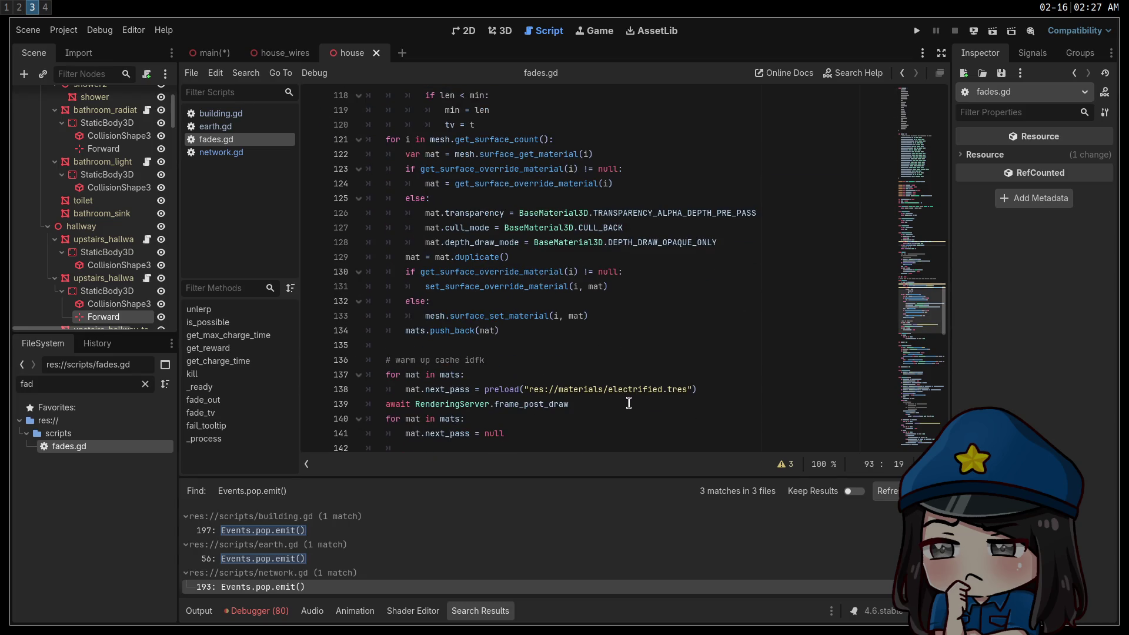
scroll(630, 404, "down", 5)
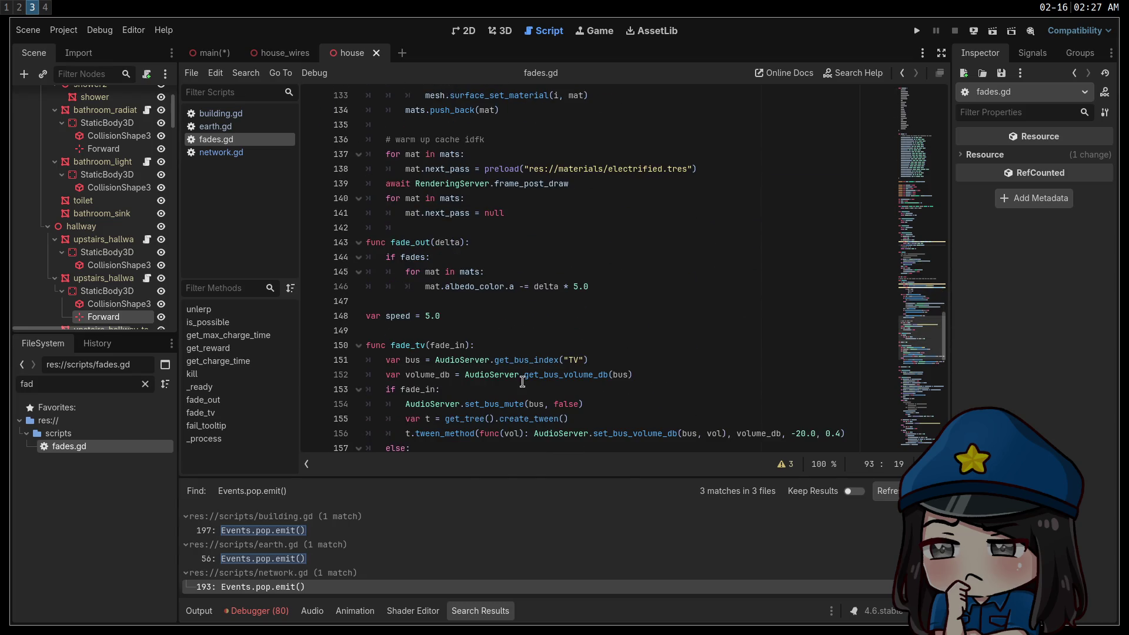
mouse_move(519, 358)
scroll(600, 333, "down", 5)
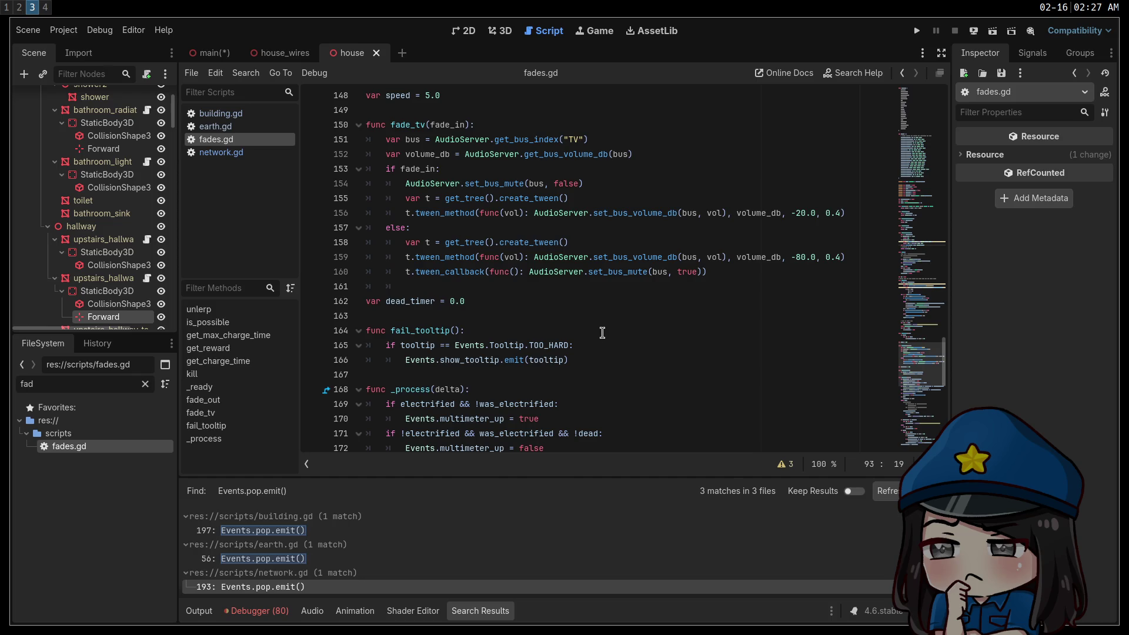
double_click(415, 124)
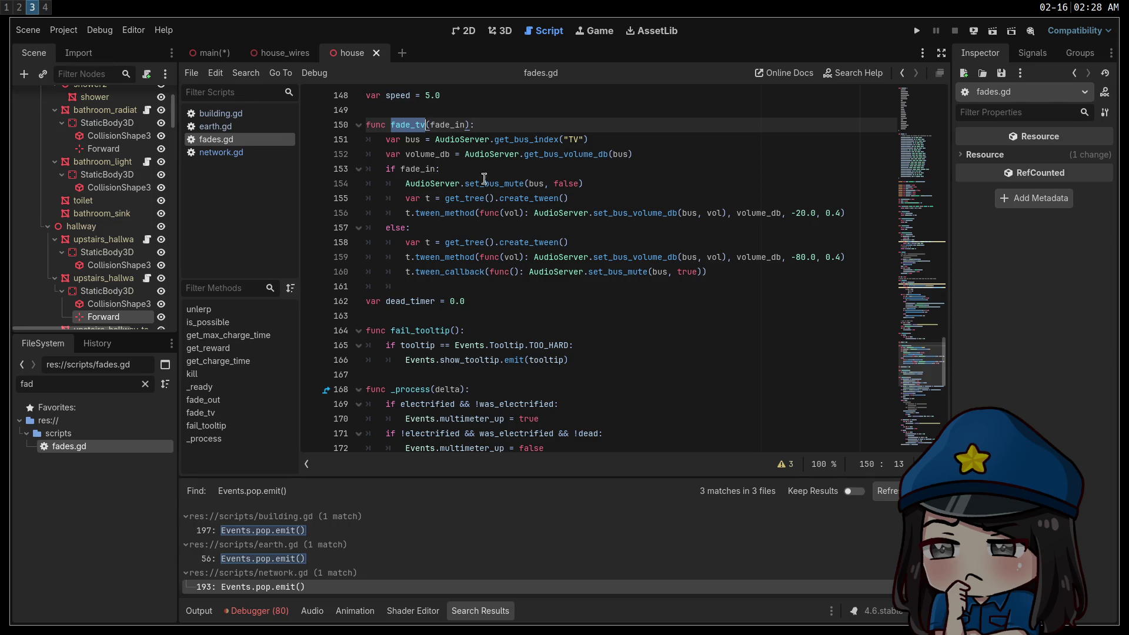
Highlight every use of 'dead' in _process, then jump back to the Electric enum at the top
scroll(558, 258, "down", 6)
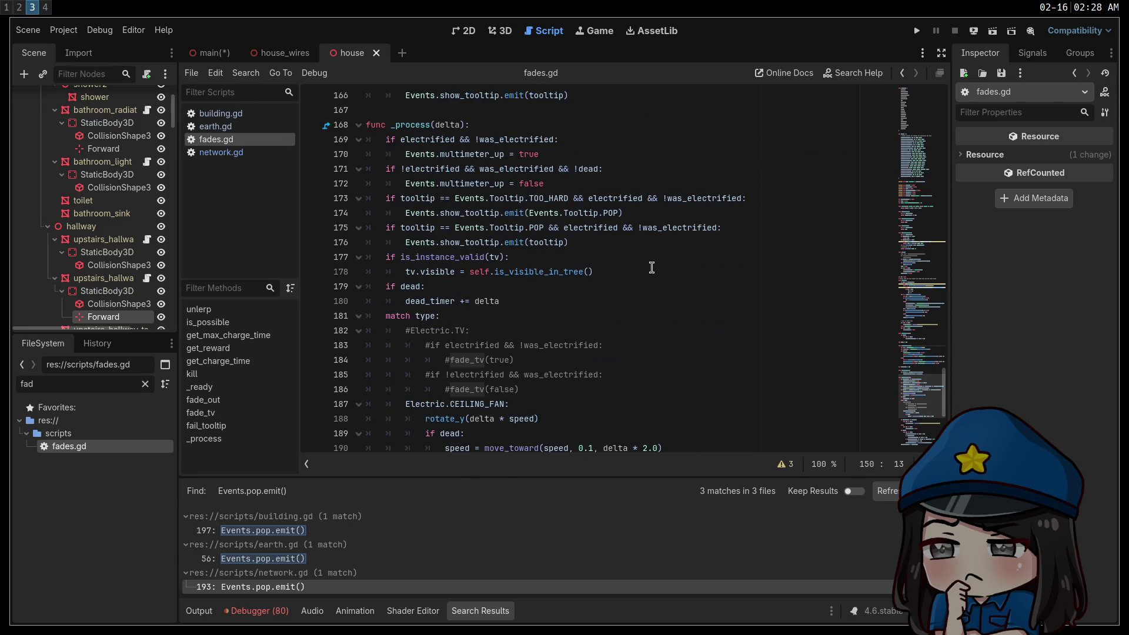
double_click(588, 169)
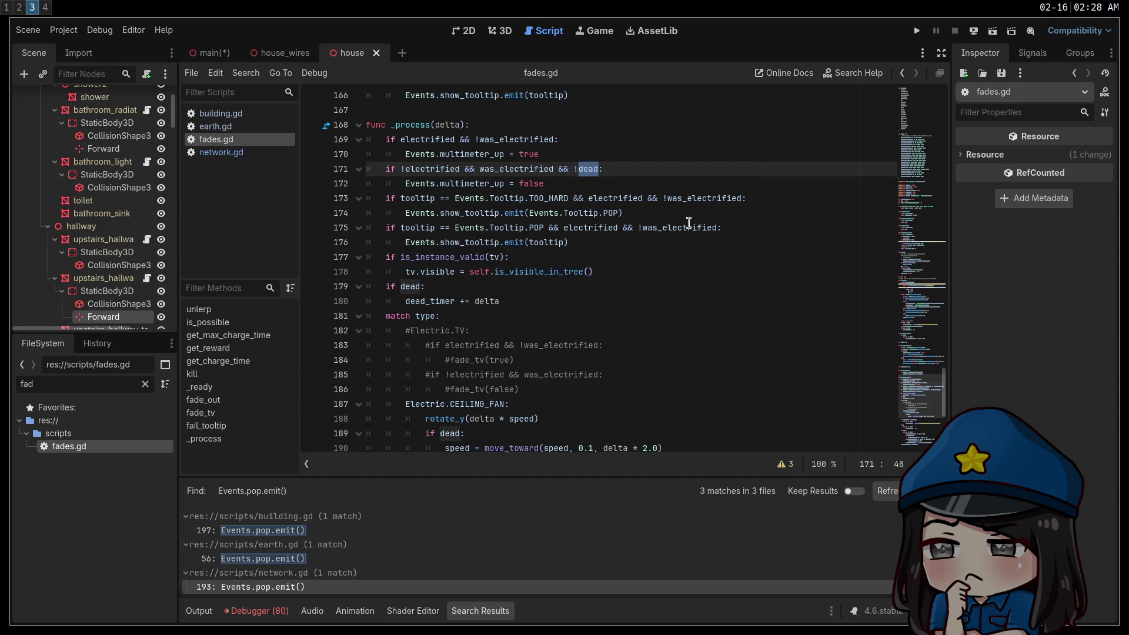
scroll(691, 230, "down", 5)
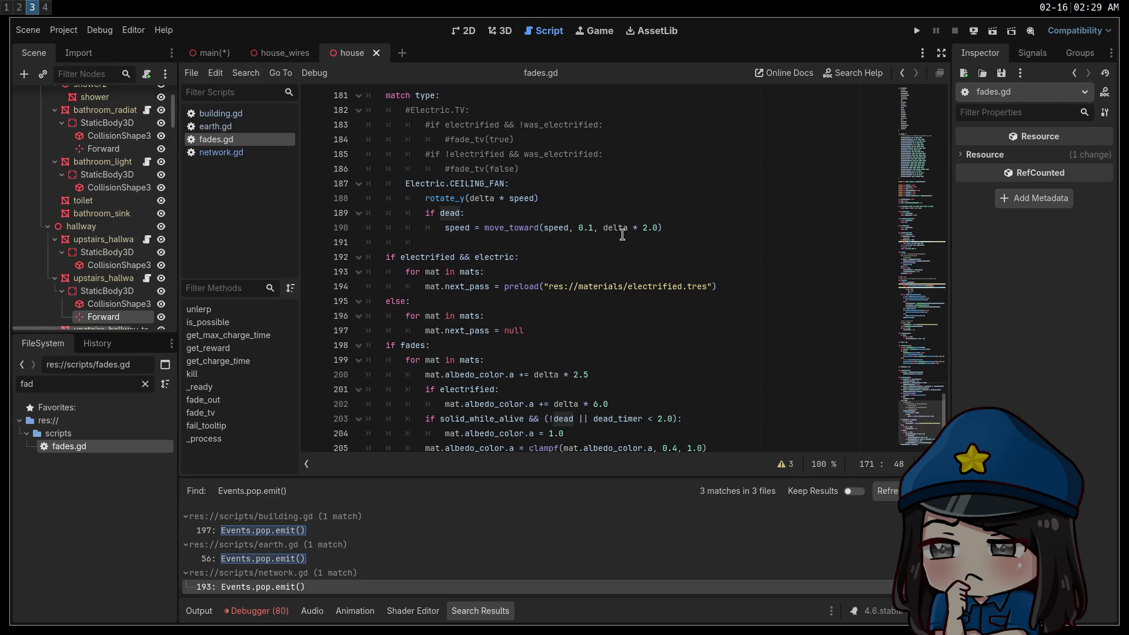
scroll(622, 236, "down", 1)
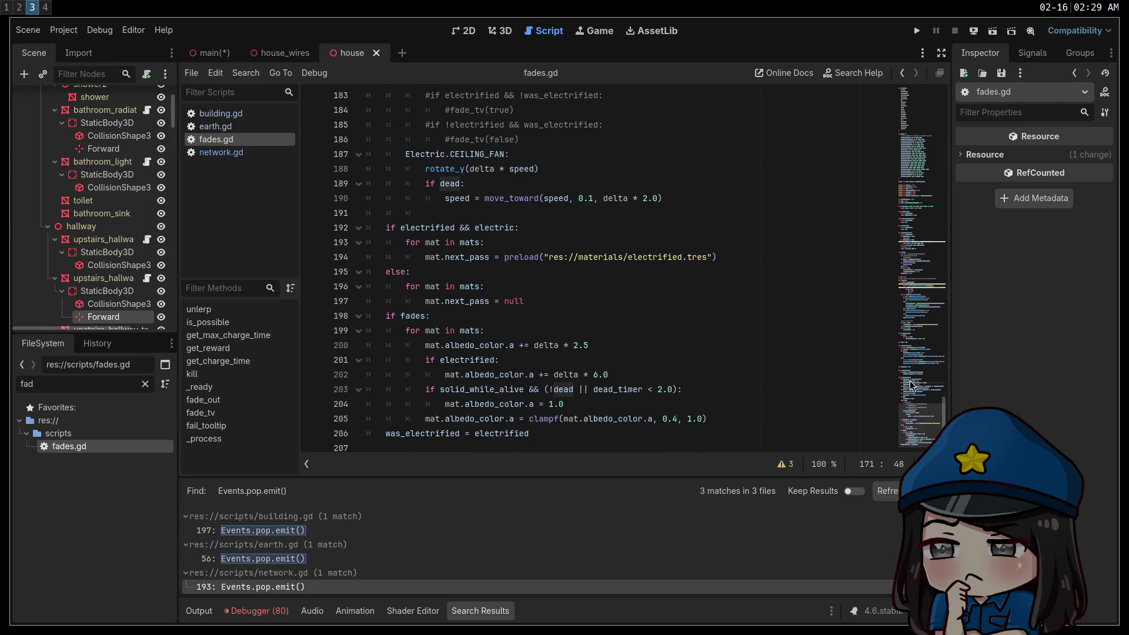
mouse_move(921, 421)
left_mouse_down()
mouse_move(898, 165)
mouse_move(919, 47)
left_mouse_up()
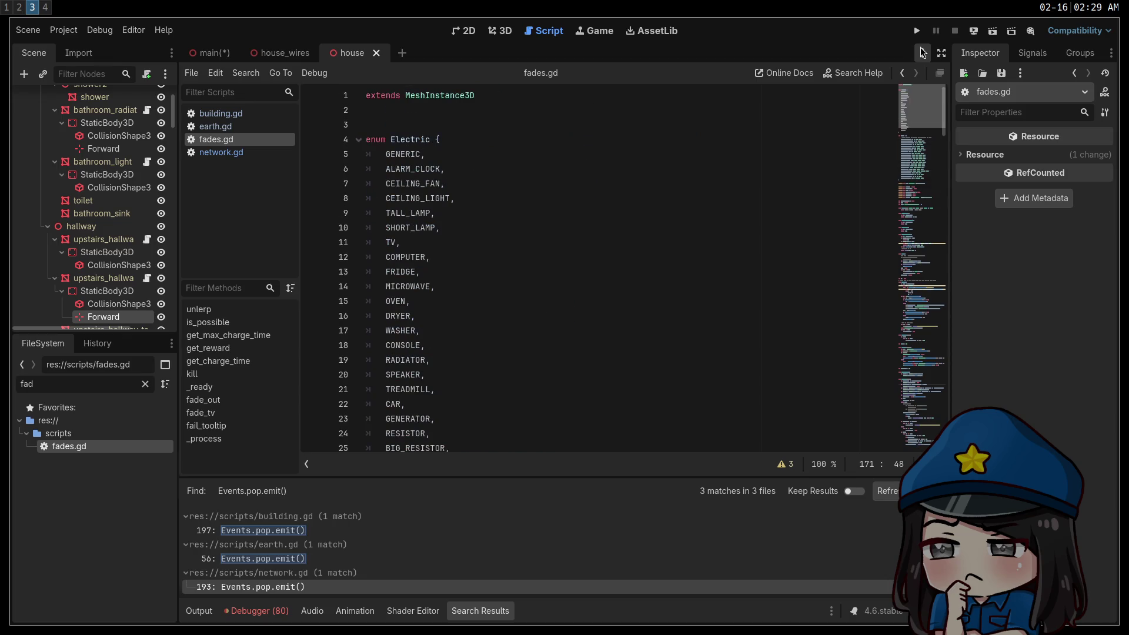
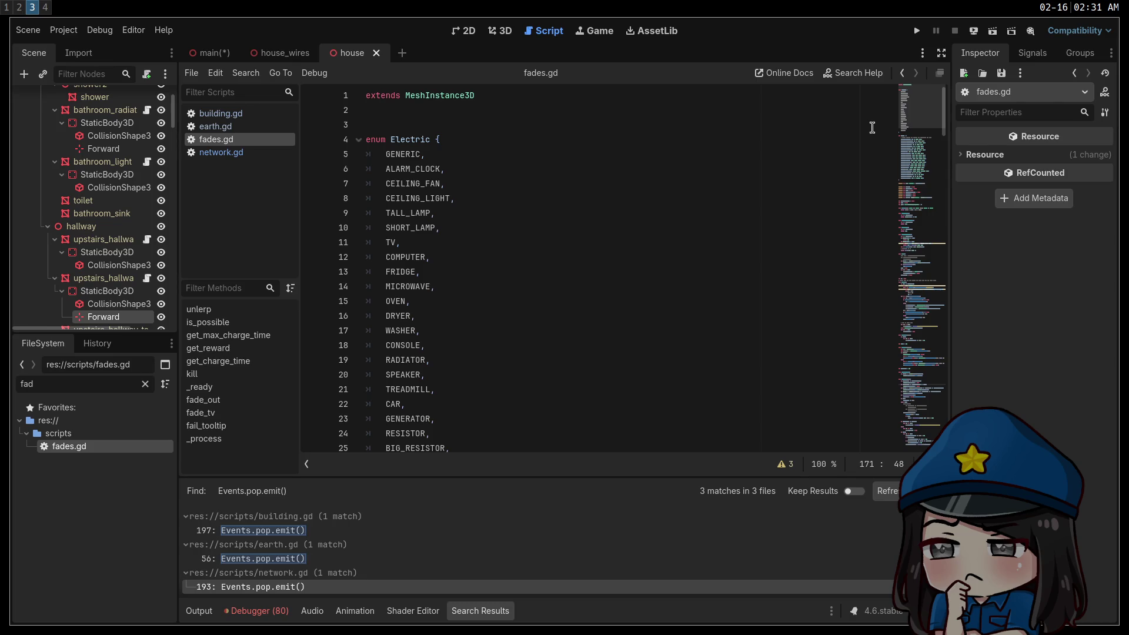
On workspace 1, close the itch.io clark-the-spark game page tab so the Caverim 2 document shows
key("super+1")
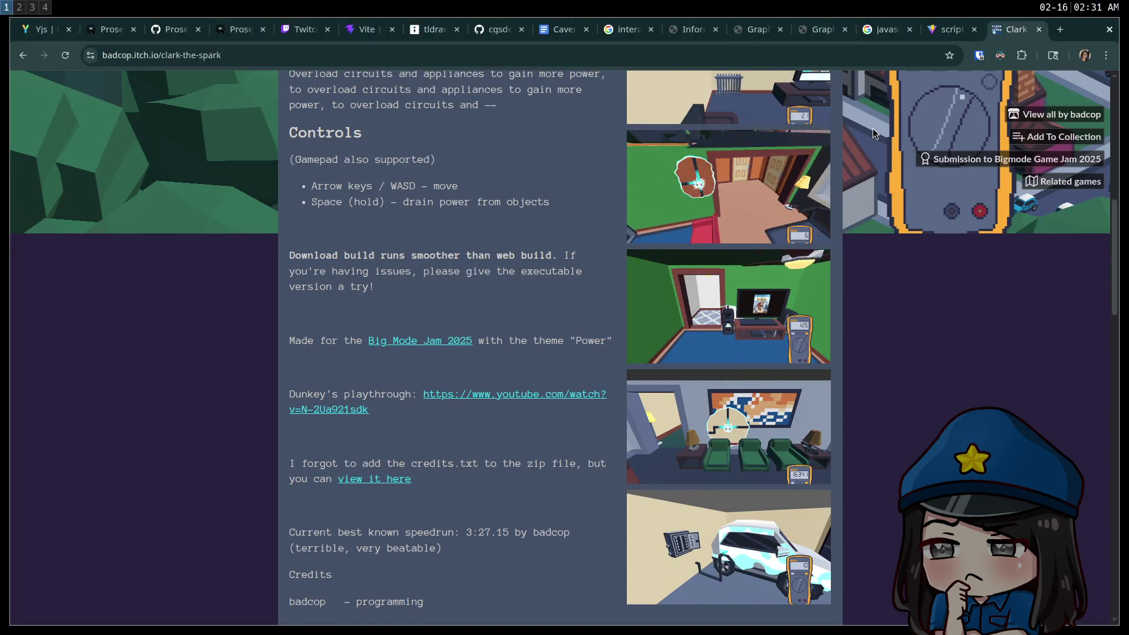
middle_click(1019, 31)
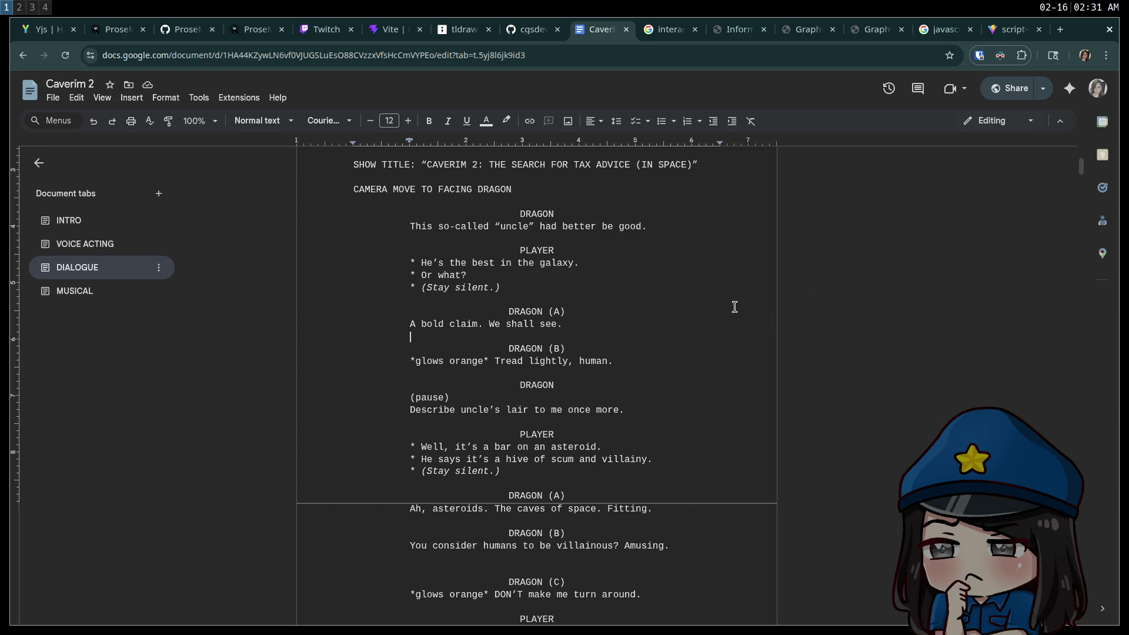
left_click(625, 282)
From the Twitch tab, load the twitch.tv home page in a new tab
left_click(319, 33)
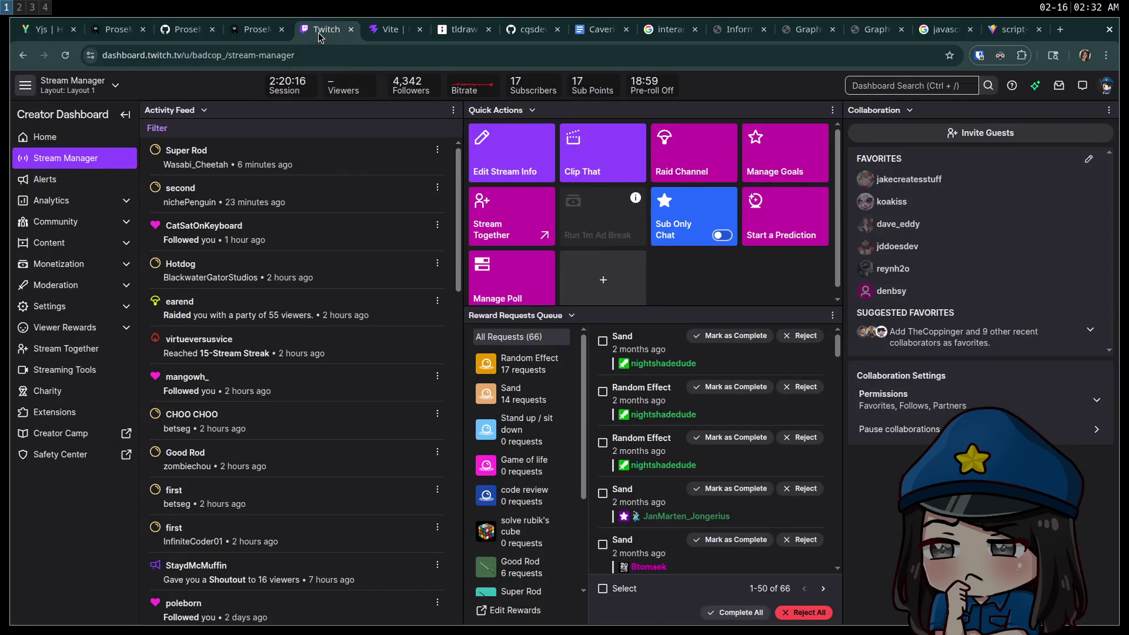
key("ctrl+t")
type("twi")
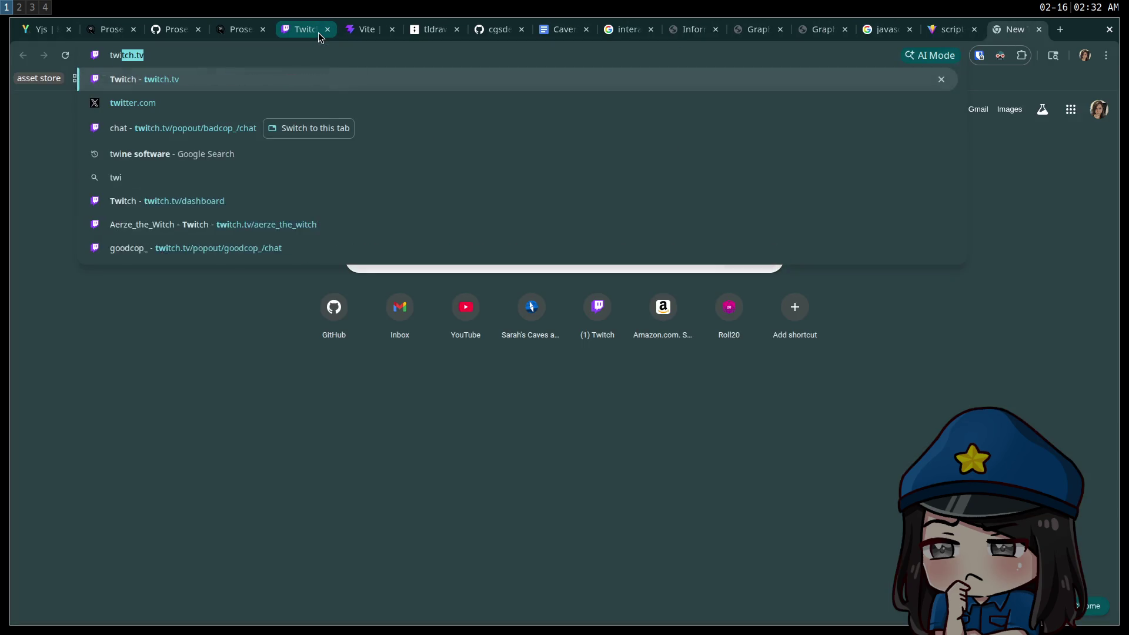
key("Return")
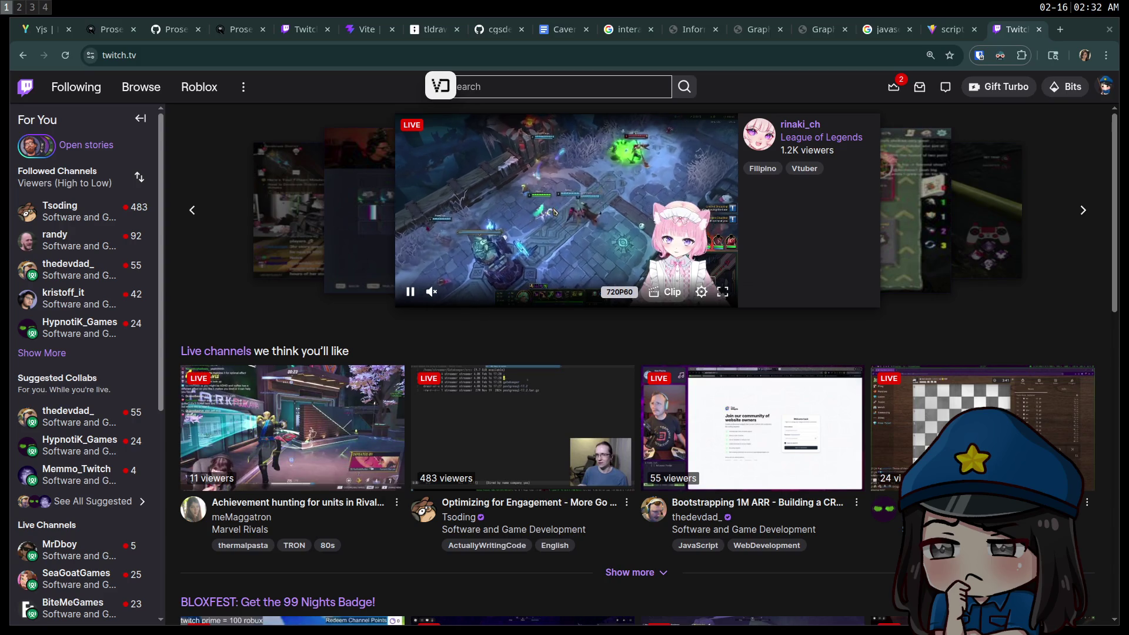
Start watching a followed game-dev channel's live Godot stream from the expanded Followed Channels list
left_click(43, 355)
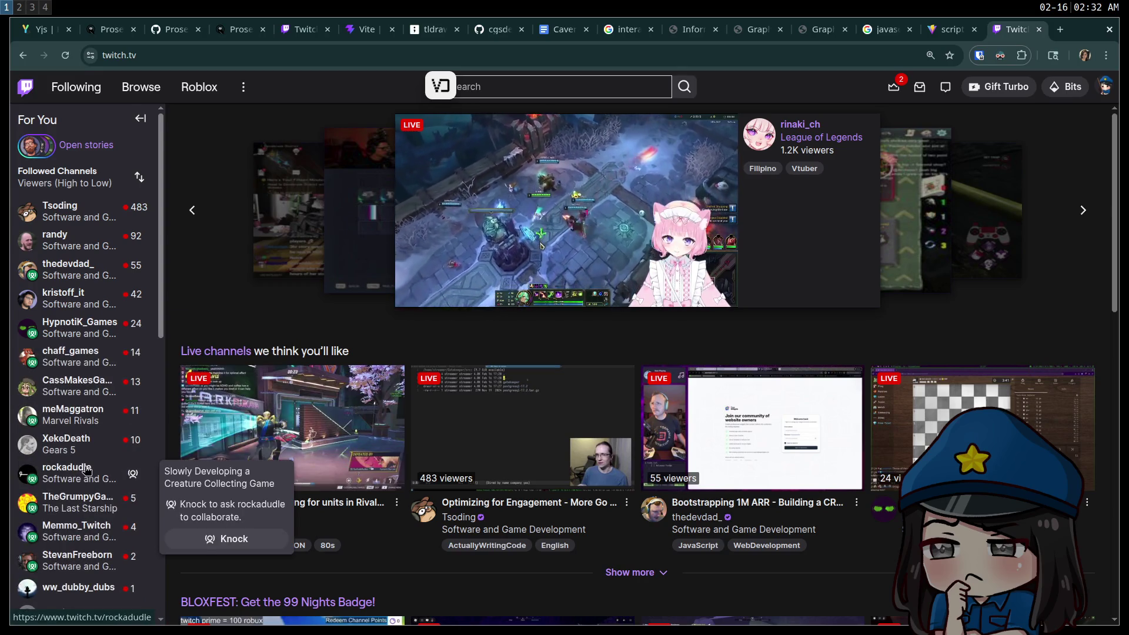
scroll(87, 470, "down", 3)
scroll(73, 390, "up", 3)
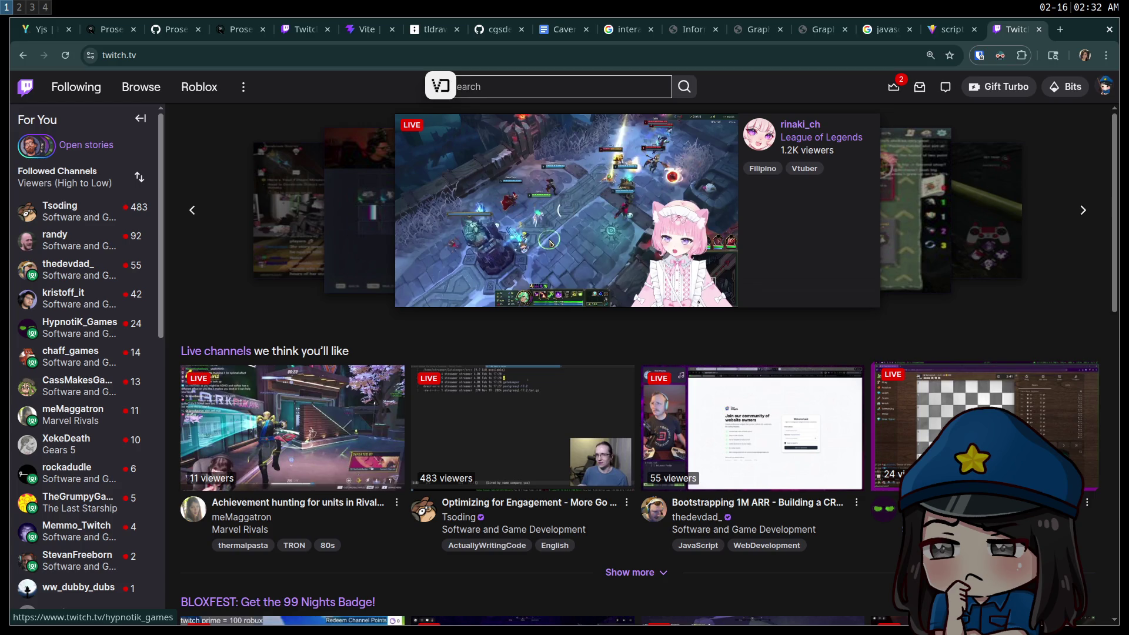
left_click(941, 423)
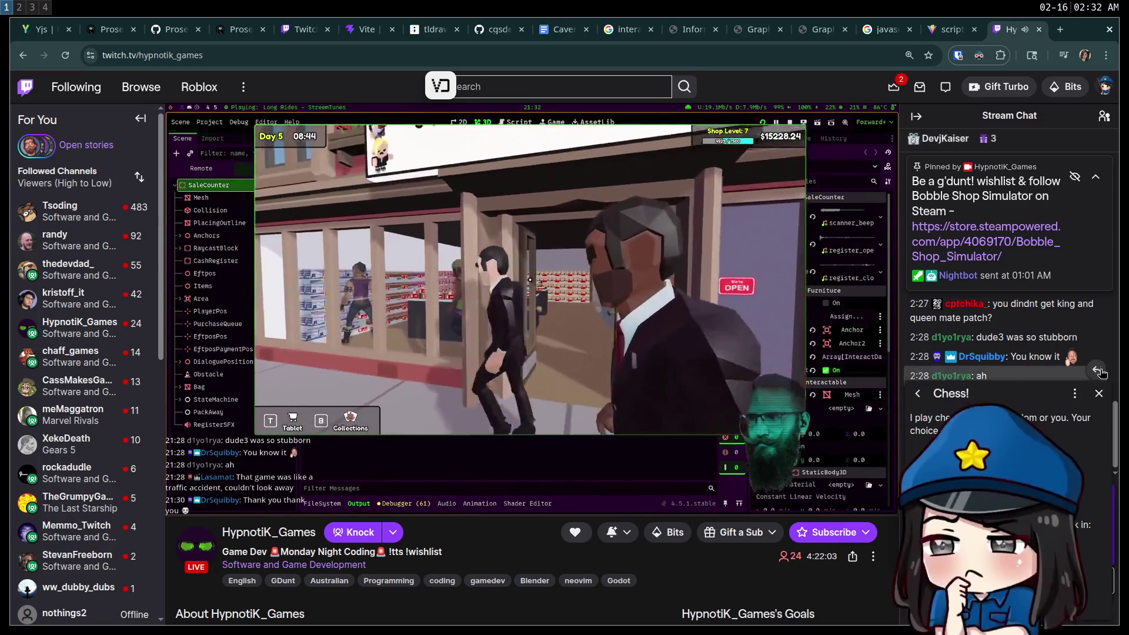
Dismiss the Chess chat card and go back to Twitch home to show more live channels
left_click(1099, 395)
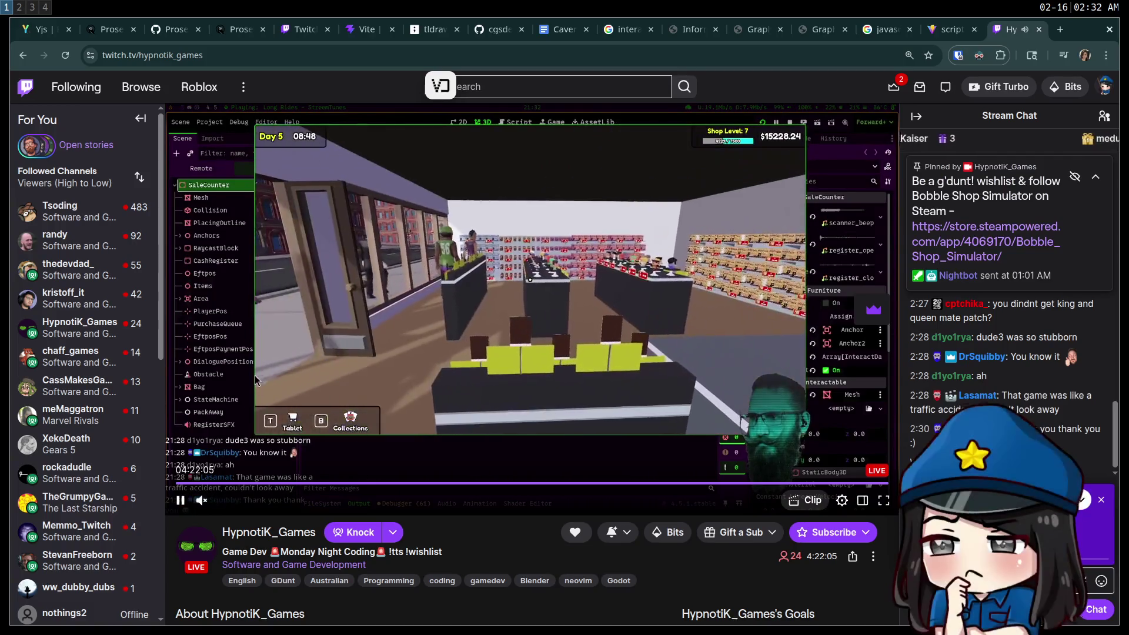
left_click(25, 87)
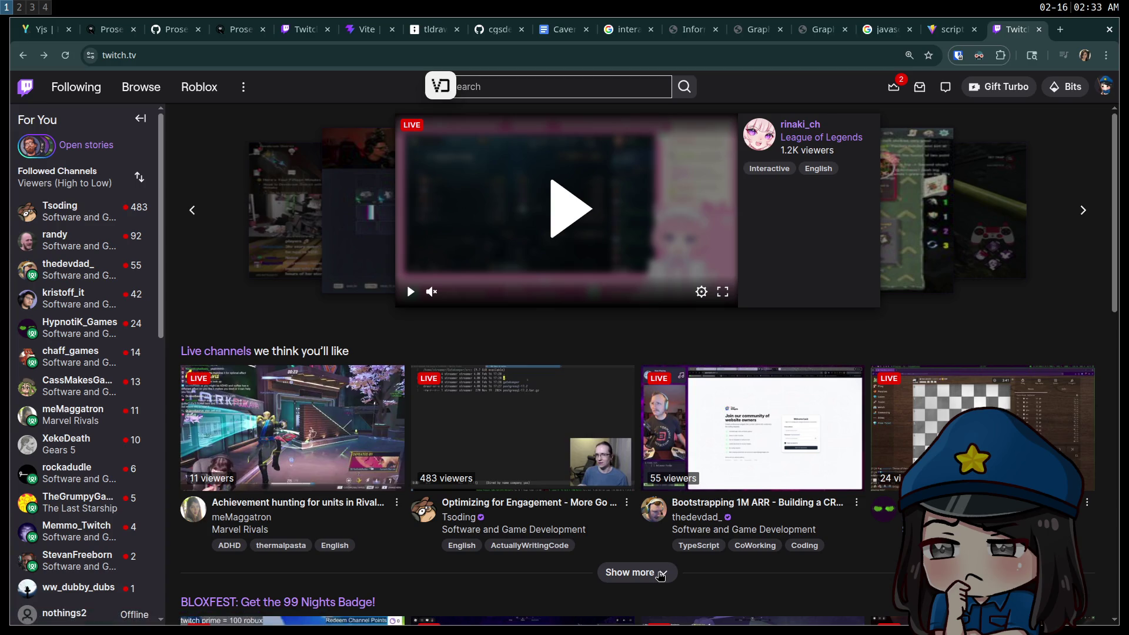
left_click(640, 571)
Close the extra Twitch home tab and restore the GNU-sed-showcase text_editor folder page
scroll(643, 565, "down", 5)
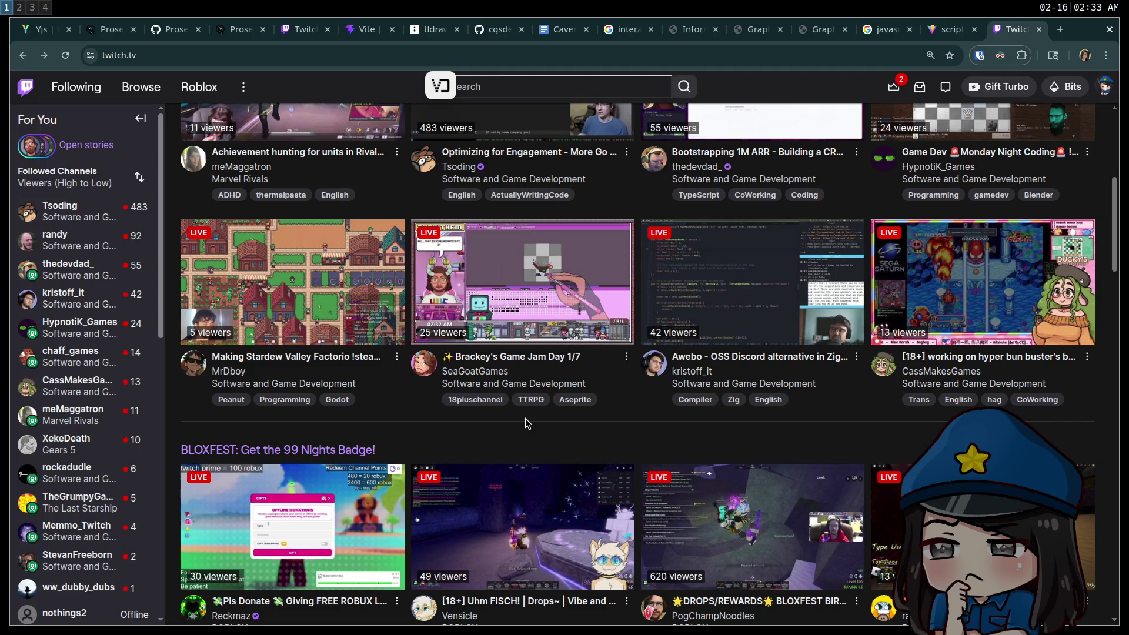
scroll(527, 423, "up", 5)
scroll(647, 400, "down", 4)
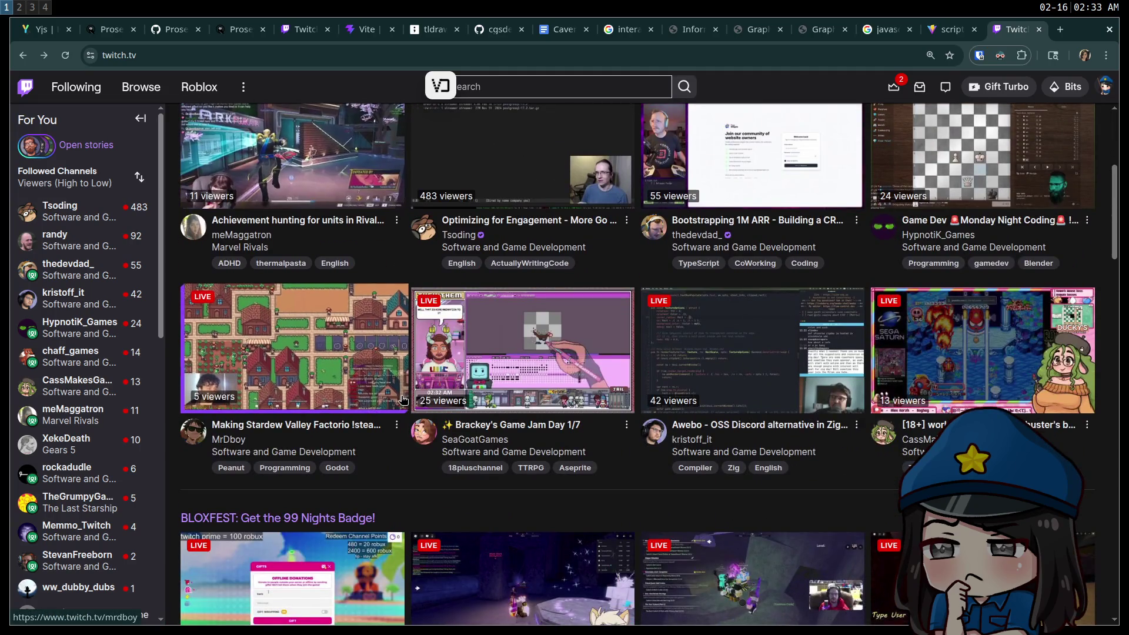
scroll(761, 369, "up", 3)
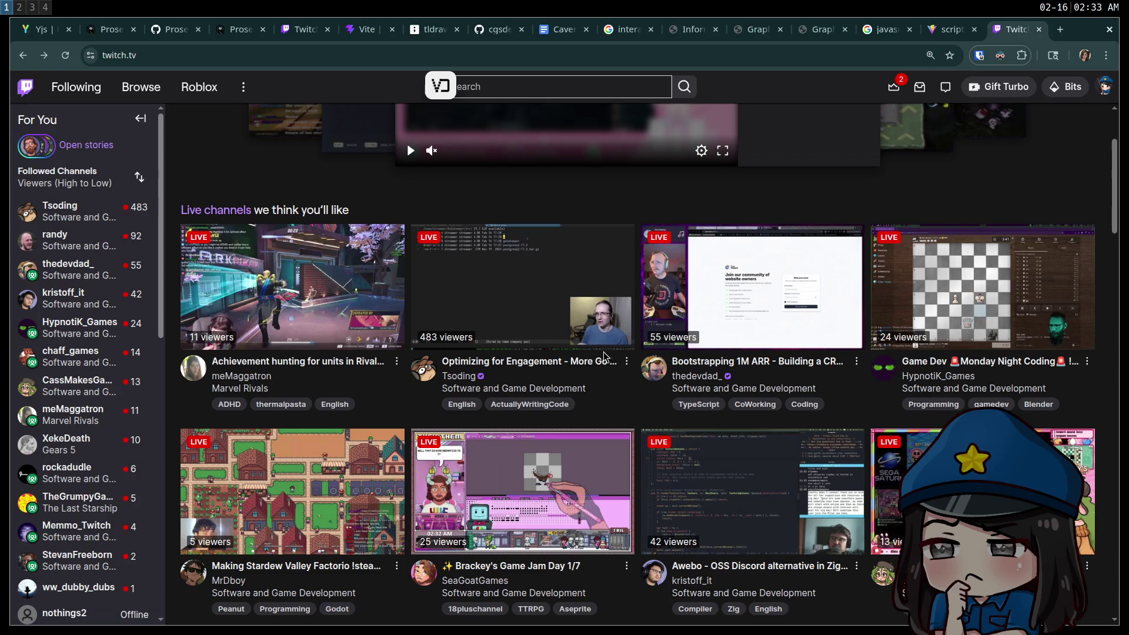
middle_click(1016, 35)
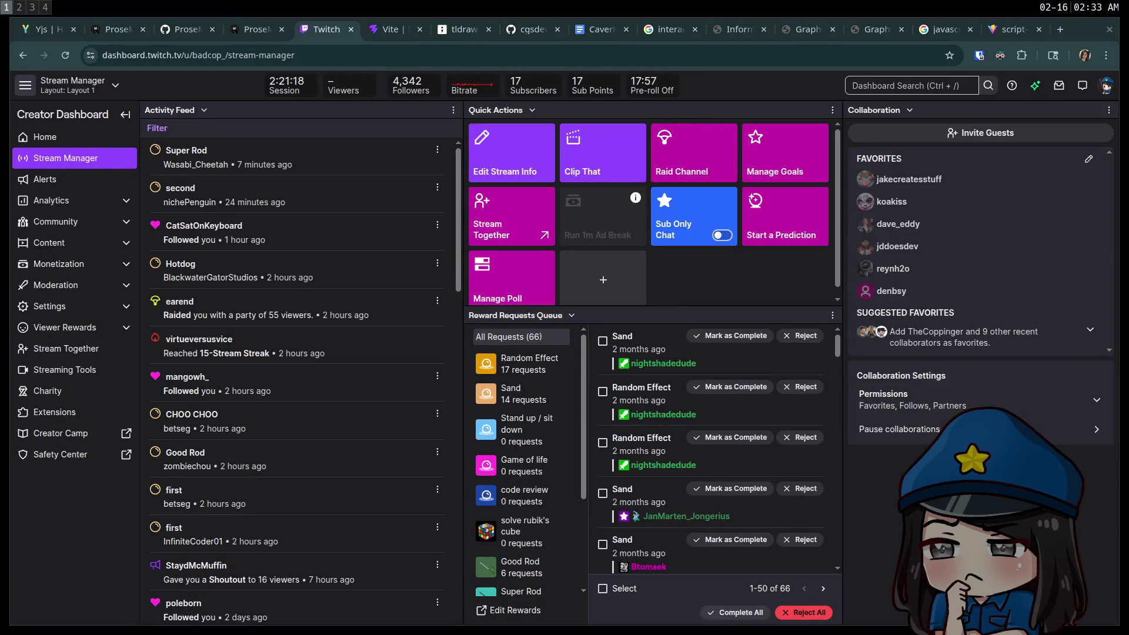
key("ctrl+shift+t")
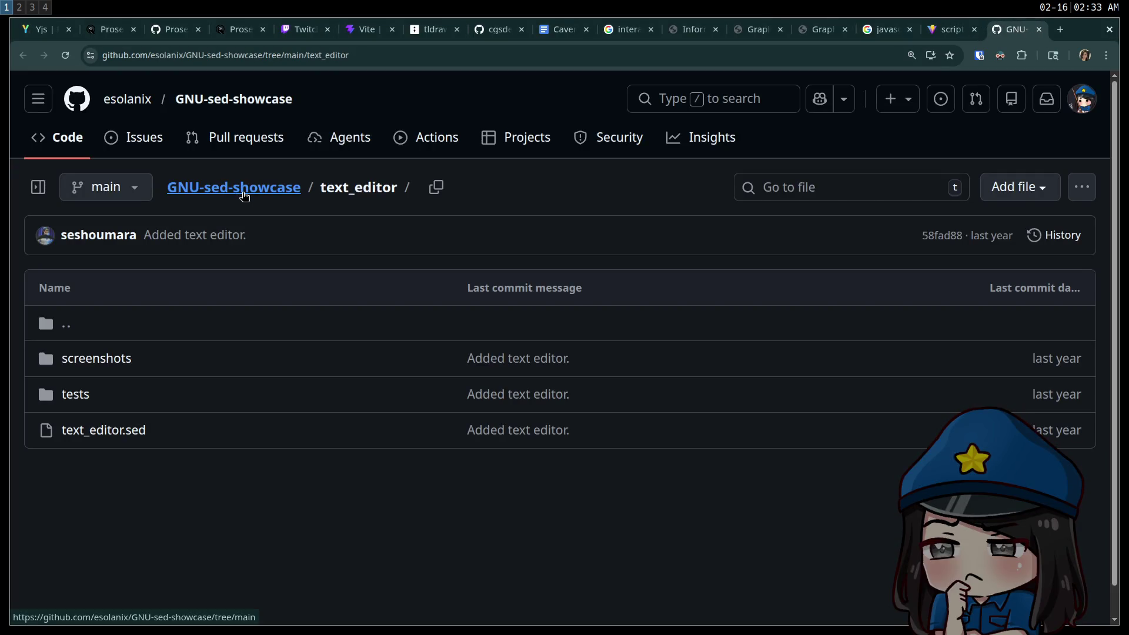
Open text_editor.sed and highlight the back-up warning on line 4
left_click(120, 431)
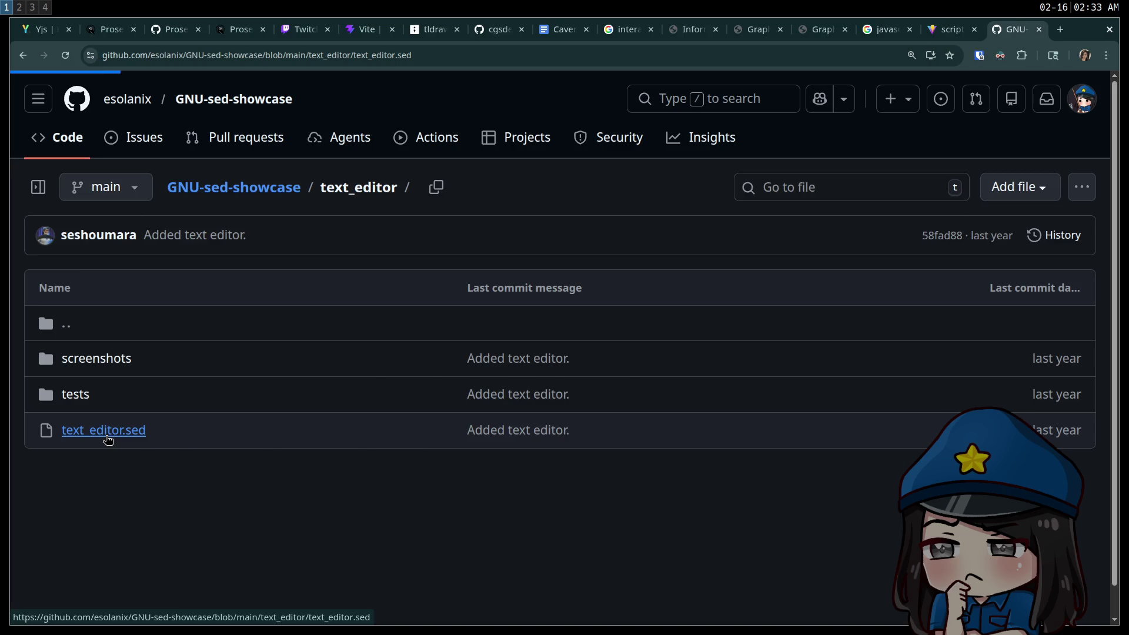
scroll(391, 386, "down", 1)
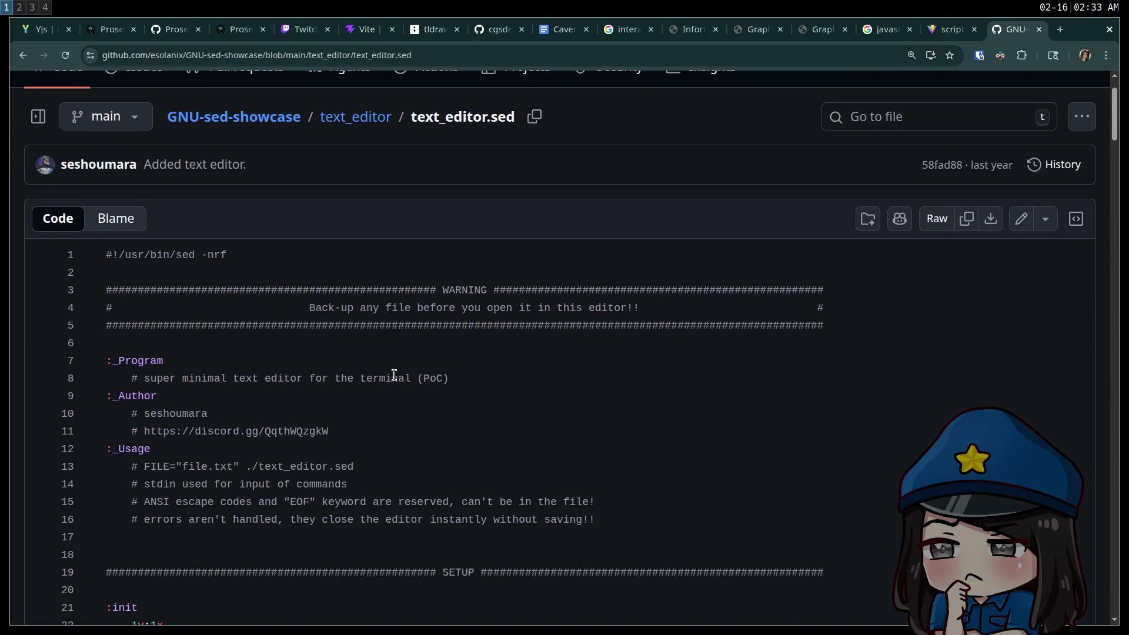
mouse_move(688, 309)
left_mouse_down()
mouse_move(283, 325)
mouse_move(283, 308)
left_mouse_up()
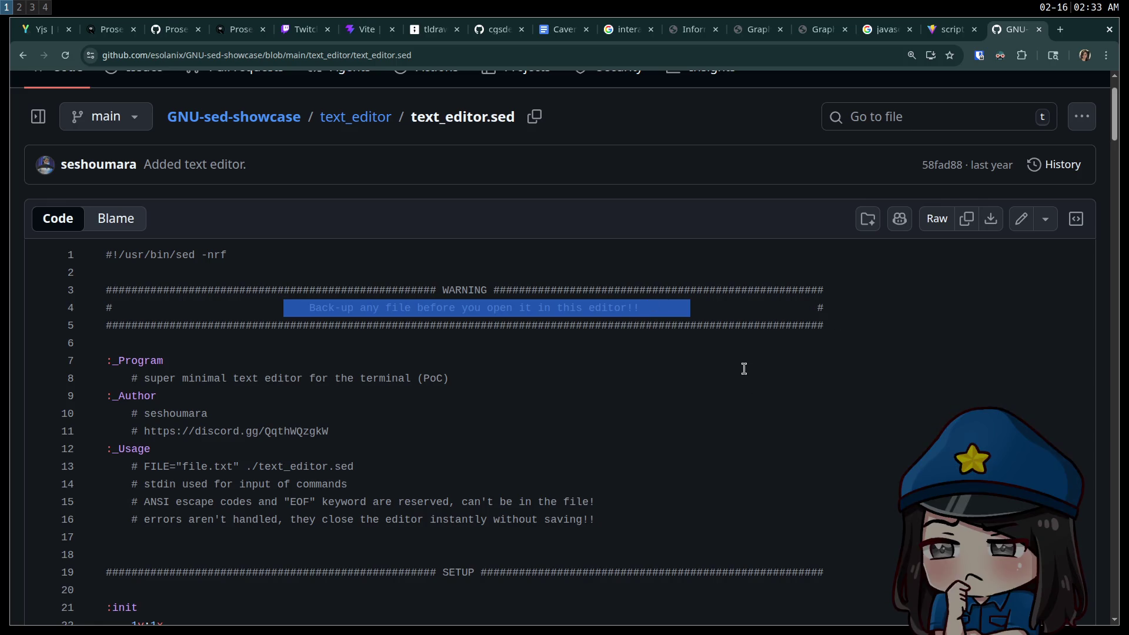
Read through the rest of the text_editor.sed script down to the end
scroll(681, 361, "down", 3)
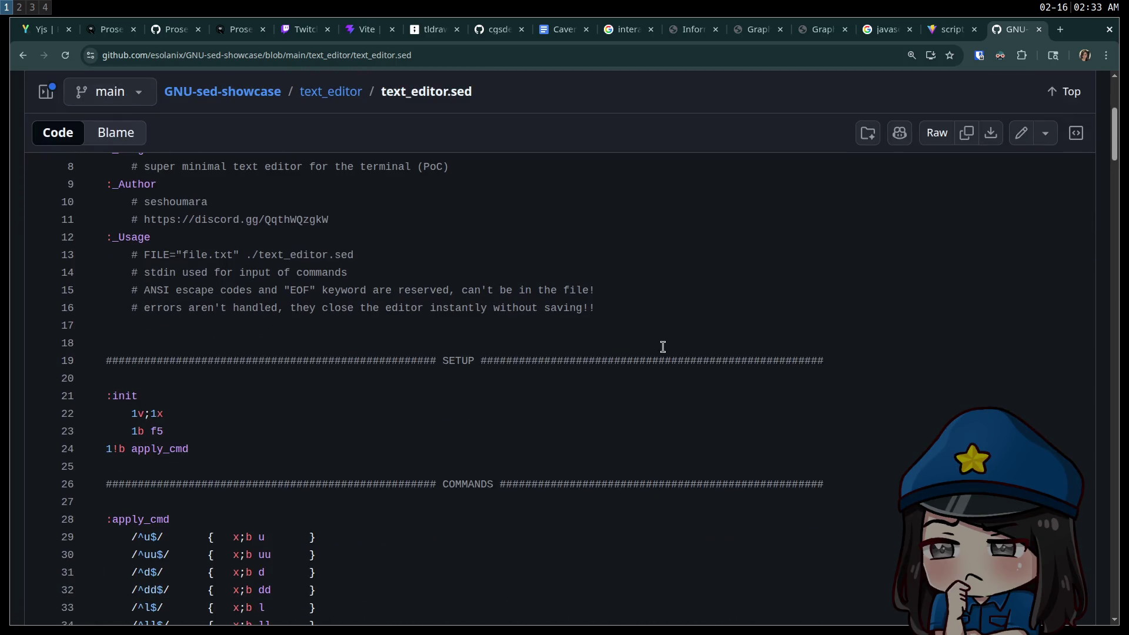
scroll(588, 327, "down", 3)
scroll(515, 314, "down", 1)
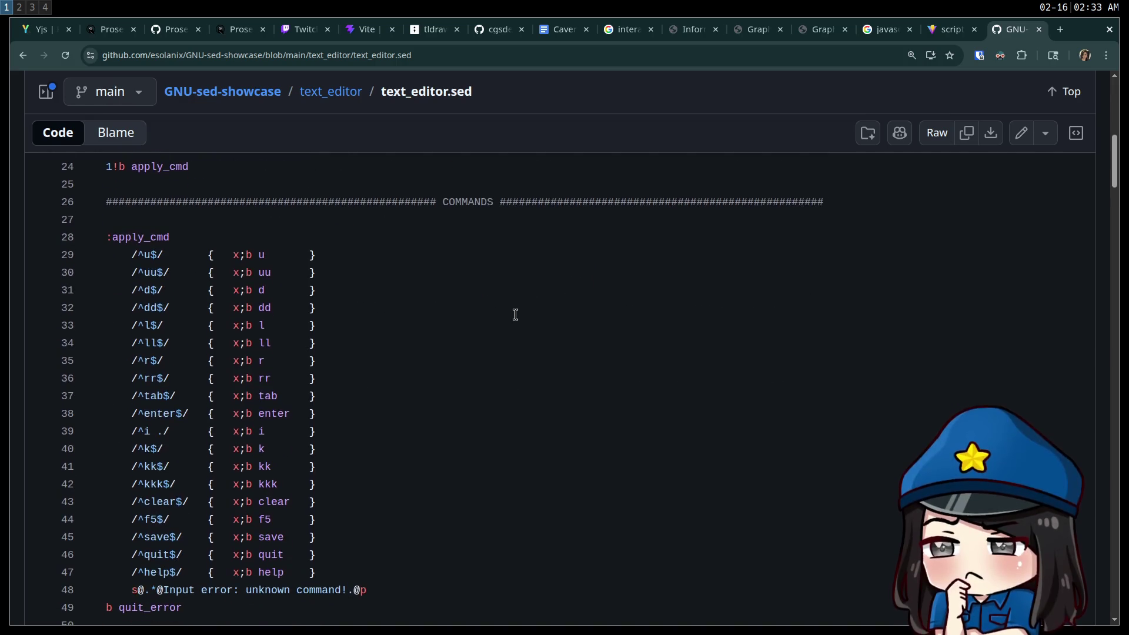
scroll(147, 229, "down", 4)
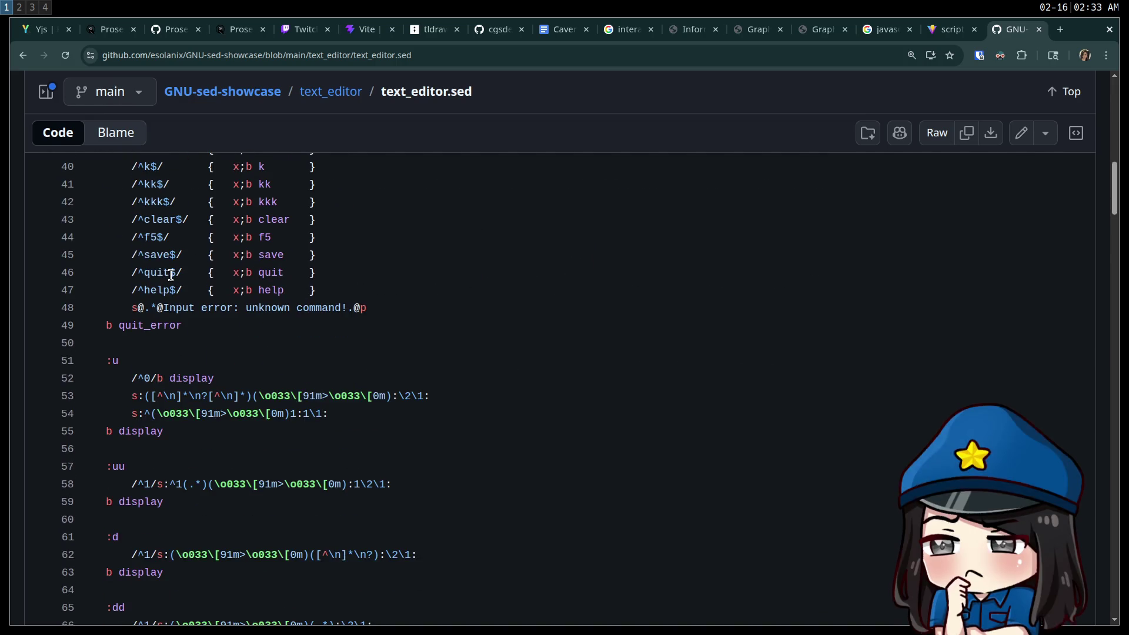
scroll(184, 284, "down", 12)
scroll(320, 343, "down", 20)
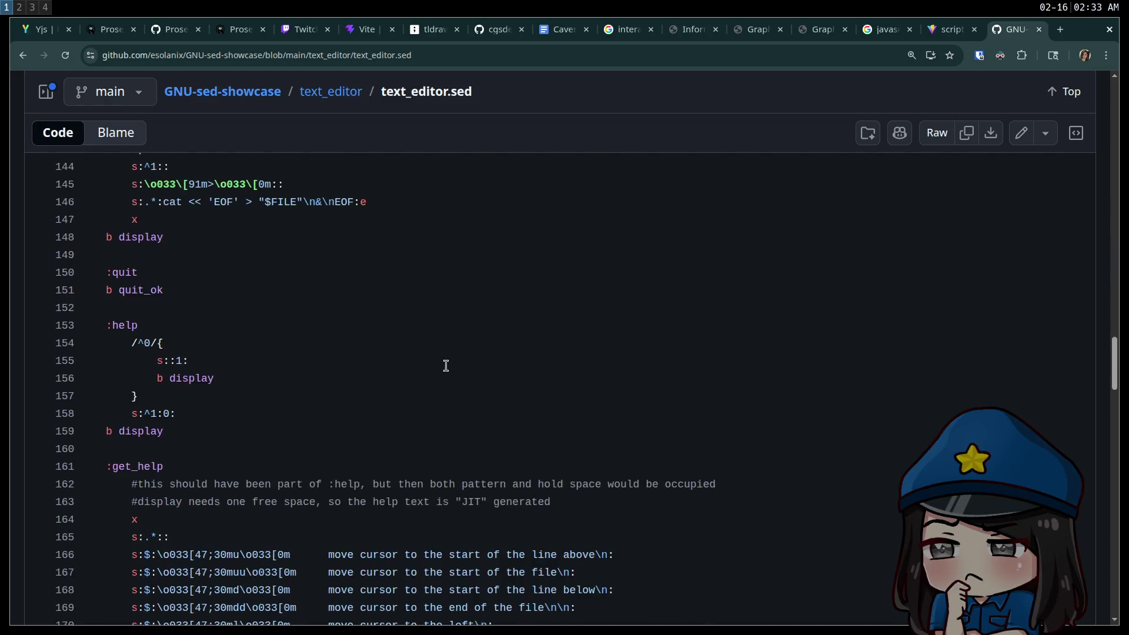
scroll(461, 361, "down", 15)
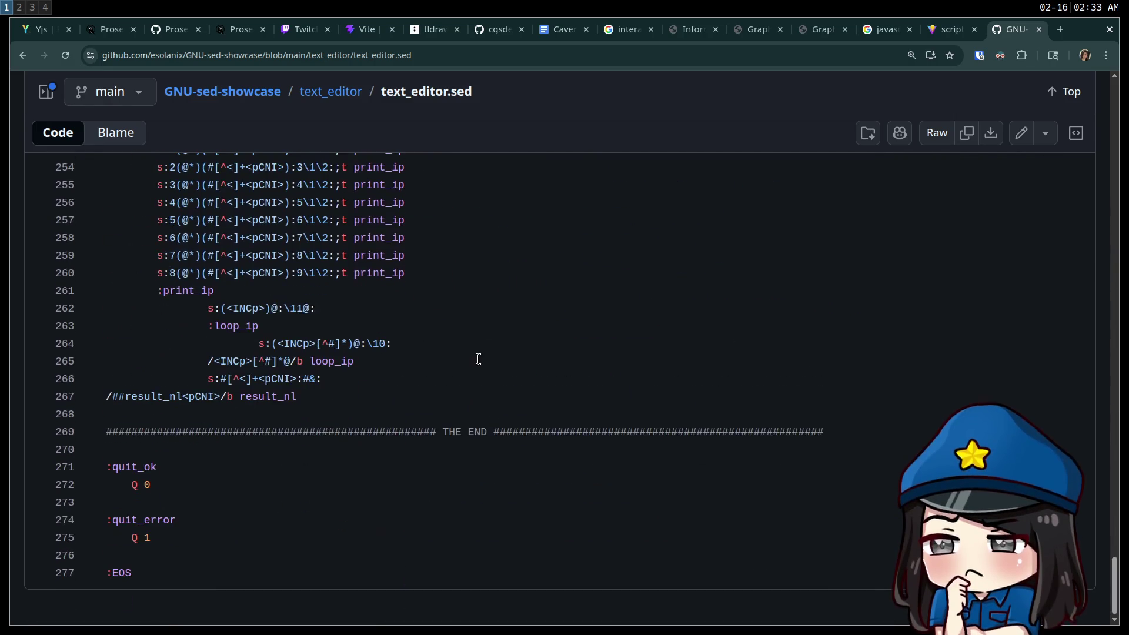
scroll(484, 378, "up", 4)
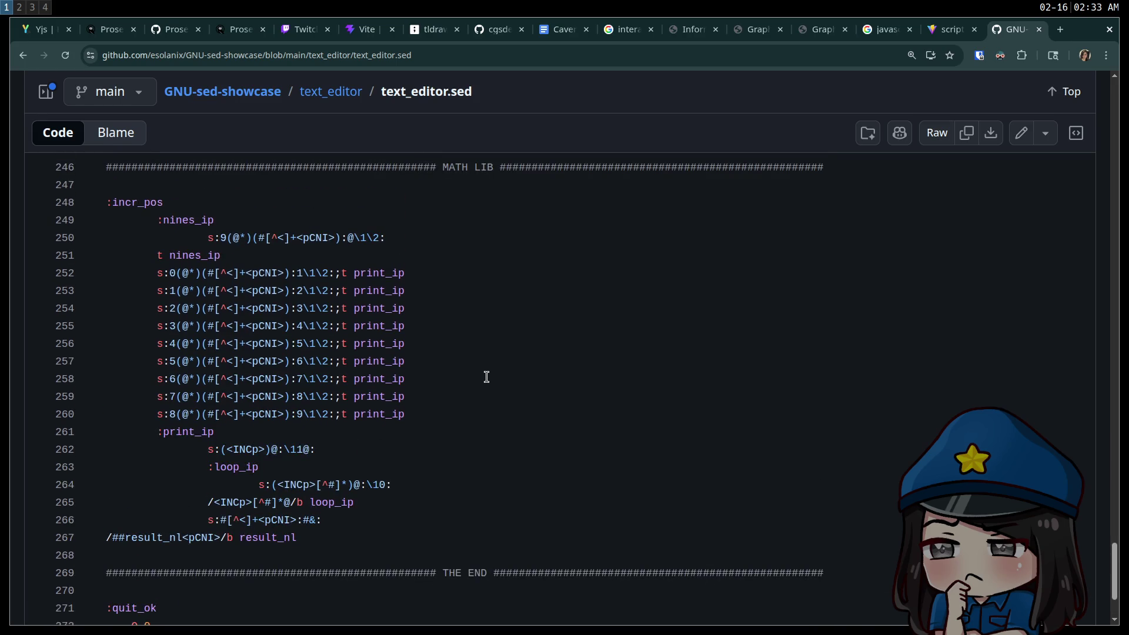
scroll(524, 461, "down", 4)
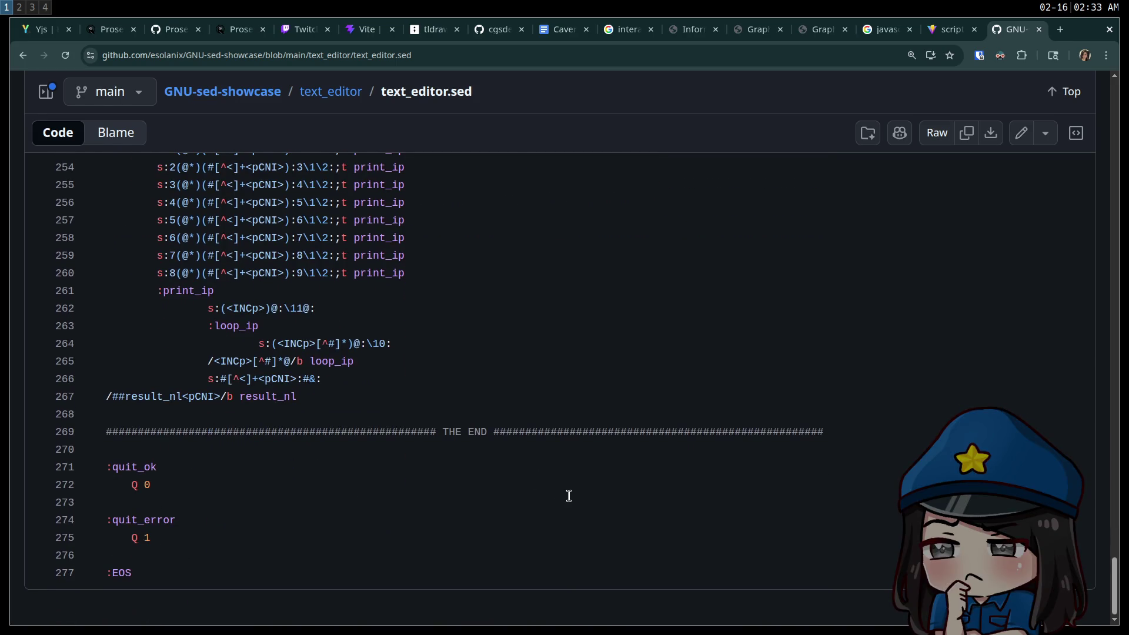
mouse_move(1113, 576)
left_mouse_down()
mouse_move(1070, 231)
mouse_move(1041, 112)
left_mouse_up()
left_click_drag(238, 436, 139, 437)
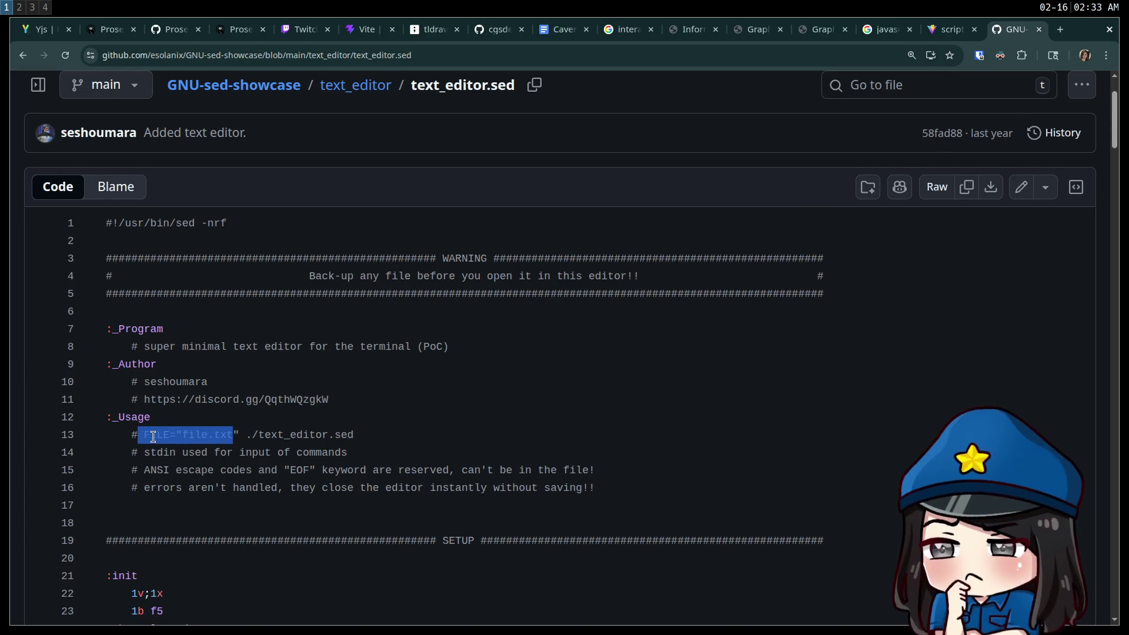
left_click(154, 437)
key("ctrl+f")
type("FI")
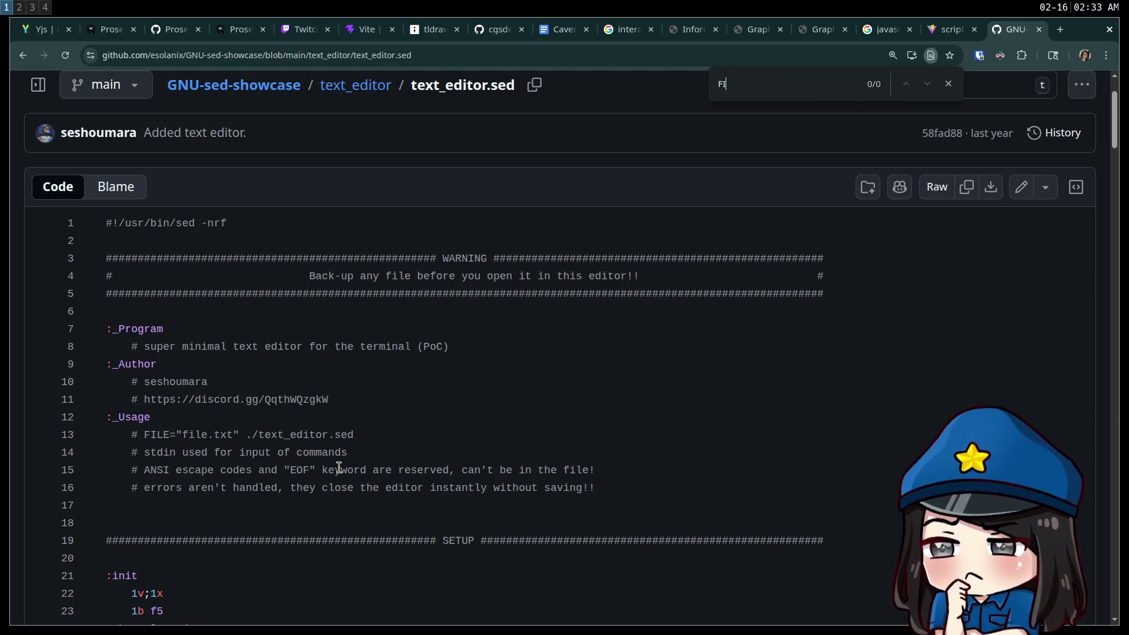
type("LE")
key("Return")
key("Return")
key("Return")
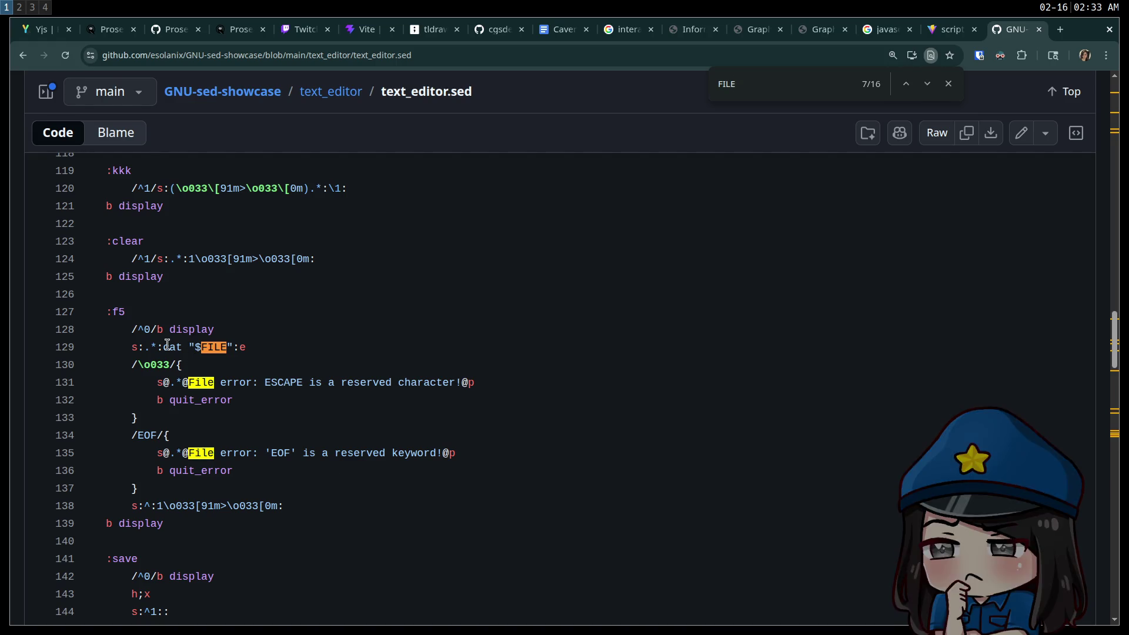
left_click_drag(164, 347, 219, 347)
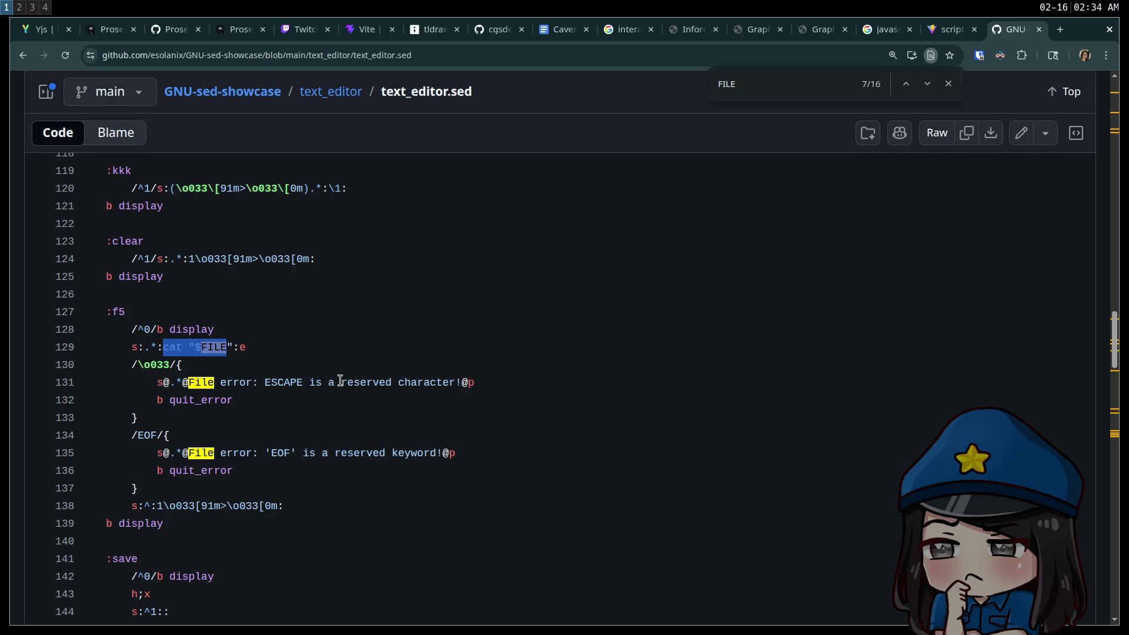
left_click(351, 363)
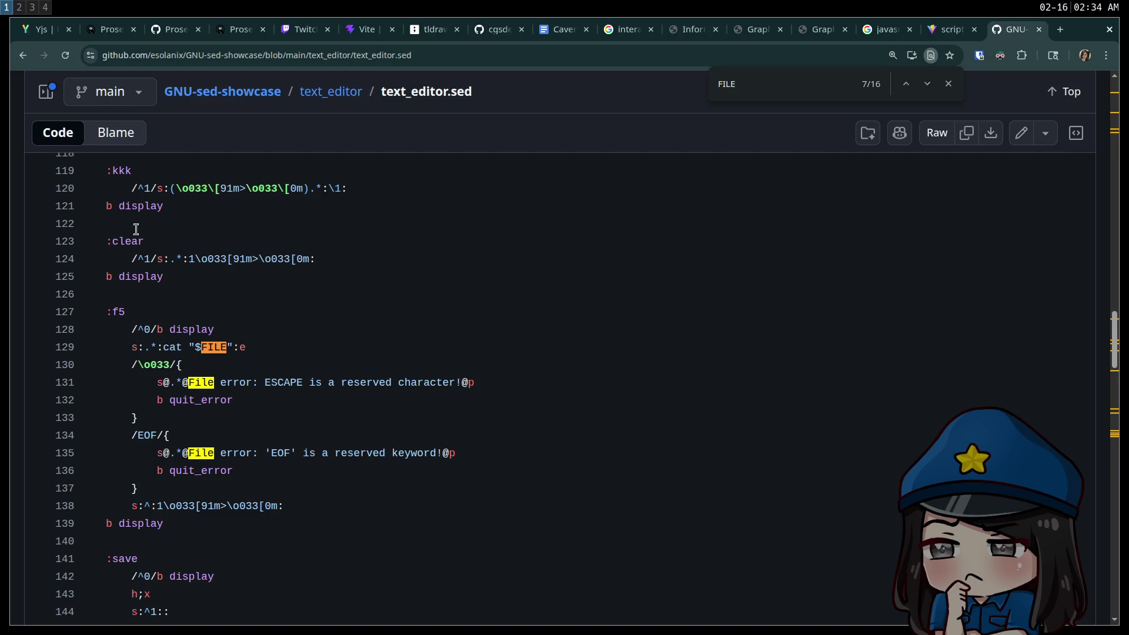
scroll(317, 403, "down", 2)
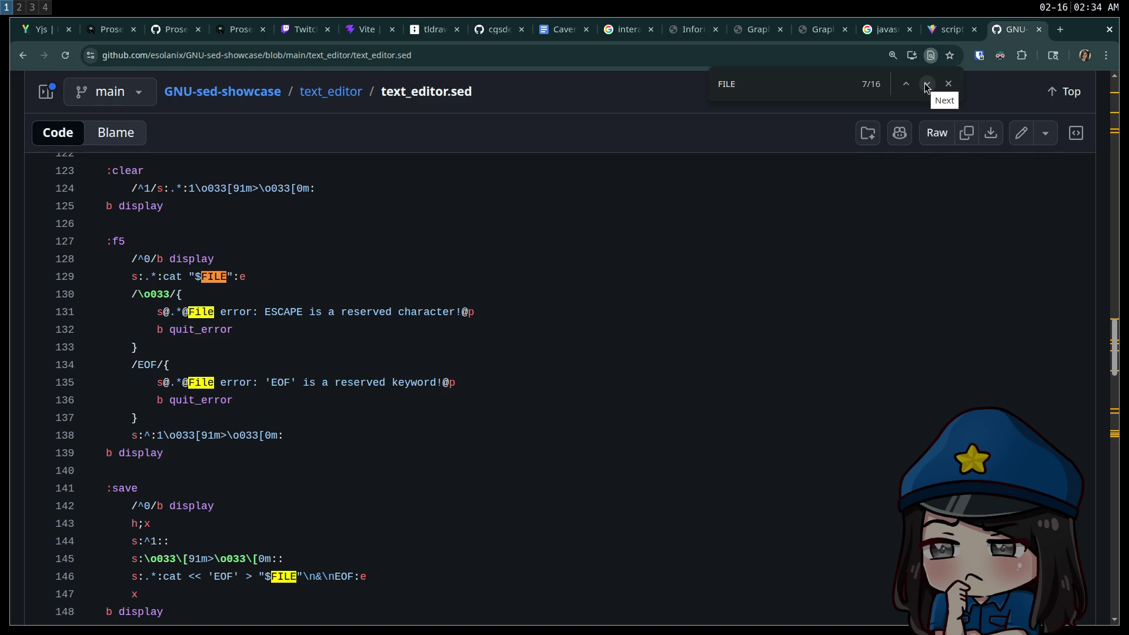
double_click(290, 380)
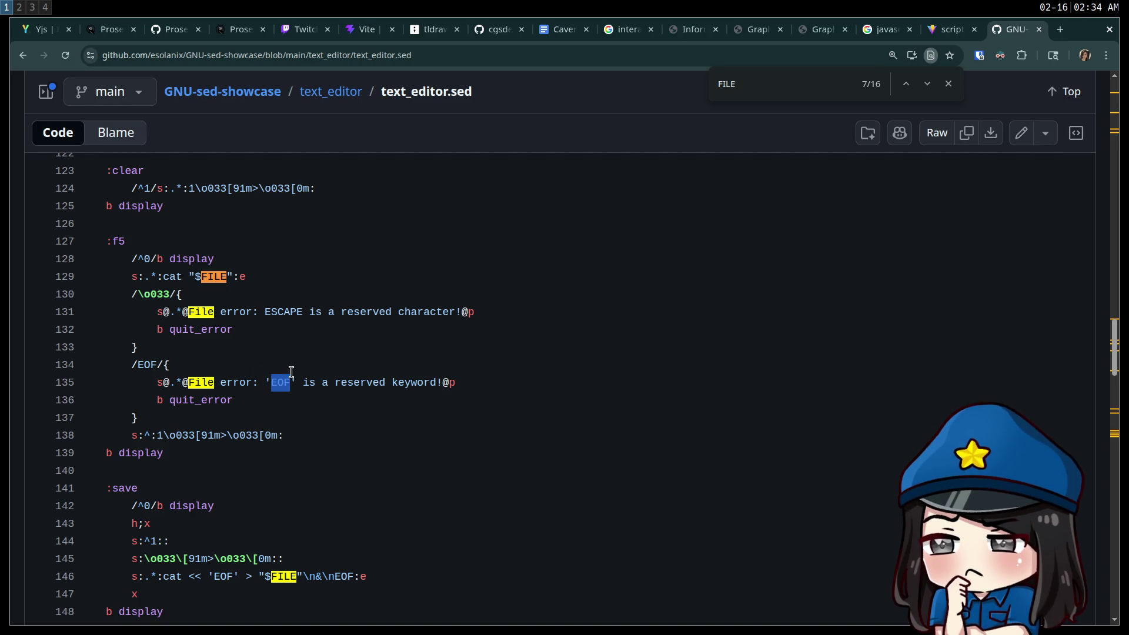
left_click(377, 371)
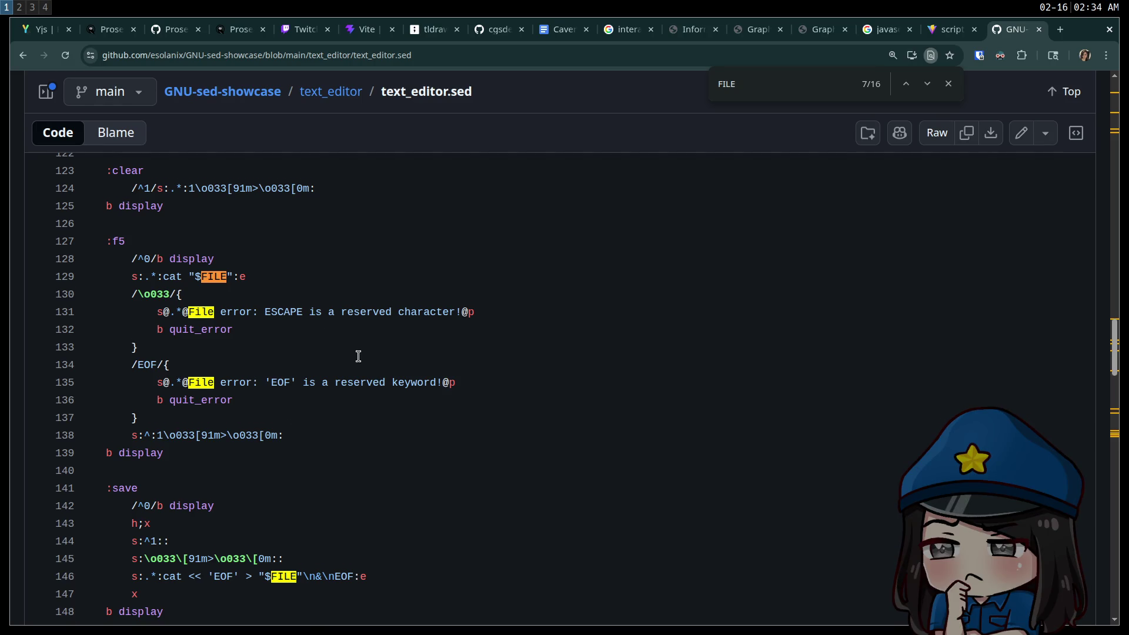
scroll(358, 356, "down", 2)
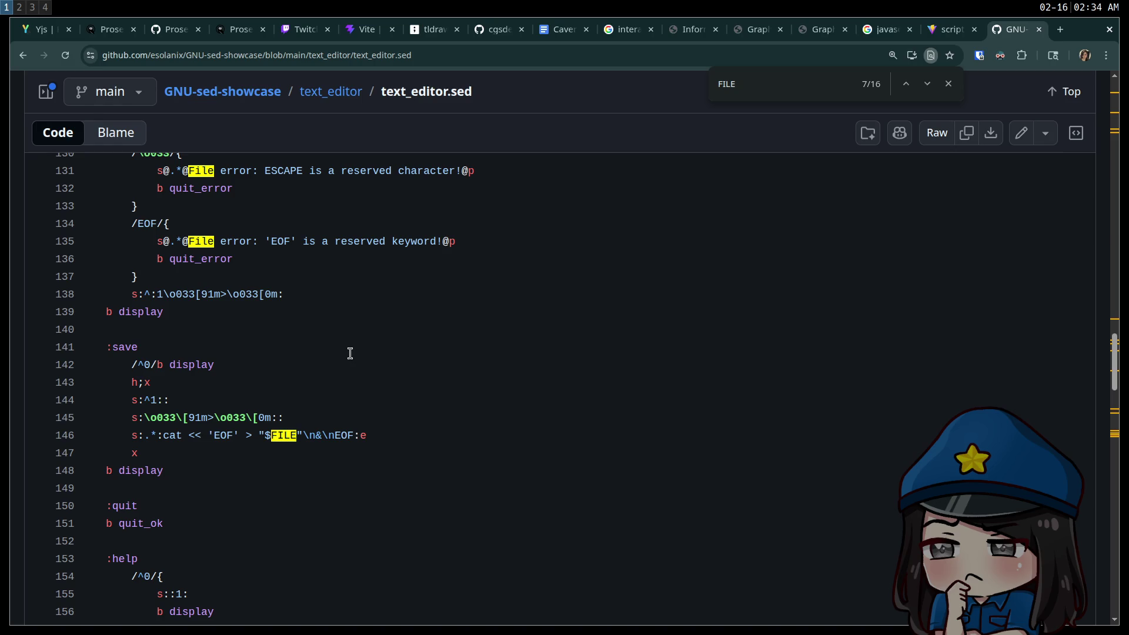
scroll(350, 352, "up", 1)
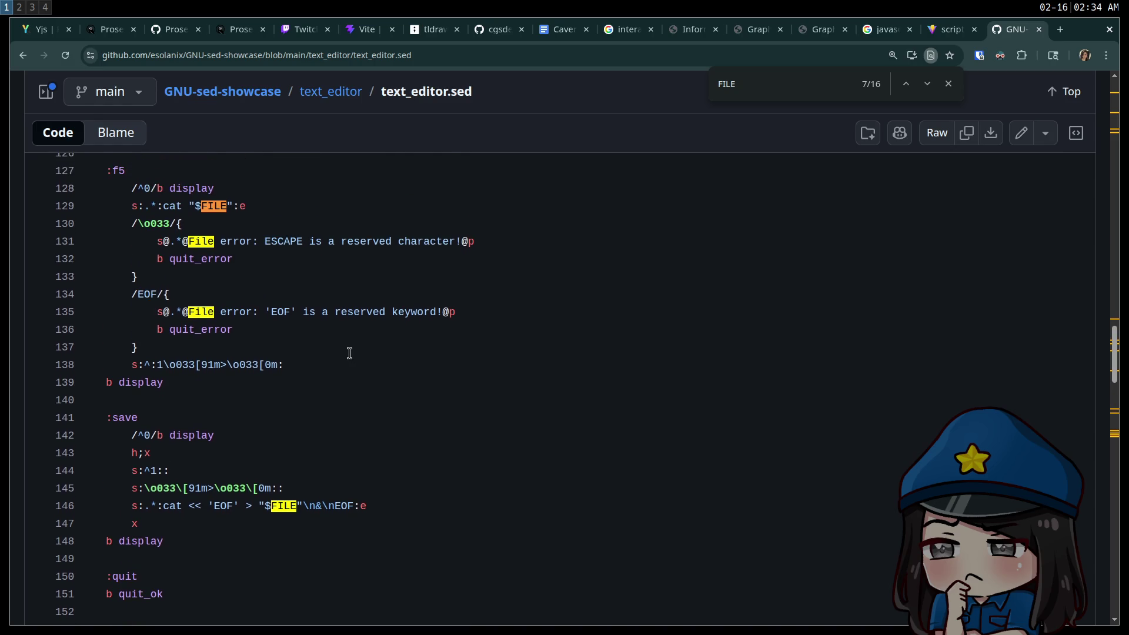
scroll(349, 353, "up", 1)
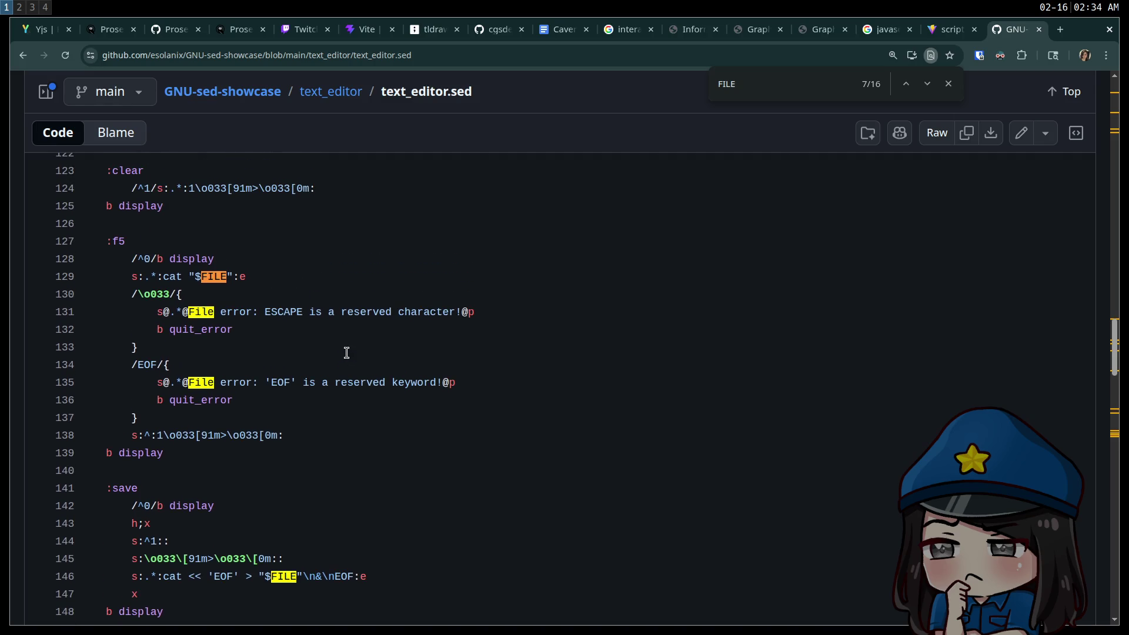
double_click(150, 368)
left_click(313, 363)
scroll(313, 359, "down", 1)
scroll(312, 358, "down", 8)
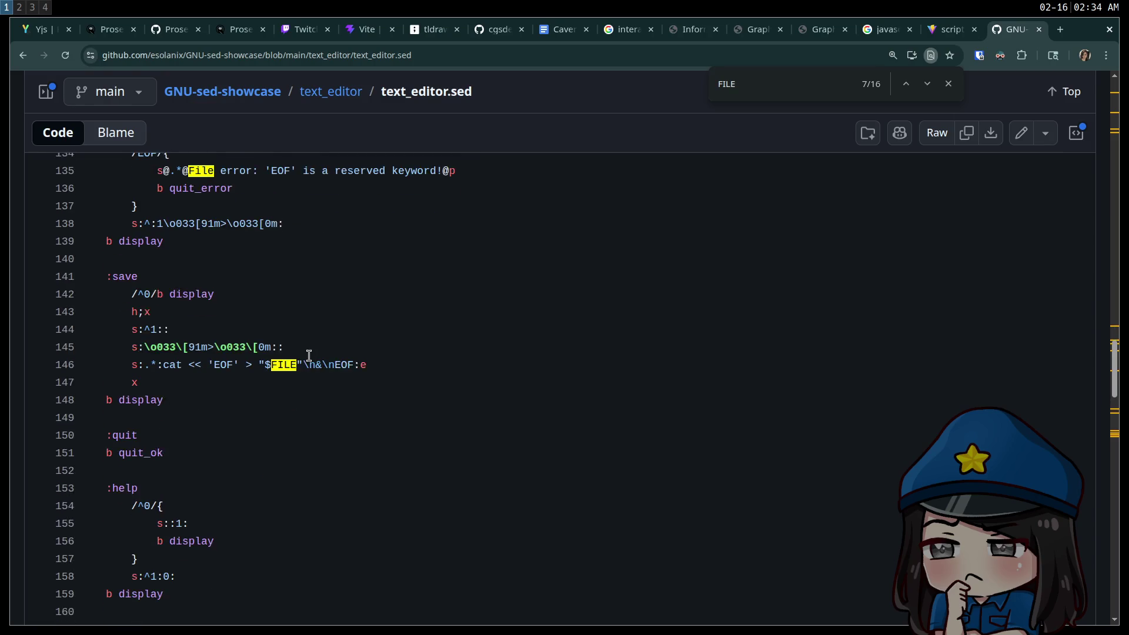
scroll(325, 384, "down", 7)
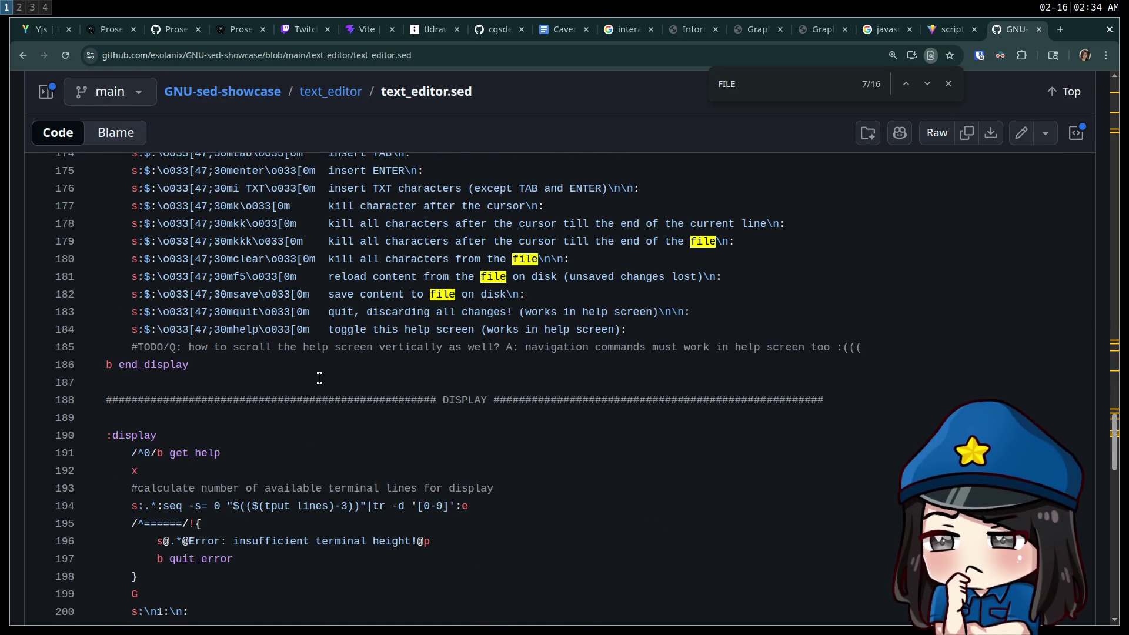
scroll(325, 383, "down", 15)
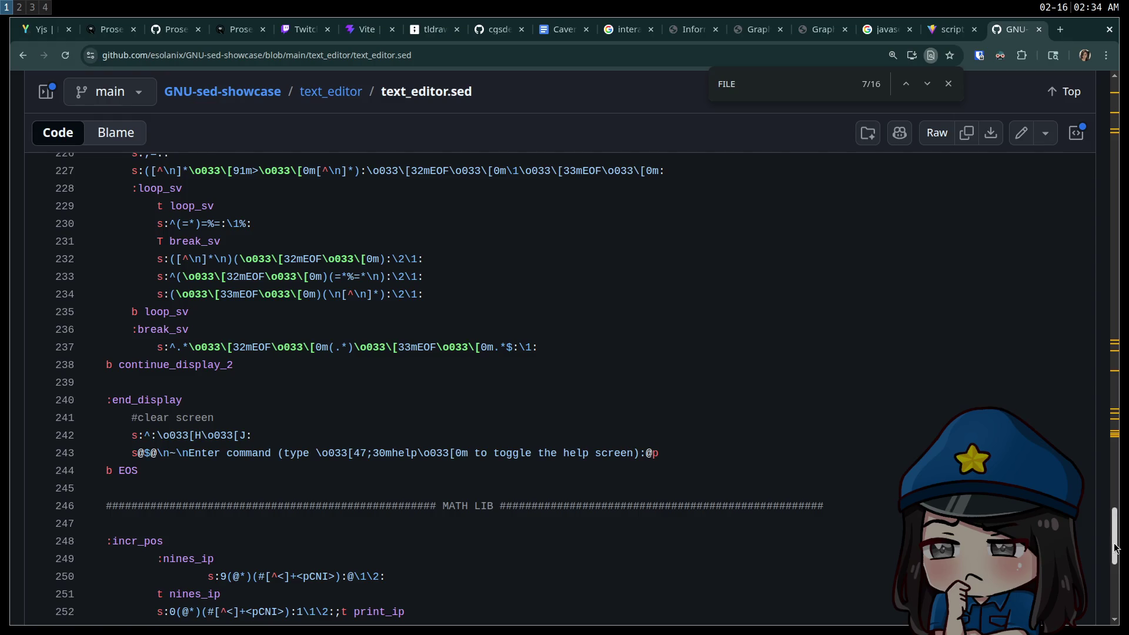
mouse_move(1113, 537)
left_mouse_down()
mouse_move(1106, 338)
mouse_move(1091, 347)
mouse_move(1114, 115)
mouse_move(1118, 403)
mouse_move(1117, 384)
left_mouse_up()
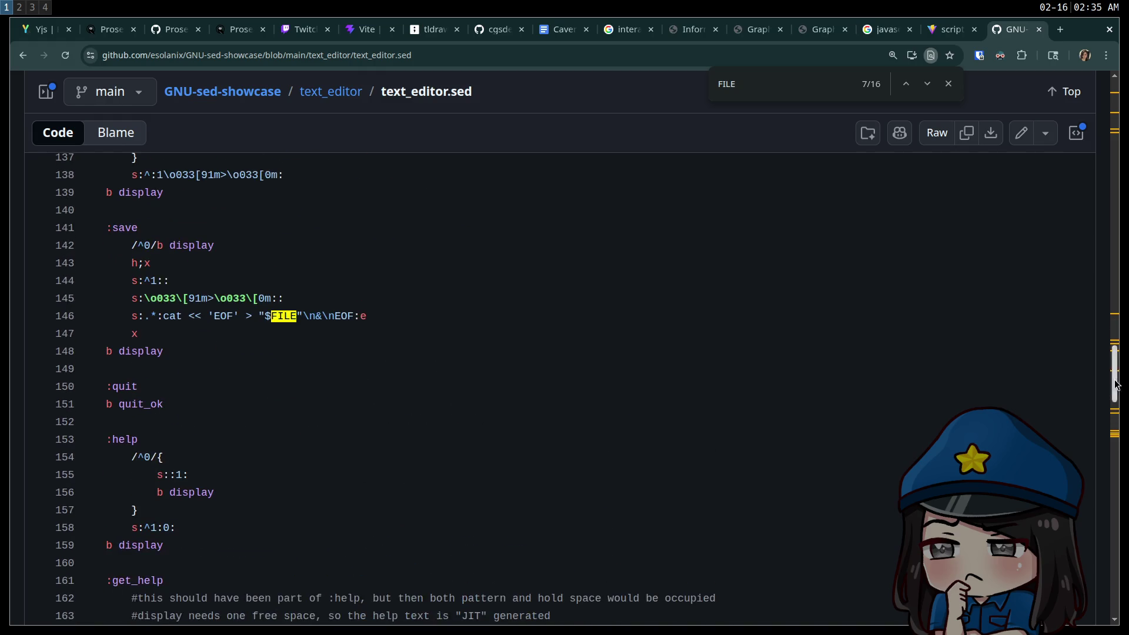
left_click_drag(214, 316, 342, 328)
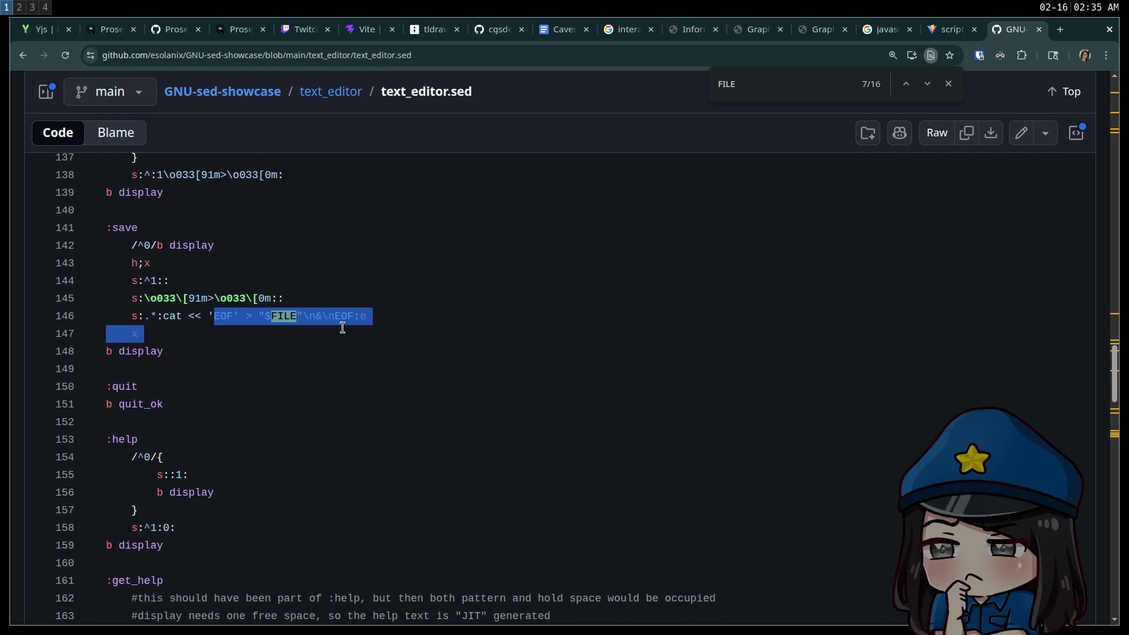
left_click(474, 326)
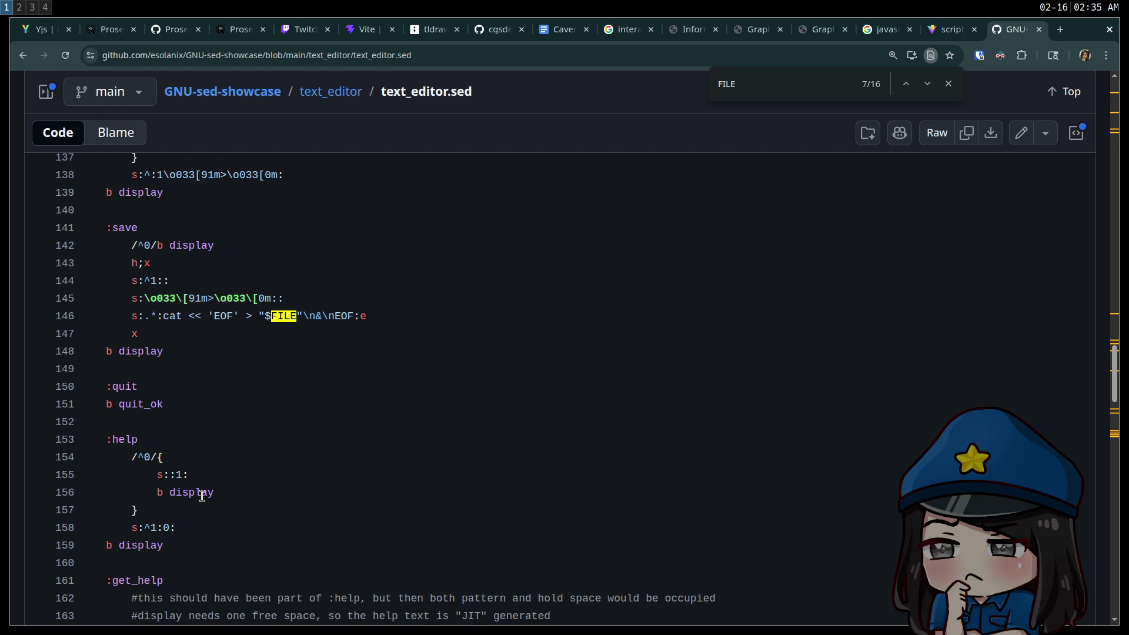
scroll(201, 495, "down", 10)
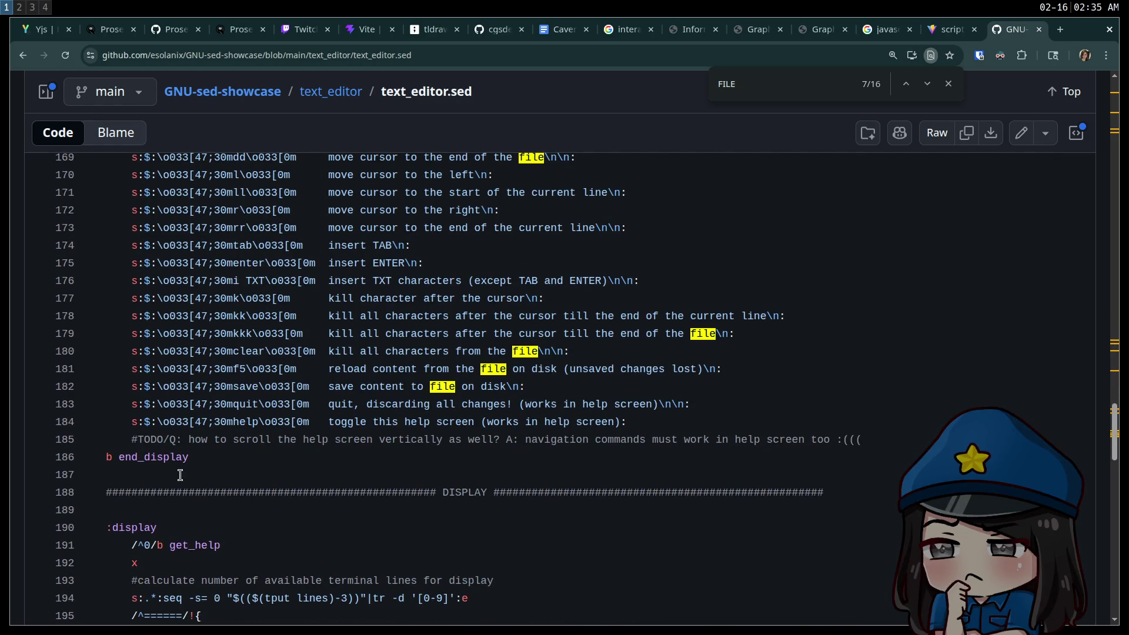
scroll(183, 476, "up", 1)
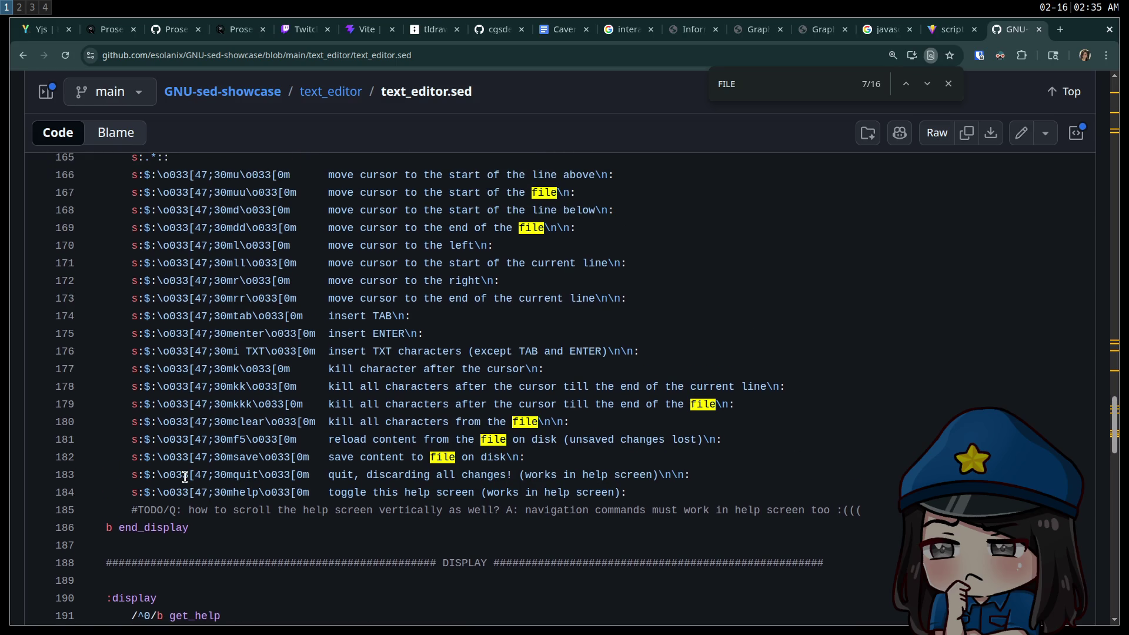
scroll(186, 477, "up", 1)
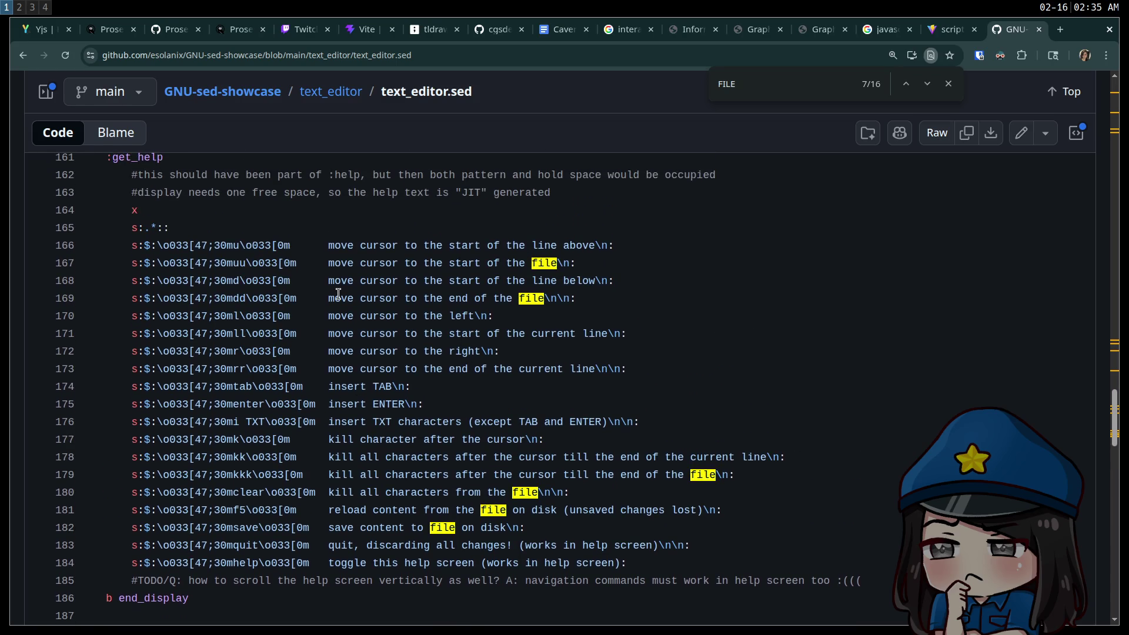
scroll(339, 294, "down", 6)
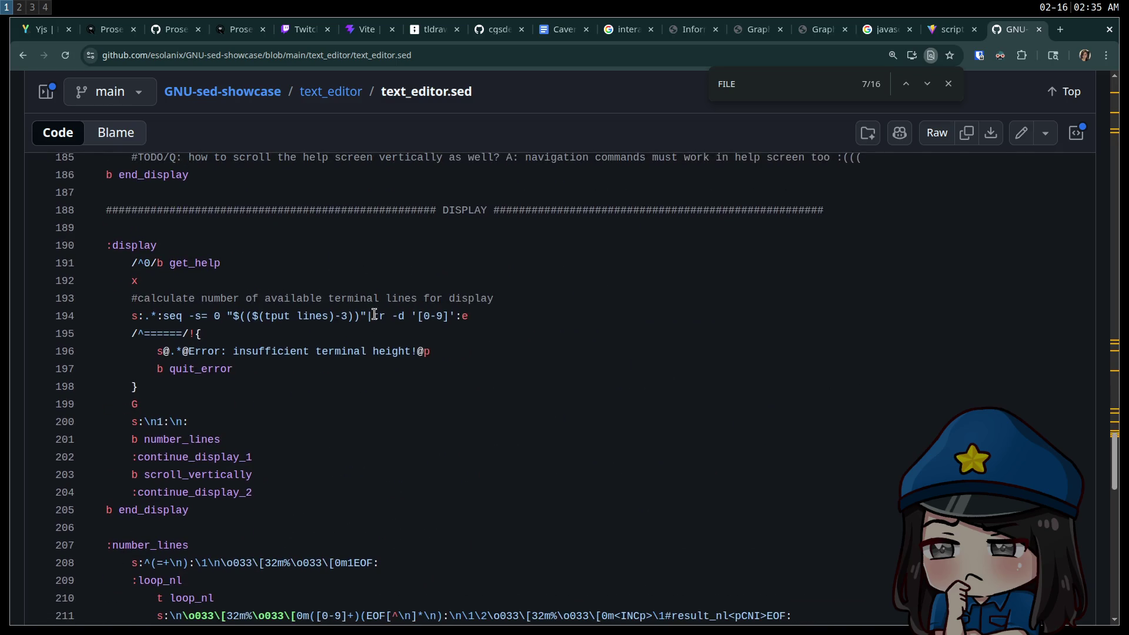
scroll(373, 308, "down", 1)
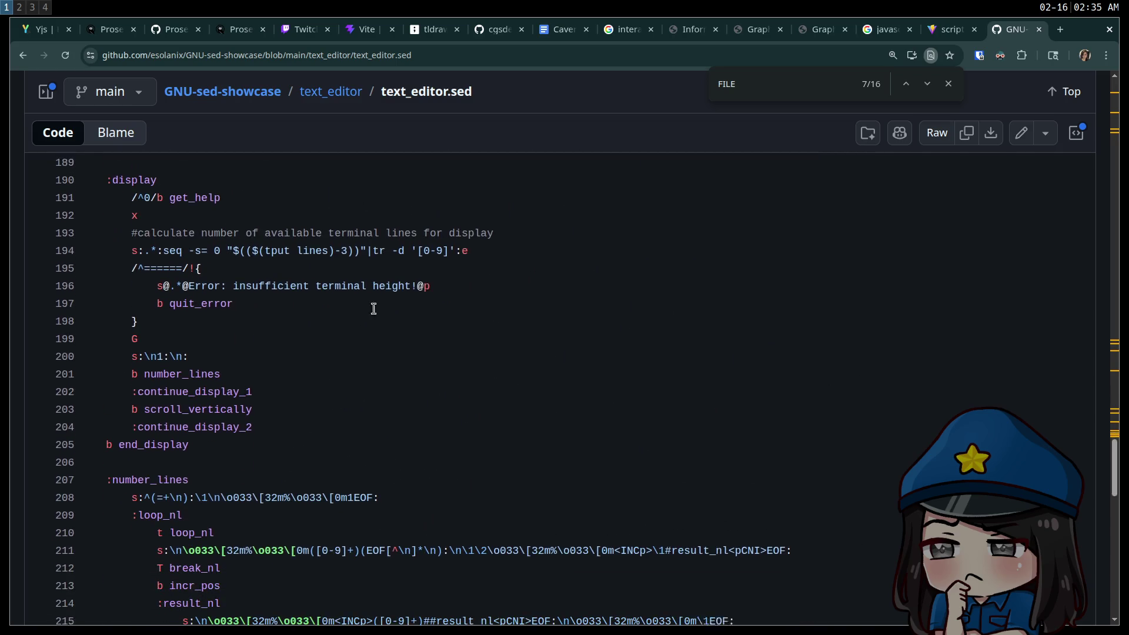
scroll(340, 301, "down", 2)
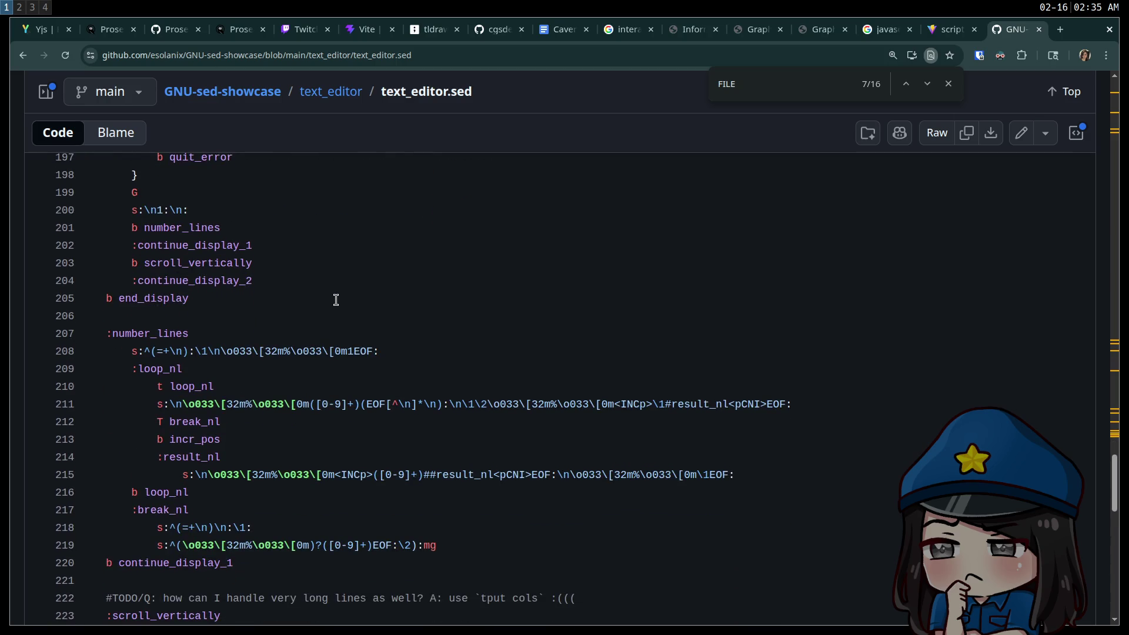
scroll(323, 299, "down", 3)
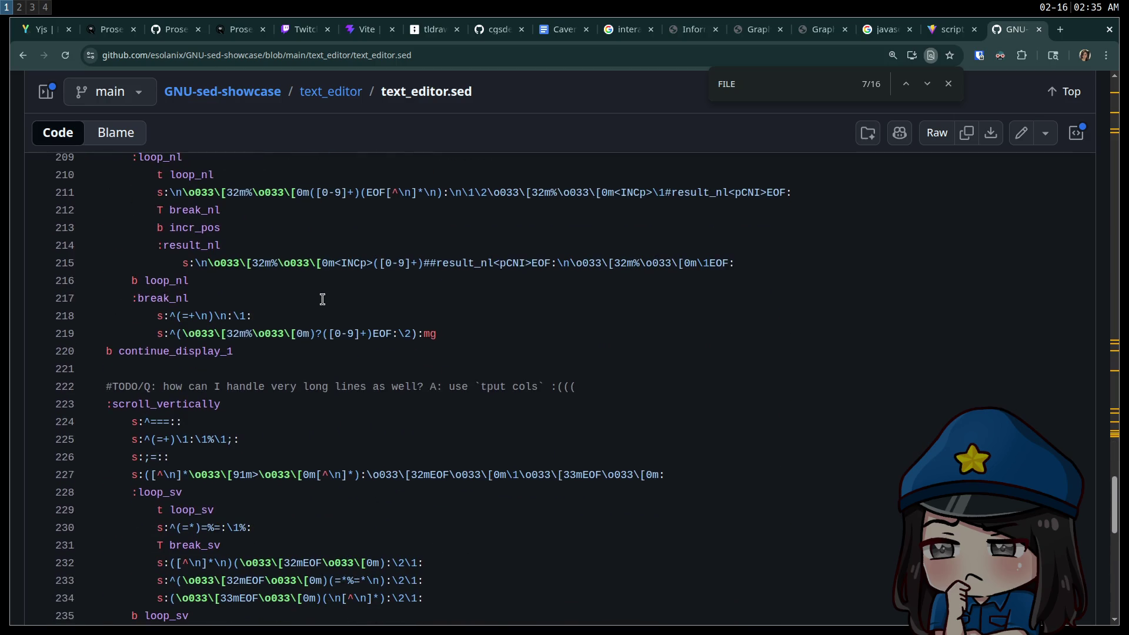
scroll(321, 298, "down", 2)
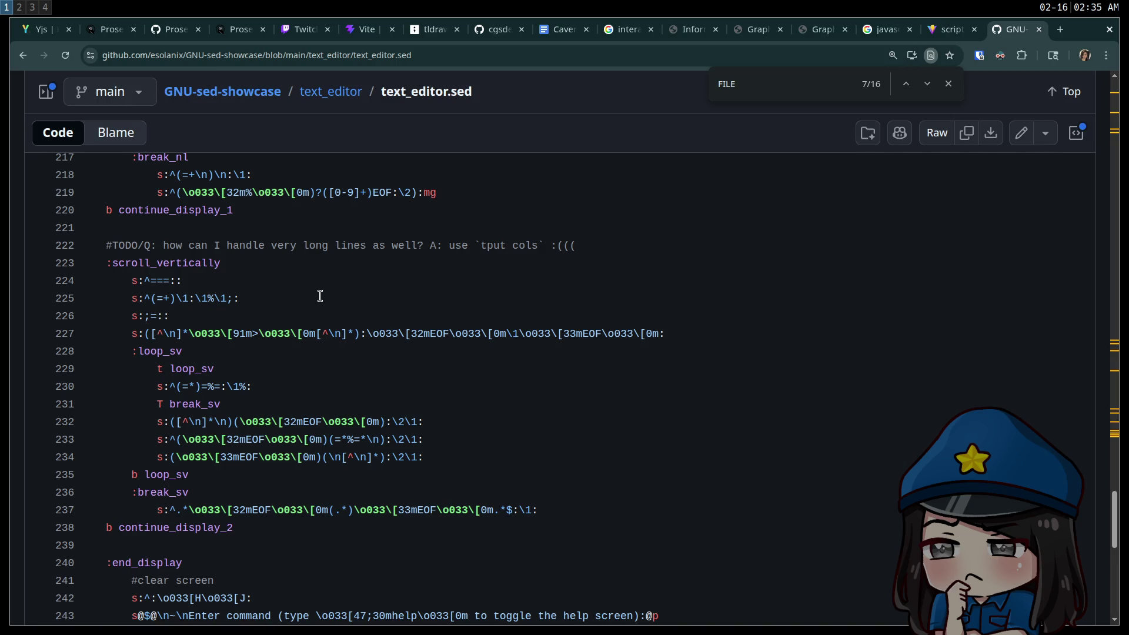
scroll(446, 370, "down", 4)
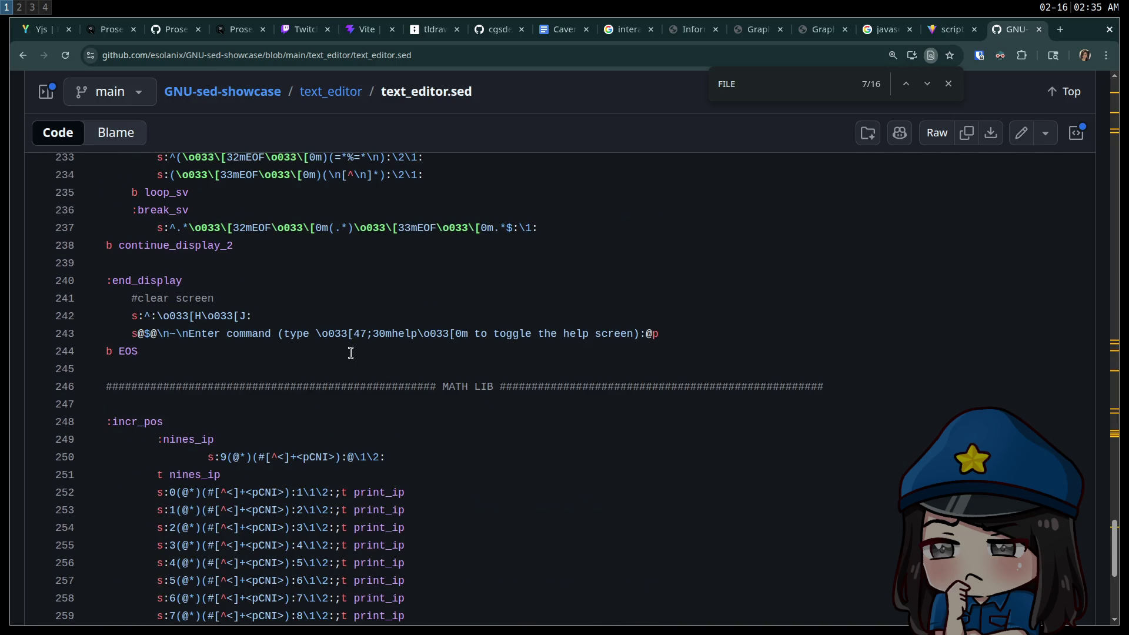
scroll(350, 353, "down", 2)
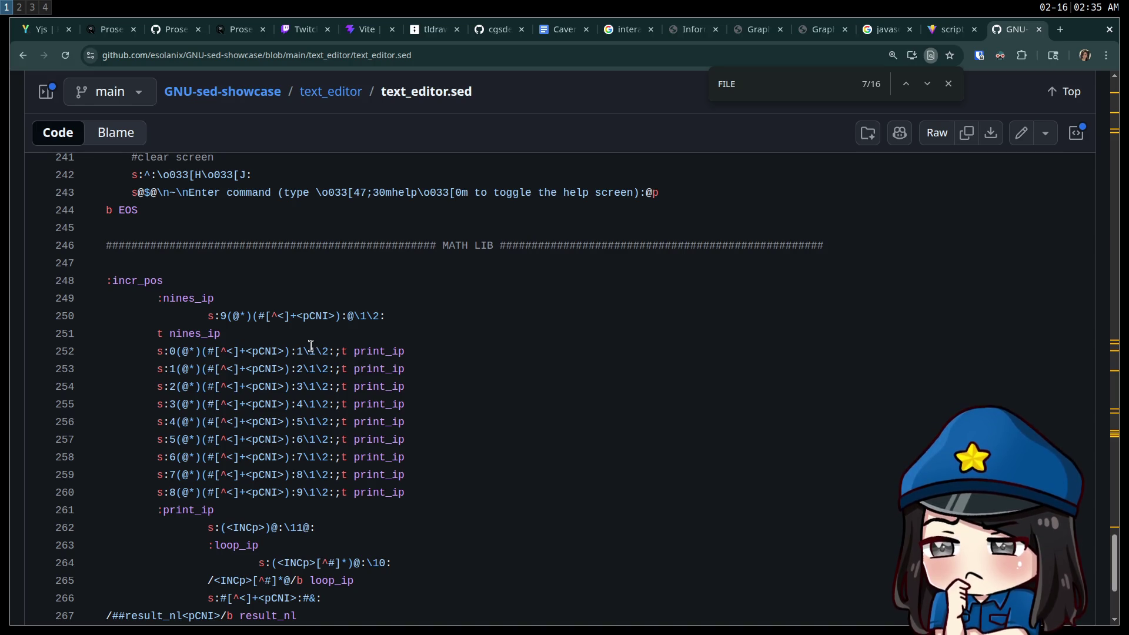
scroll(311, 347, "down", 2)
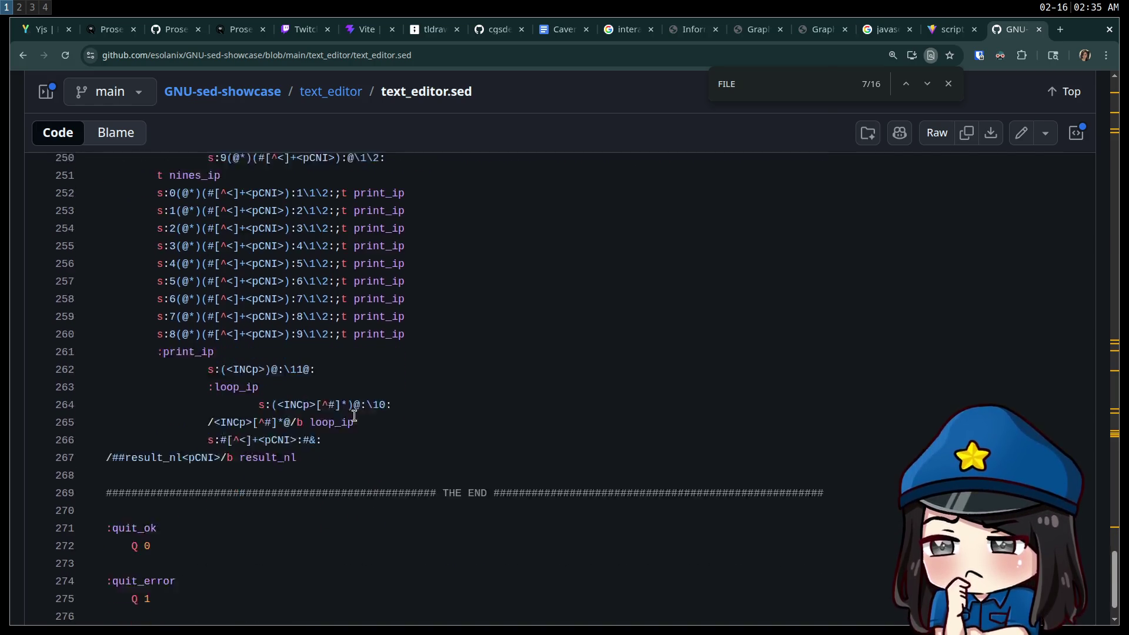
scroll(355, 415, "down", 1)
scroll(412, 427, "up", 4)
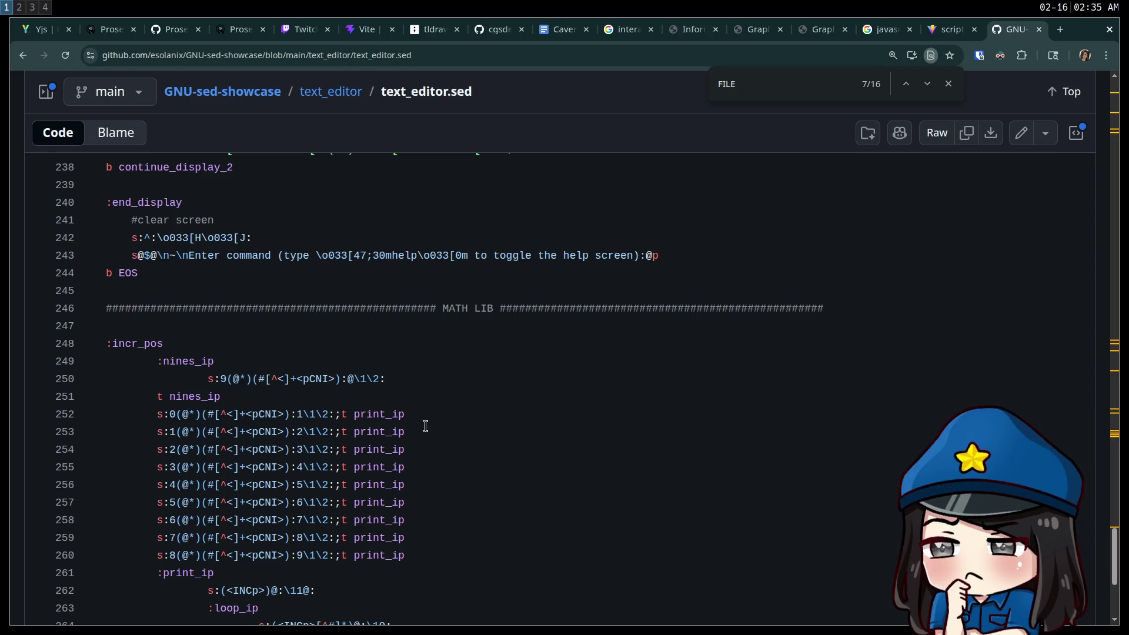
mouse_move(1114, 564)
left_mouse_down()
mouse_move(1127, 294)
mouse_move(1116, 108)
mouse_move(1105, 369)
left_mouse_up()
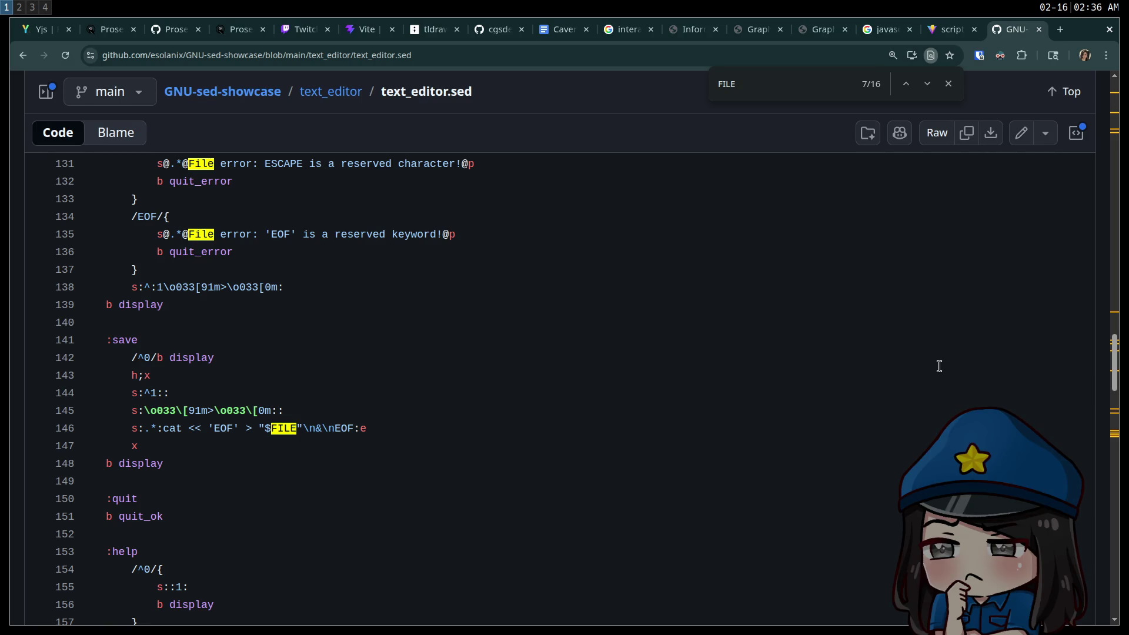
scroll(771, 315, "down", 10)
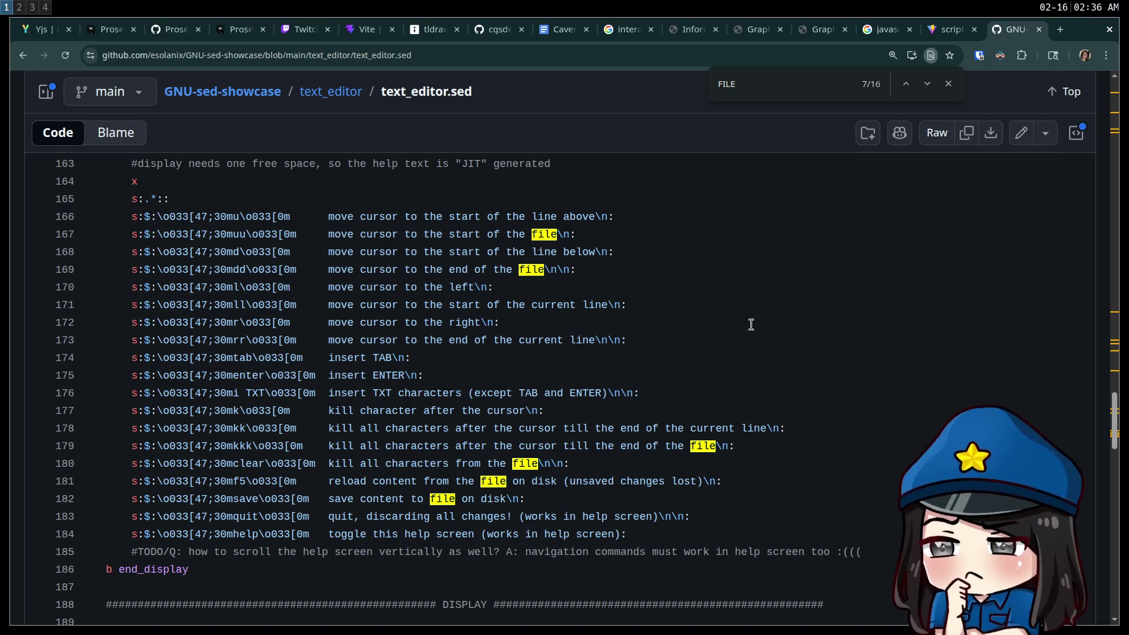
scroll(751, 325, "down", 5)
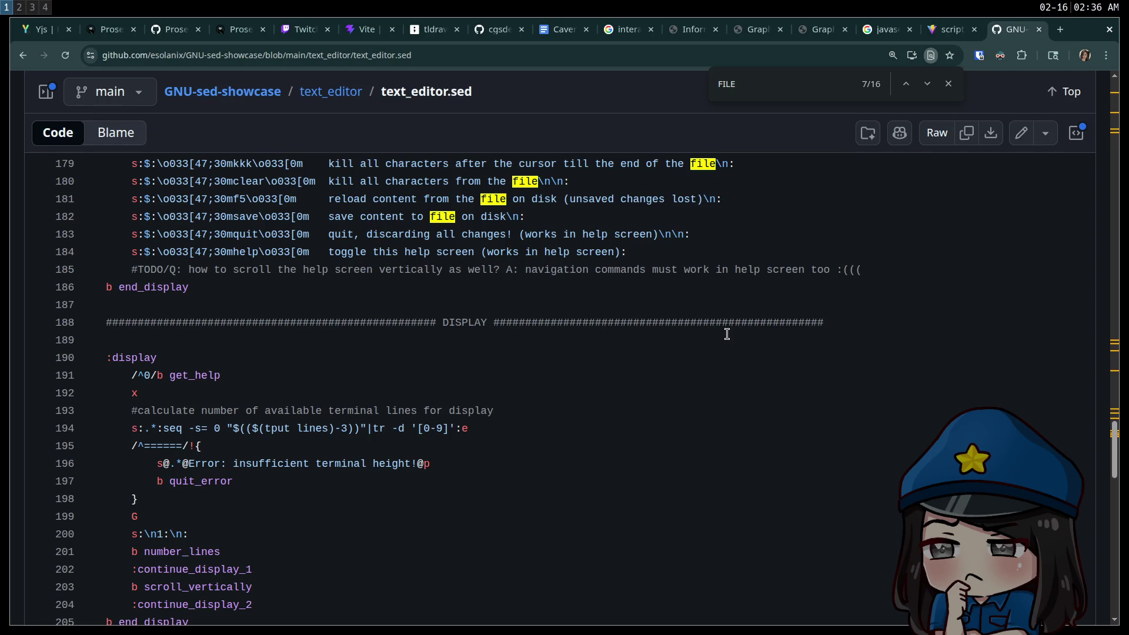
scroll(686, 358, "down", 15)
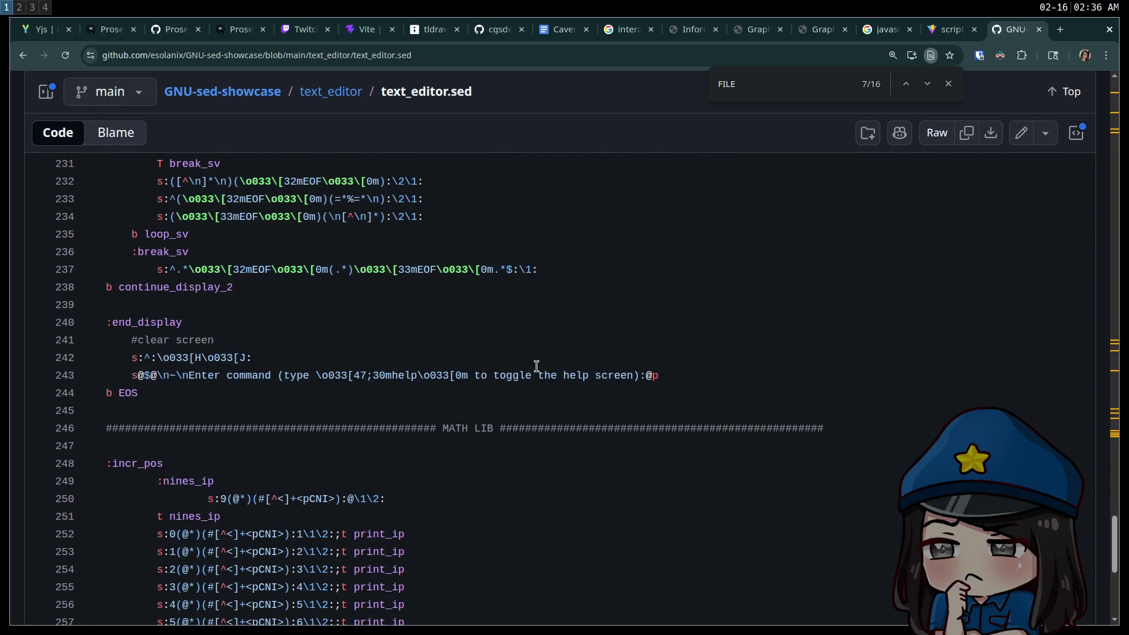
scroll(536, 366, "down", 7)
scroll(535, 368, "up", 14)
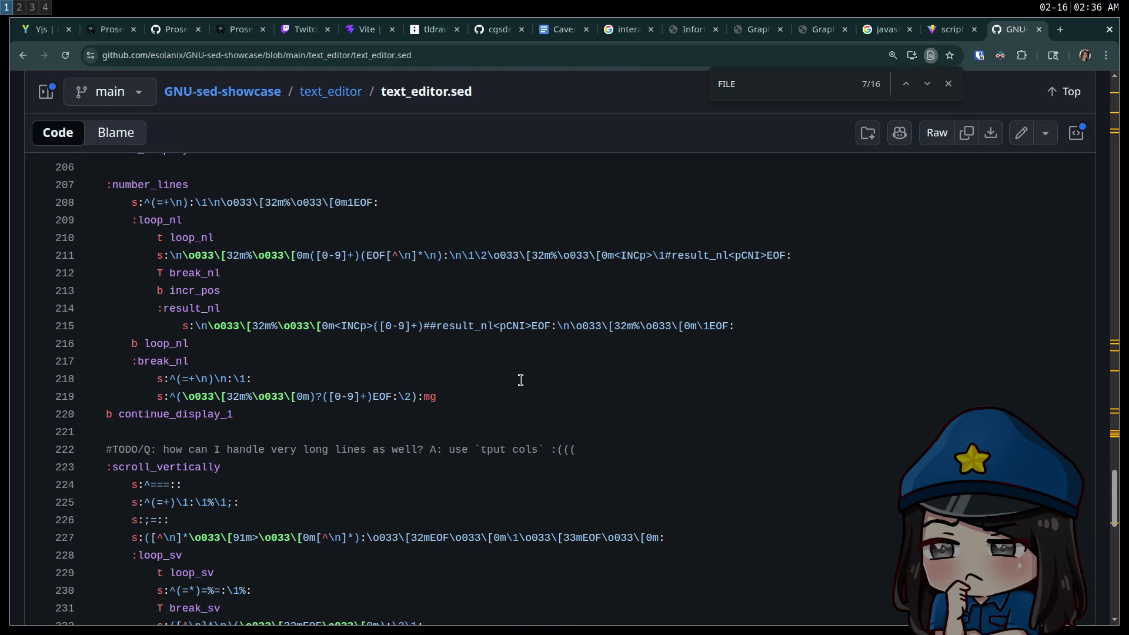
Run docker in a new terminal, which reports 'command not found'
key("super+Return")
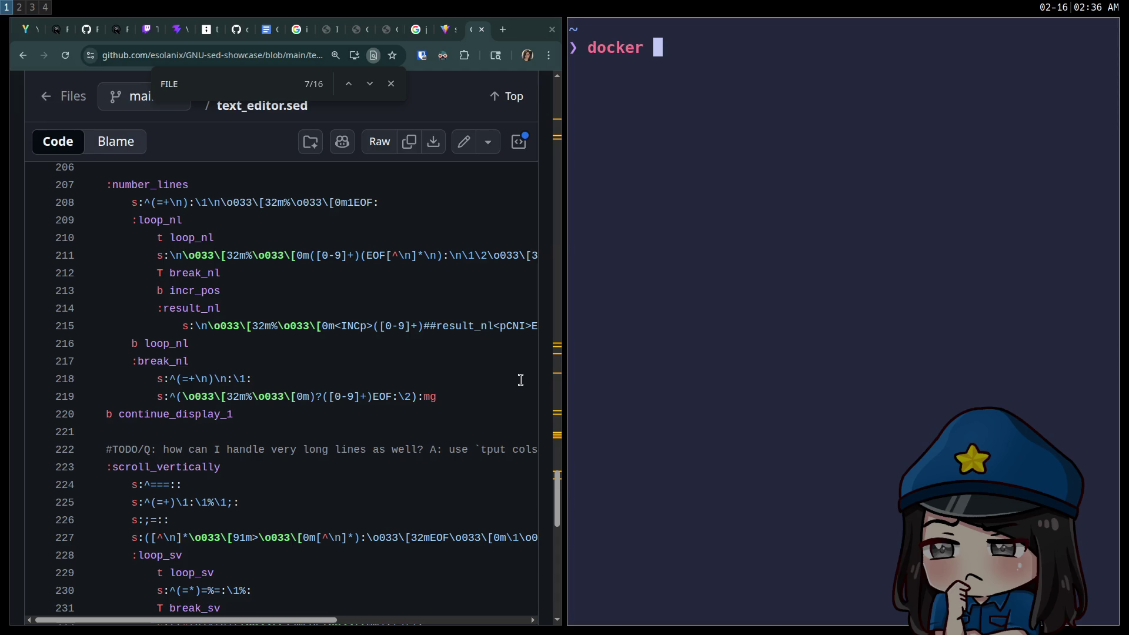
type("docker")
key("Return")
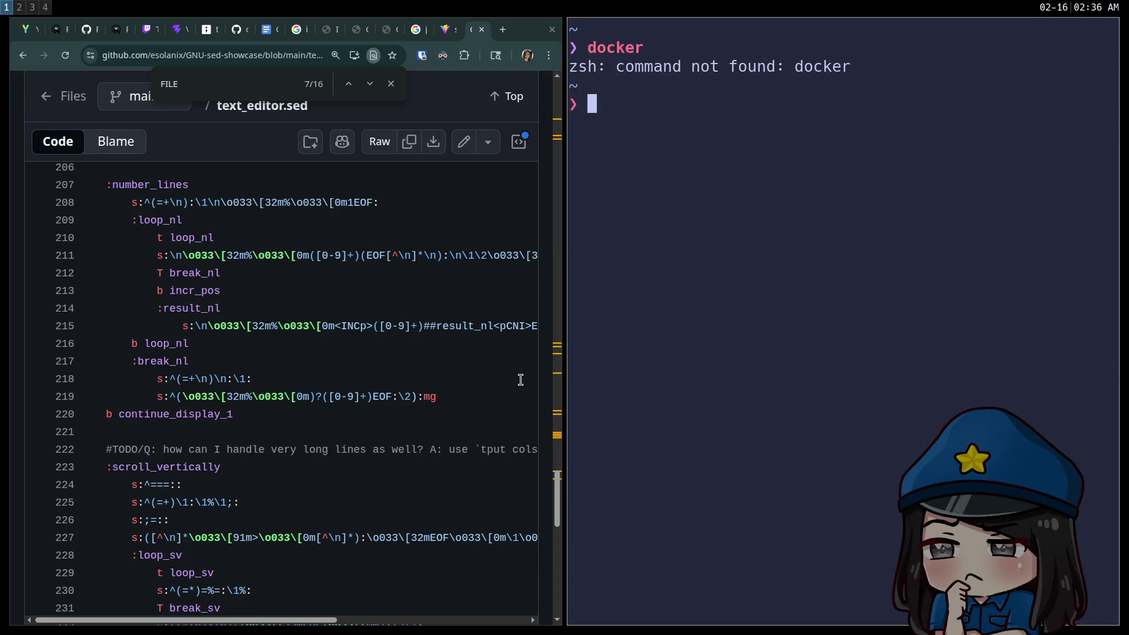
Search Google for 'ubuntu install docker' in a new browser tab
left_click(519, 378)
key("ctrl+t")
type("ubunt")
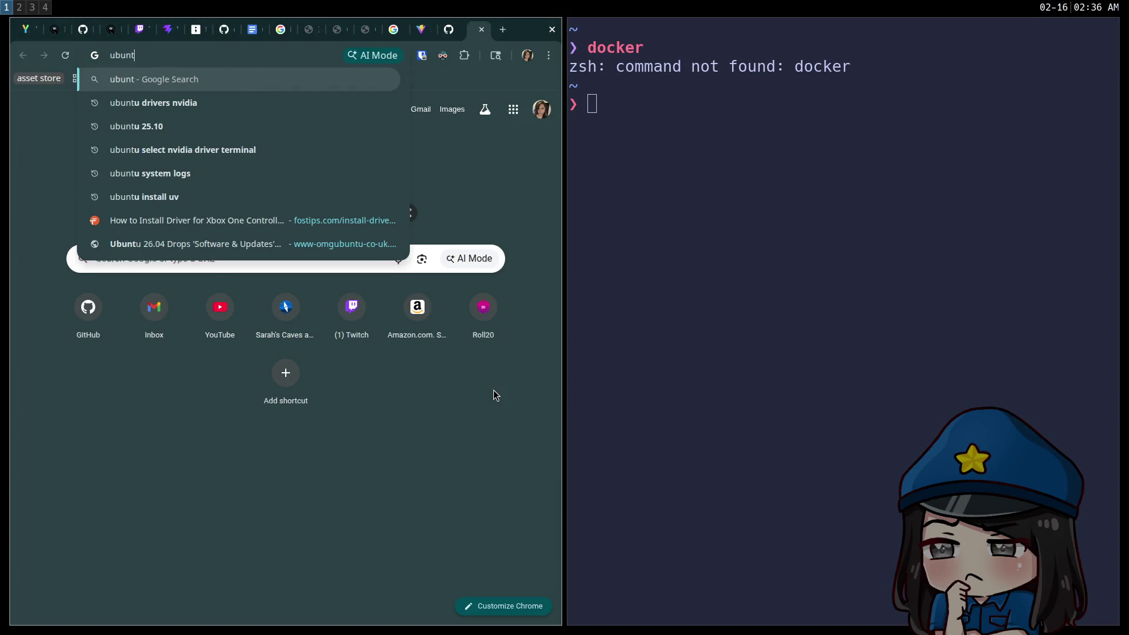
type("u install docker")
key("Return")
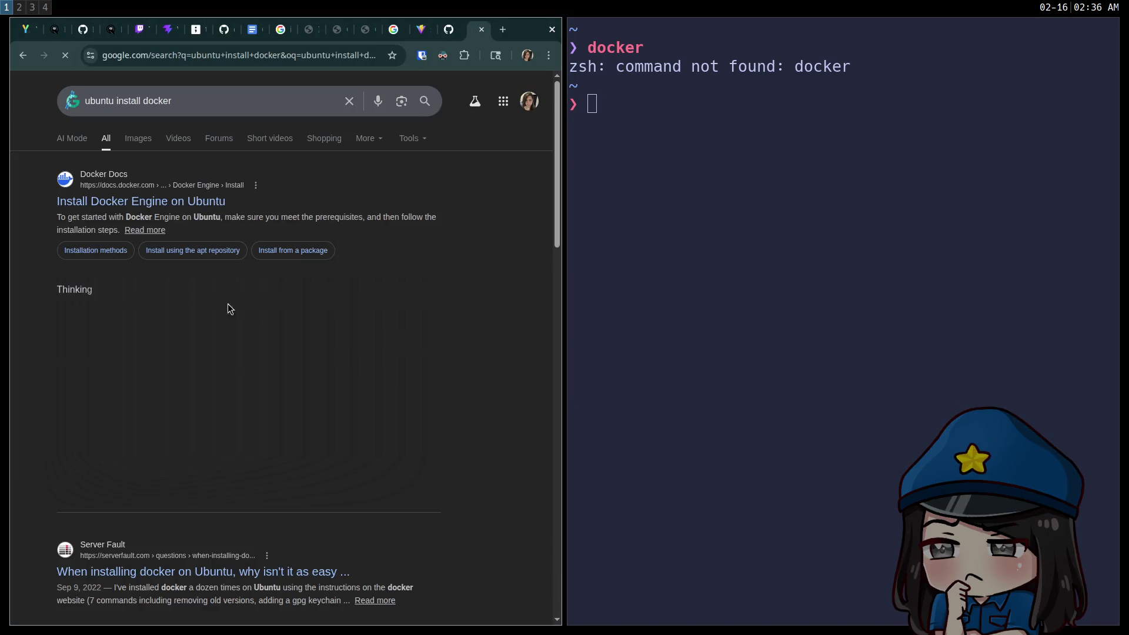
Open the Docker Docs Install Docker Engine on Ubuntu guide and dismiss the cookie notice
left_click(117, 203)
scroll(288, 367, "down", 10)
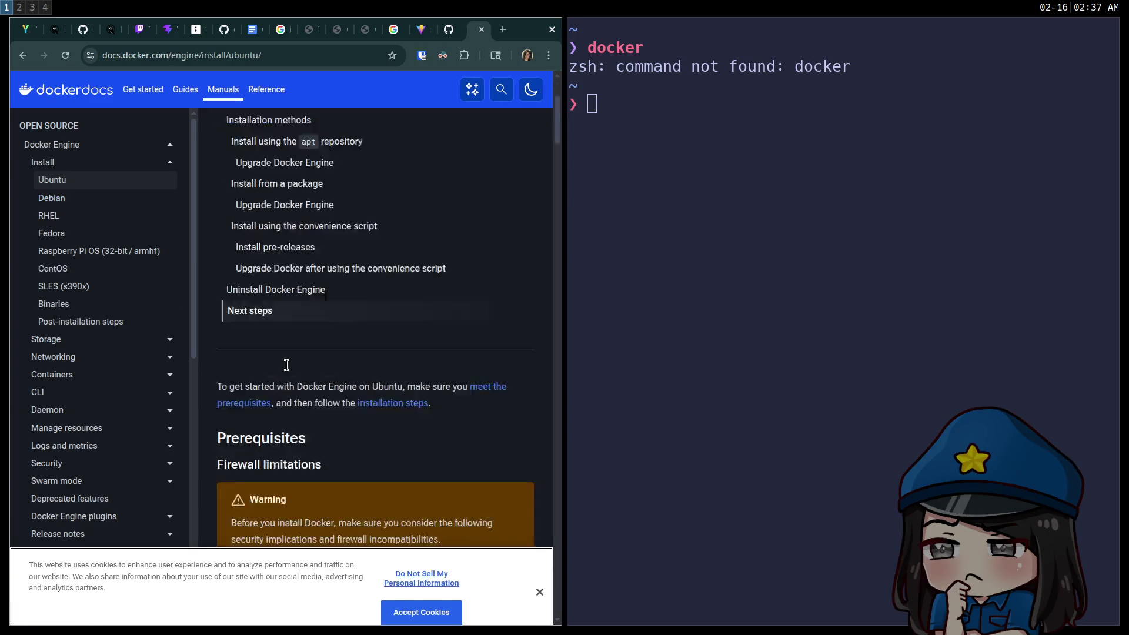
scroll(299, 369, "down", 5)
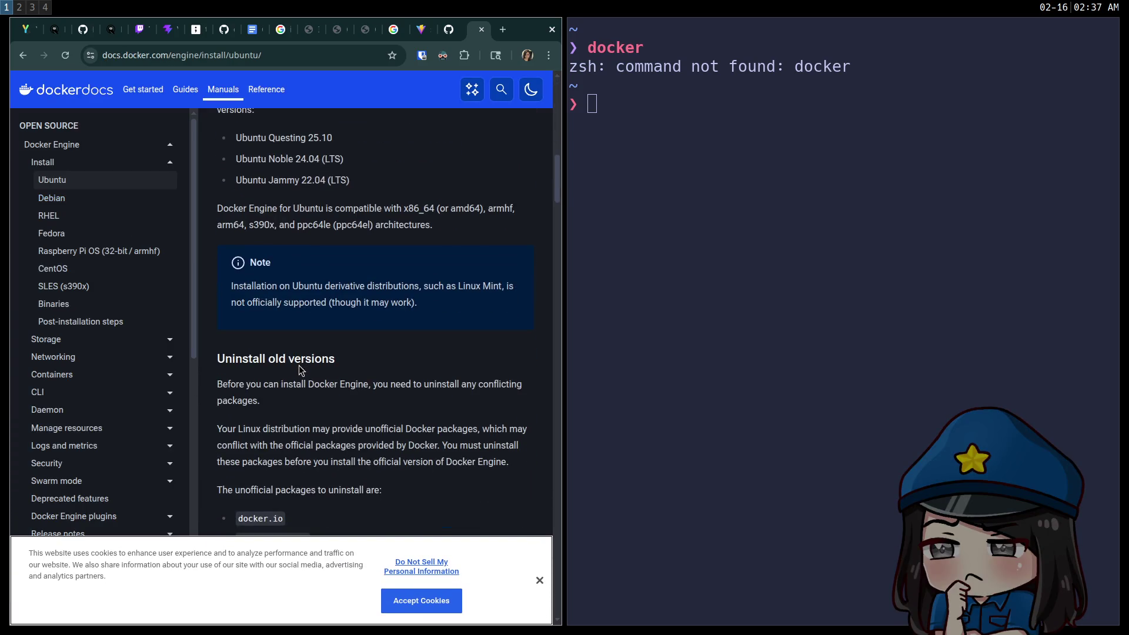
scroll(302, 370, "up", 5)
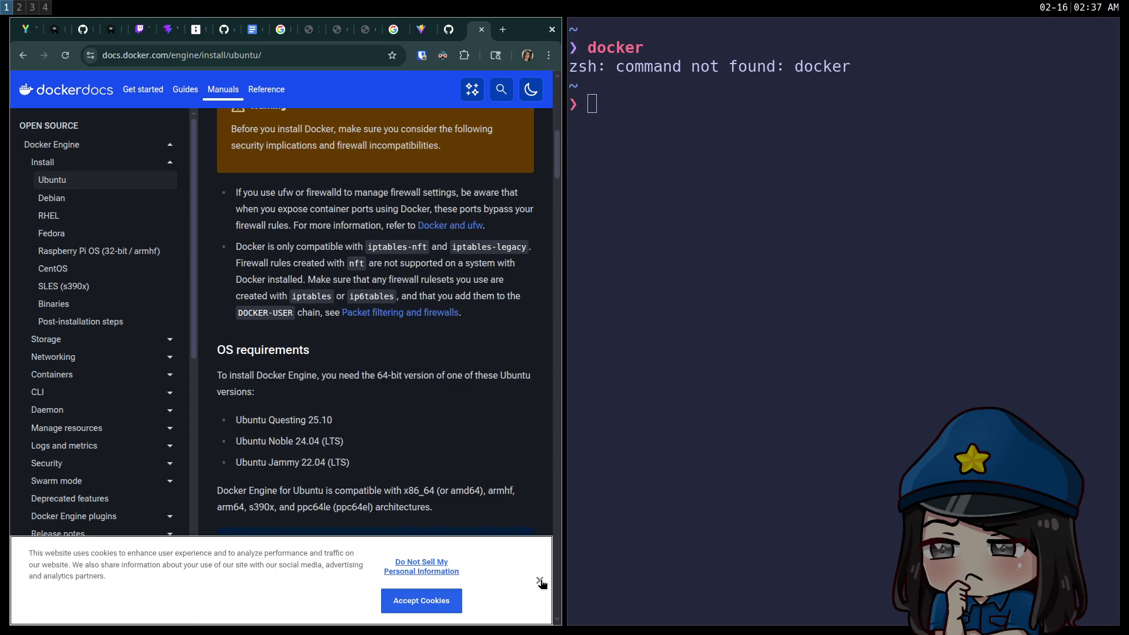
left_click(539, 580)
Scroll down to the 'Install using the apt repository' setup commands
scroll(356, 436, "down", 5)
scroll(357, 435, "down", 7)
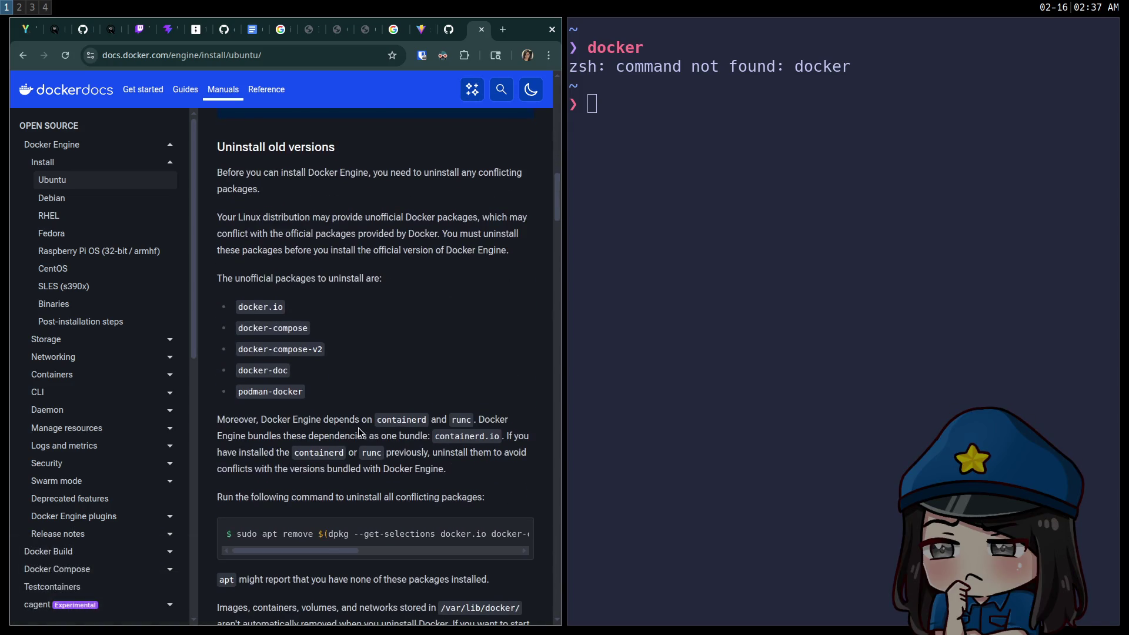
scroll(360, 430, "down", 6)
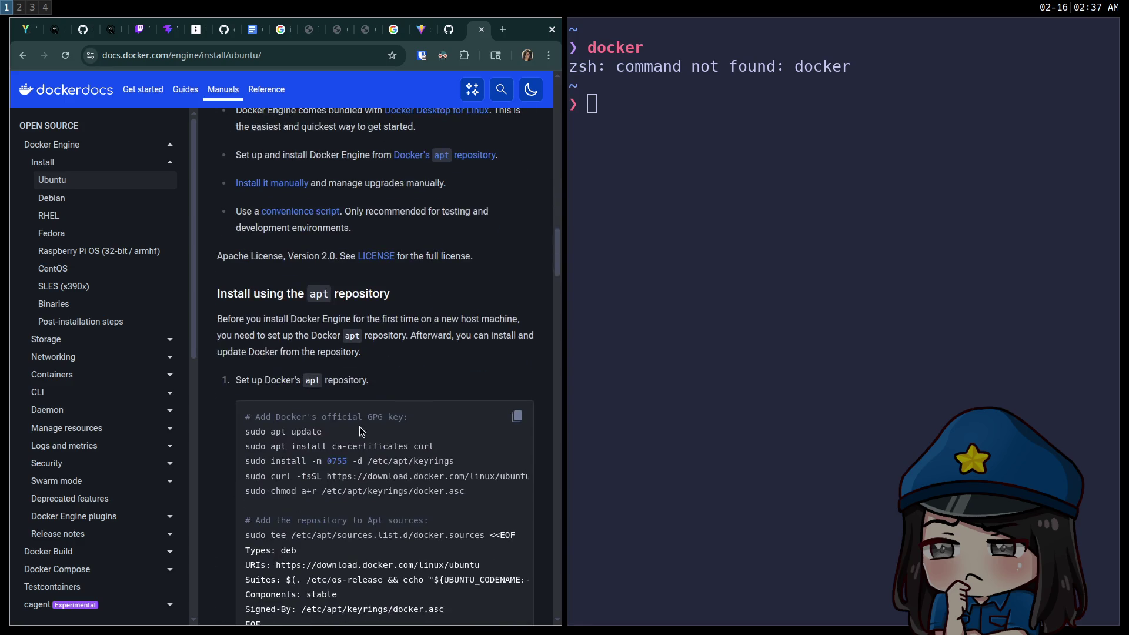
scroll(339, 397, "down", 6)
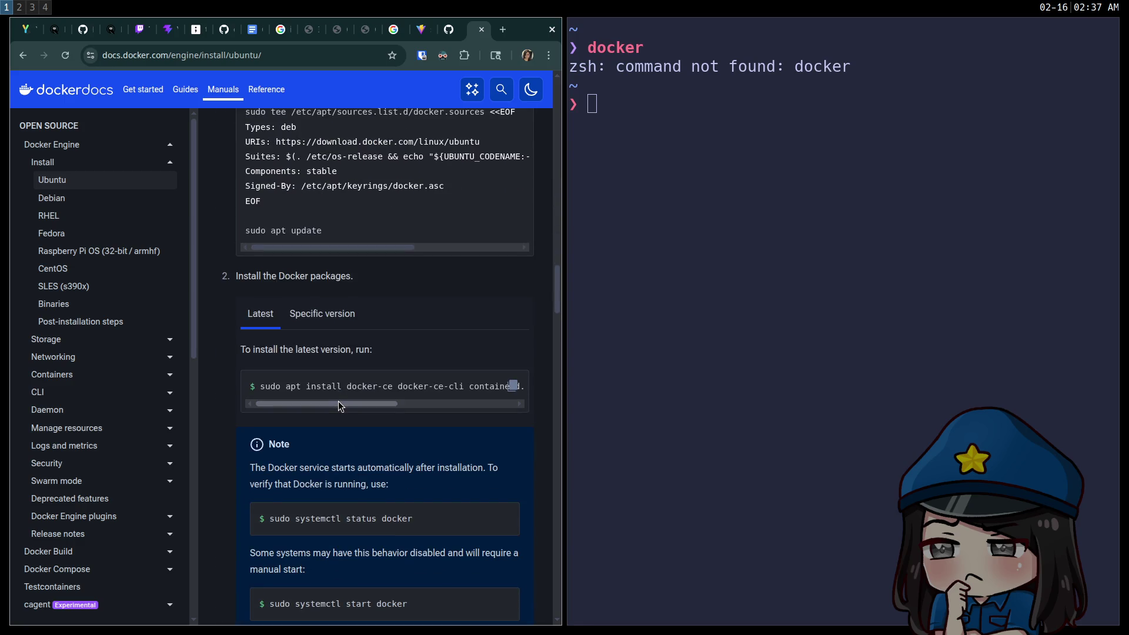
scroll(338, 241, "down", 2)
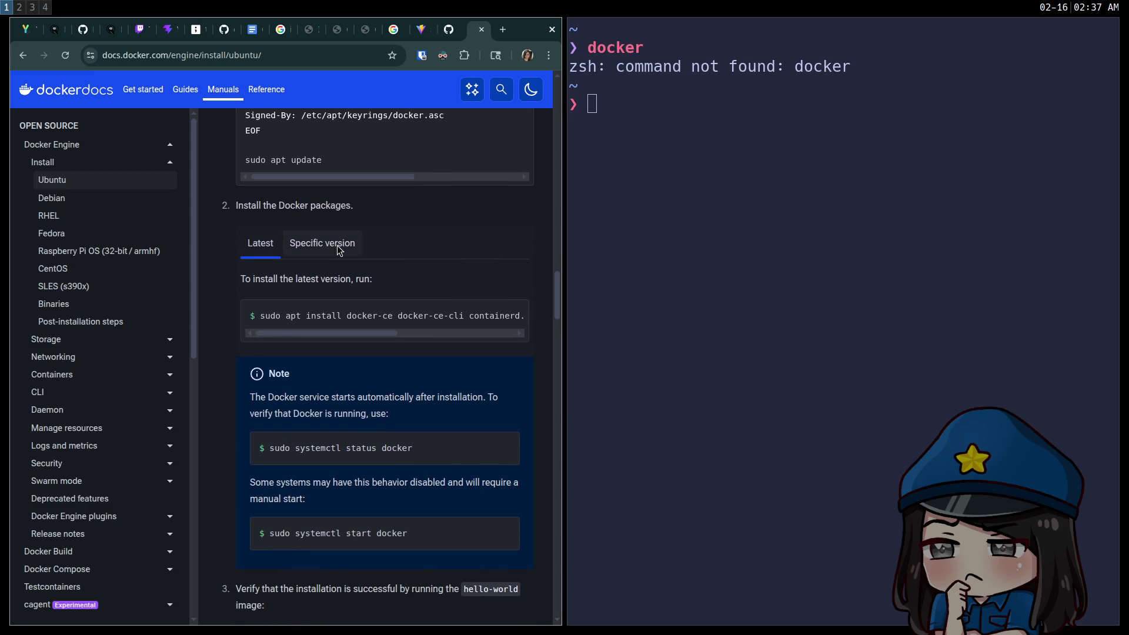
scroll(337, 249, "down", 2)
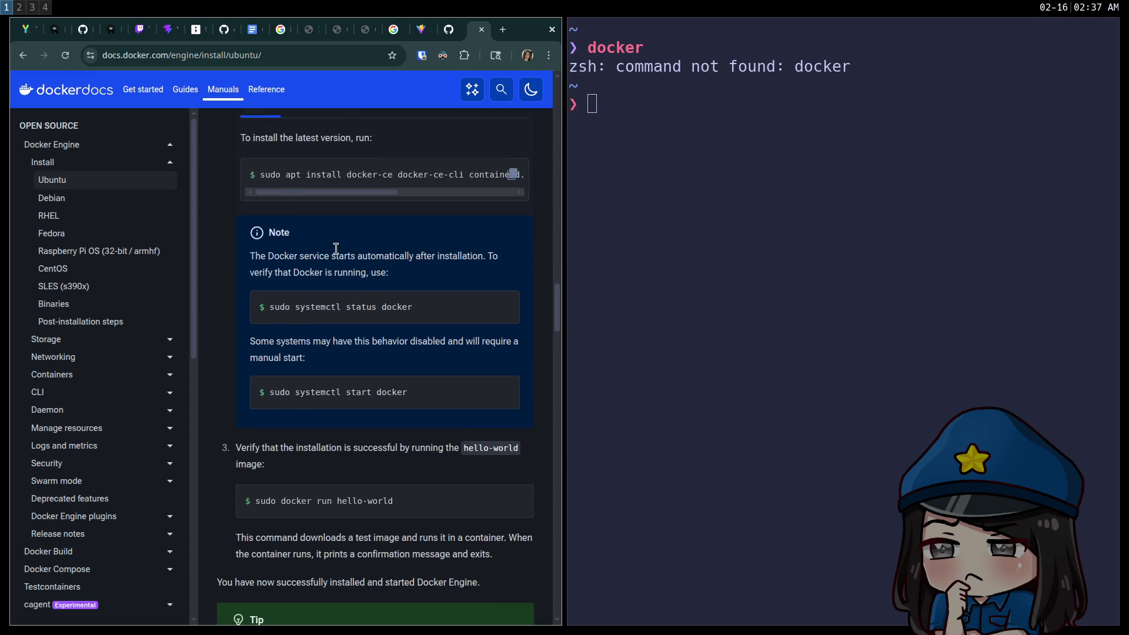
scroll(336, 252, "up", 8)
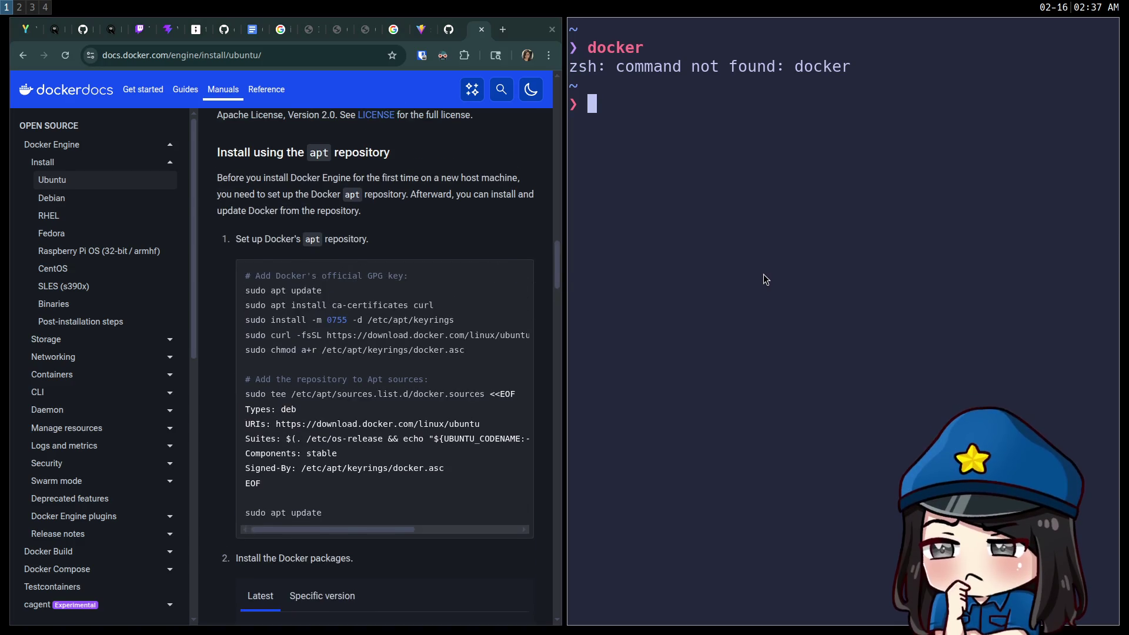
Paste and run Docker's apt repository setup commands, entering the sudo password
key("ctrl+shift+v")
key("Return")
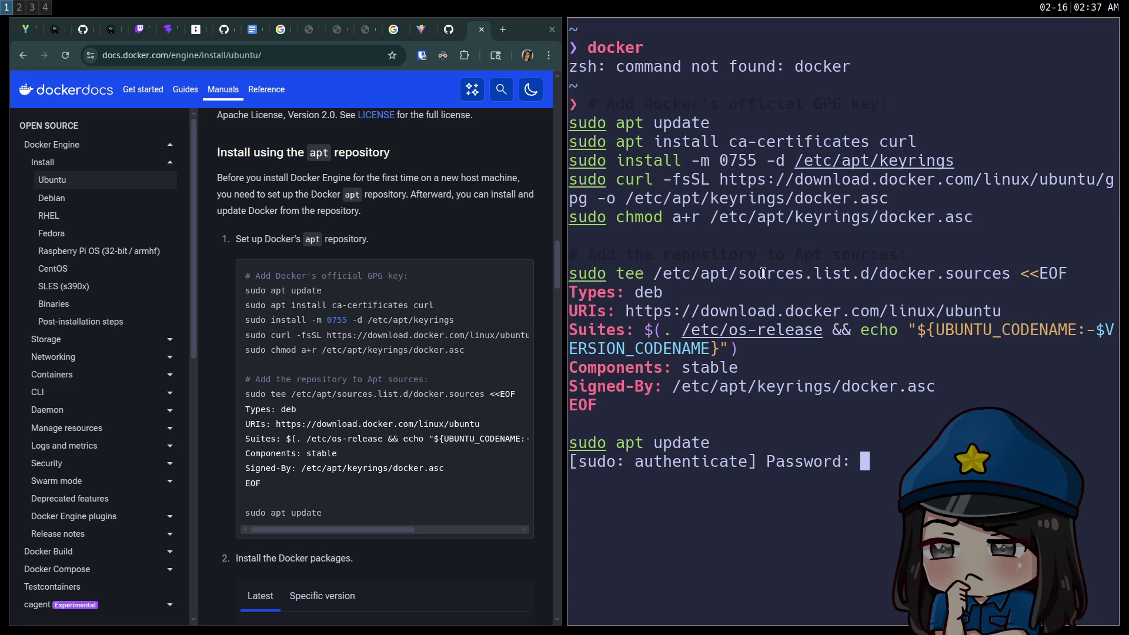
key("Return")
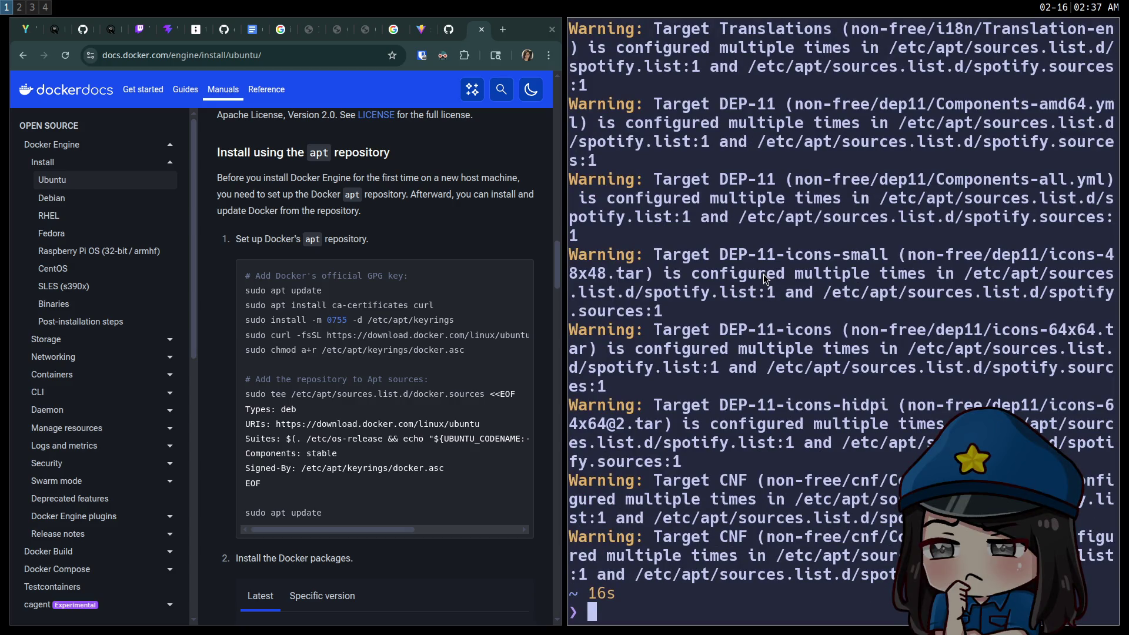
Paste and run the next setup command so apt update fetches the download.docker.com package lists
mouse_move(484, 452)
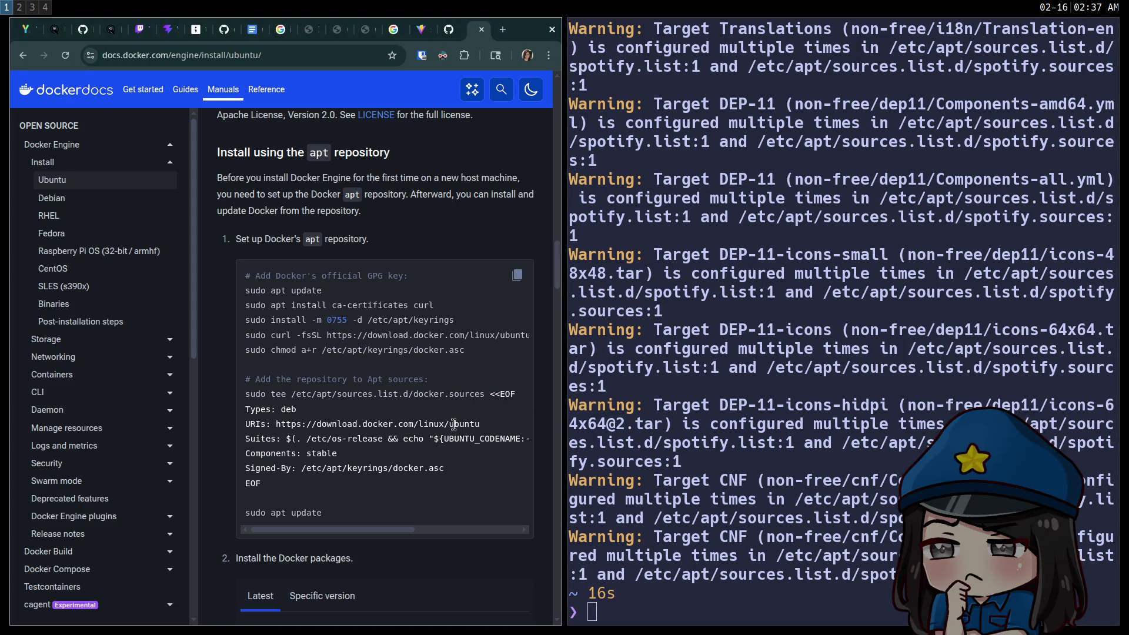
key("ctrl+shift+v")
key("Return")
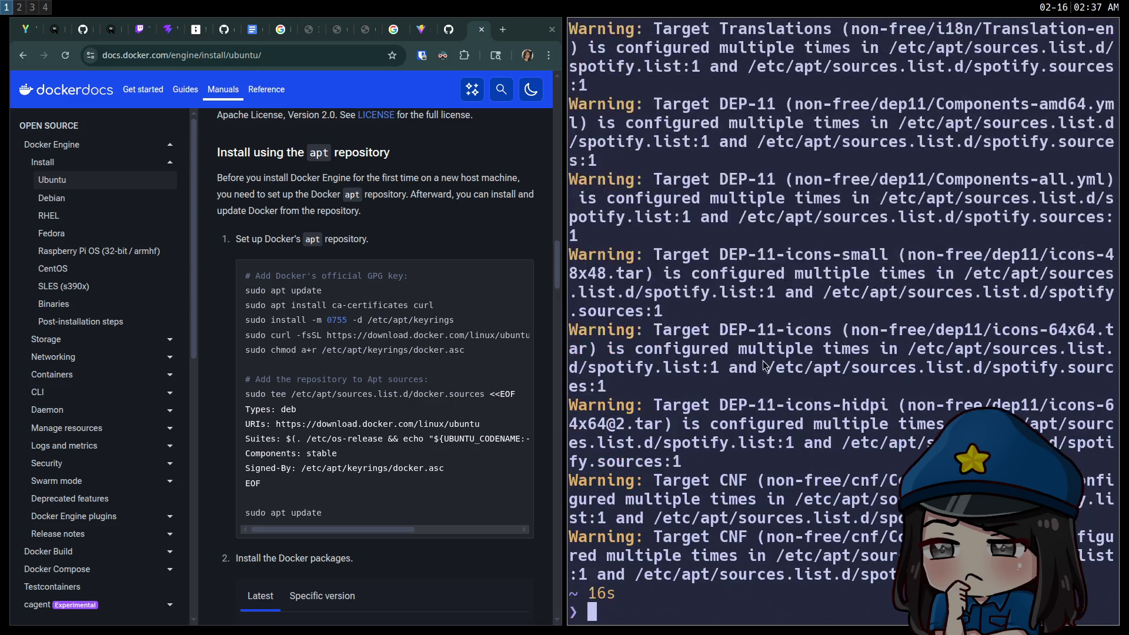
Install the docker-ce packages with the copied apt install command, confirming with y
scroll(488, 426, "down", 3)
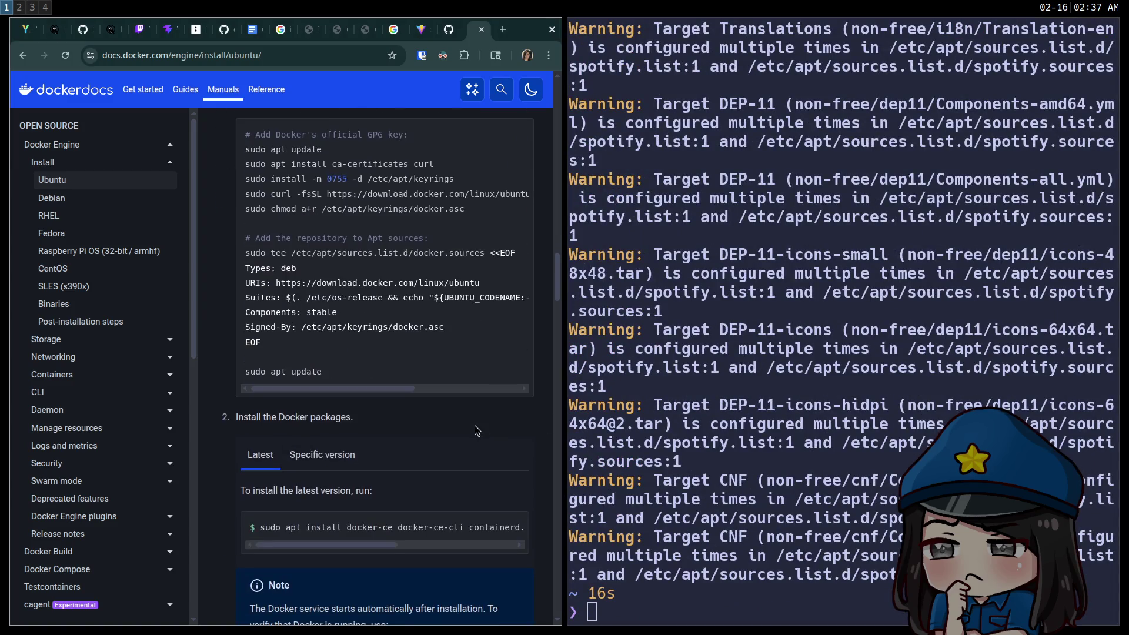
left_click(512, 527)
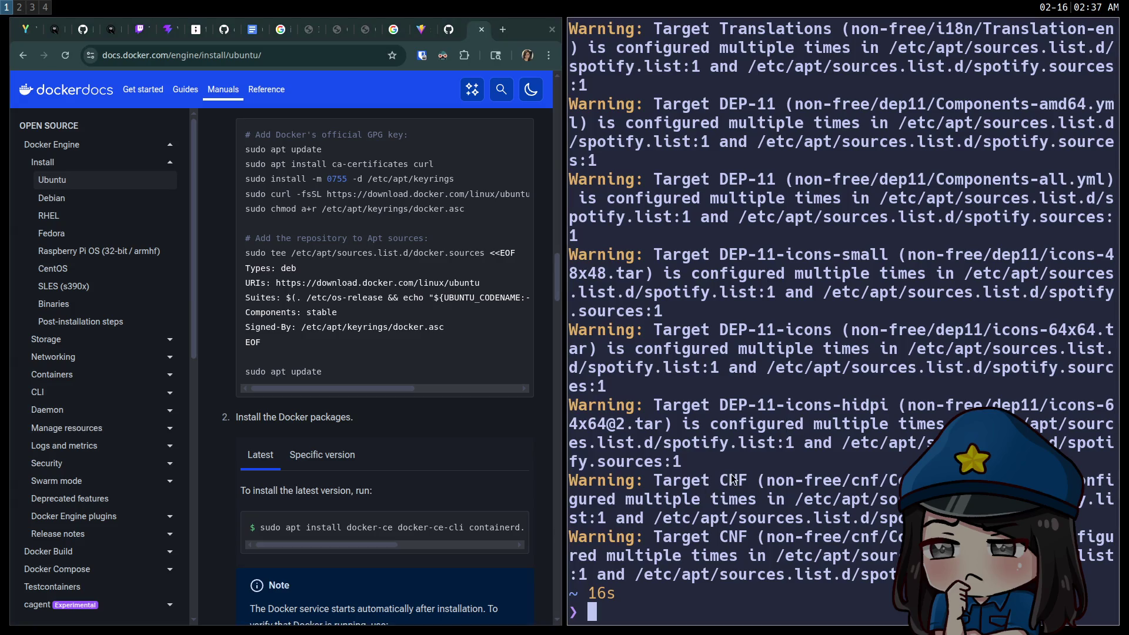
key("ctrl+shift+v")
key("Return")
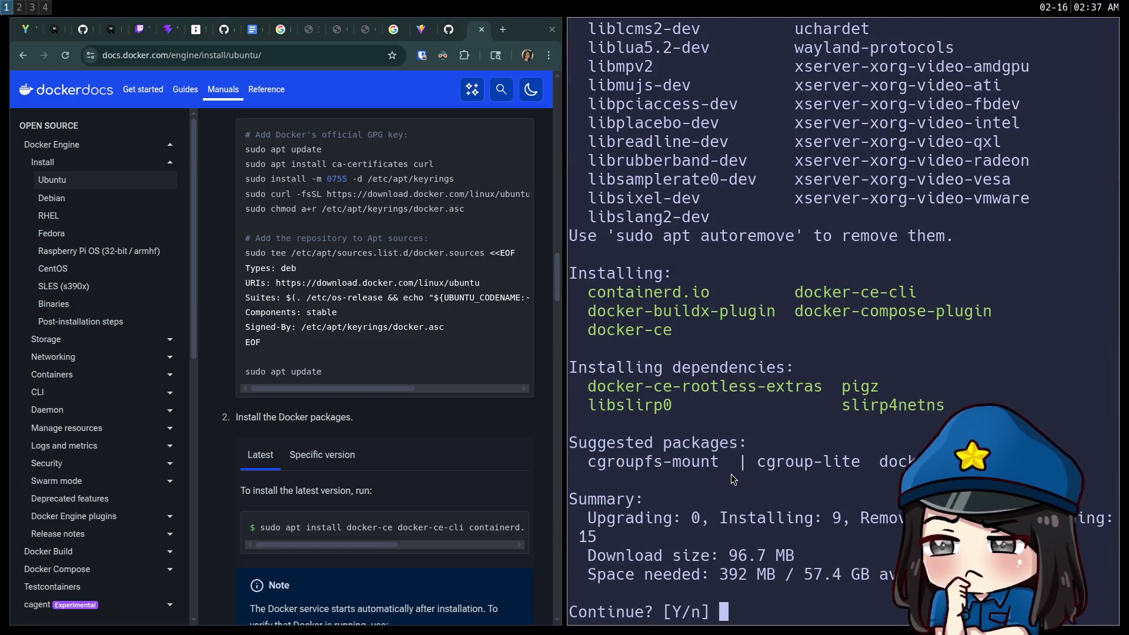
type("y")
key("Return")
type("docker run -it ubuntu:latest")
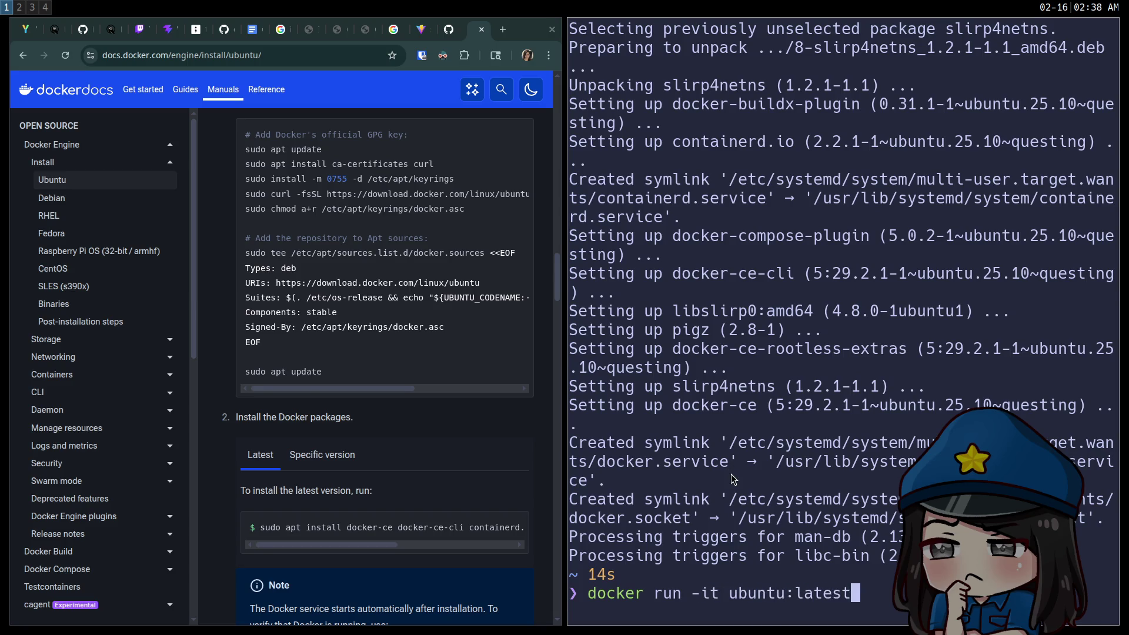
Start an interactive ubuntu:latest container, rerunning it with sudo after the permission error
key("Return")
key("Up")
key("Home")
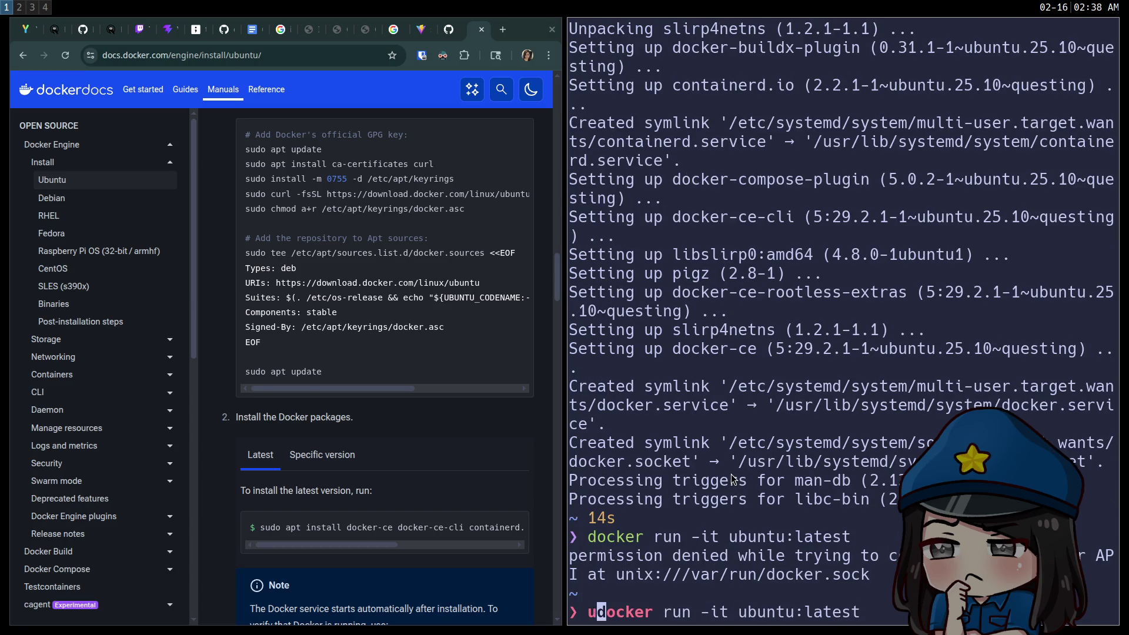
type("sudo")
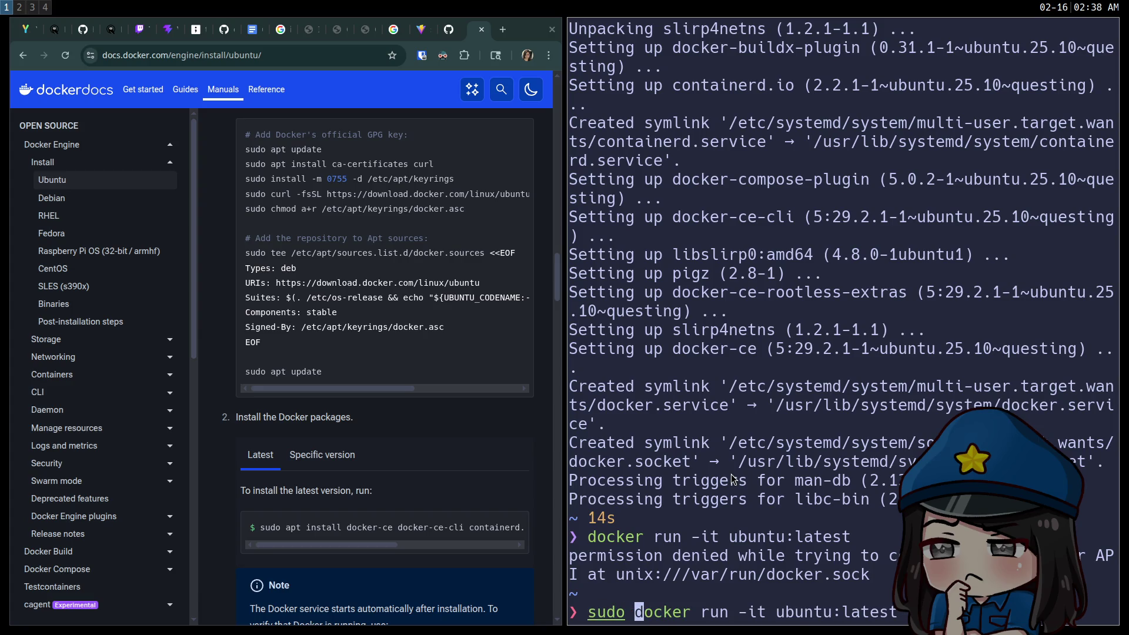
key("Return")
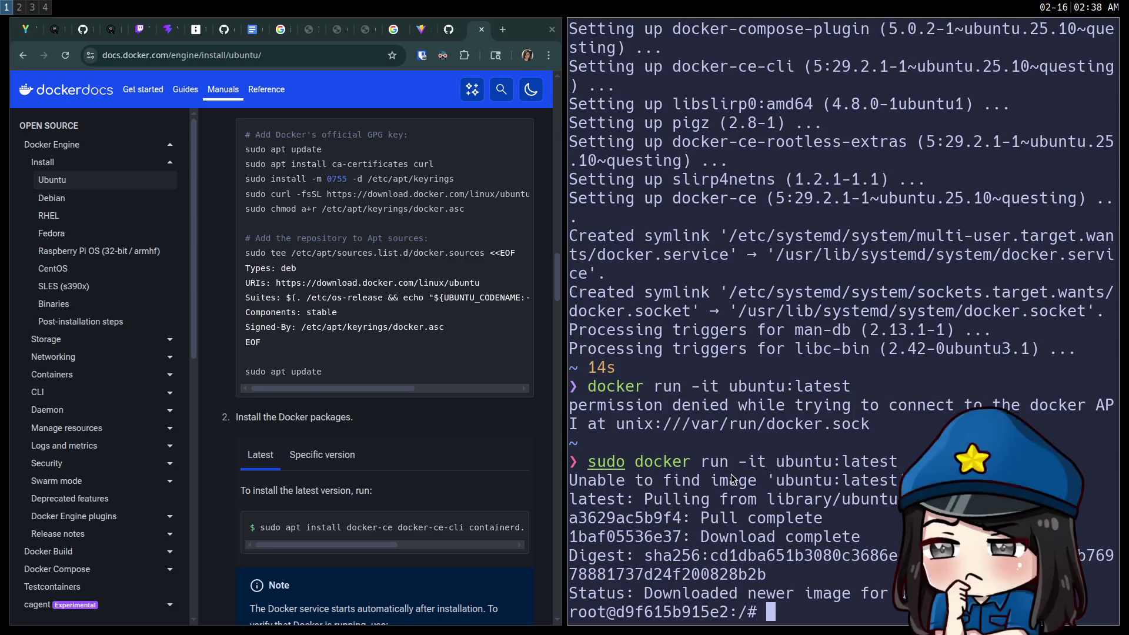
key("super+shift+Left")
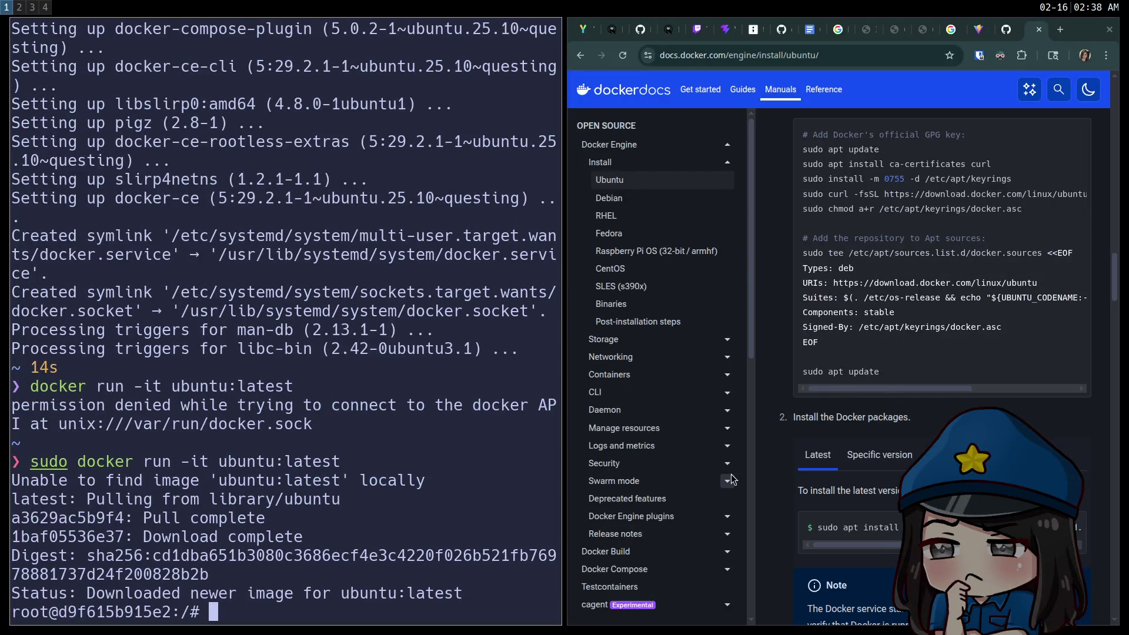
Switch to GitHub and reopen text_editor.sed from the text_editor folder listing
left_click(1005, 34)
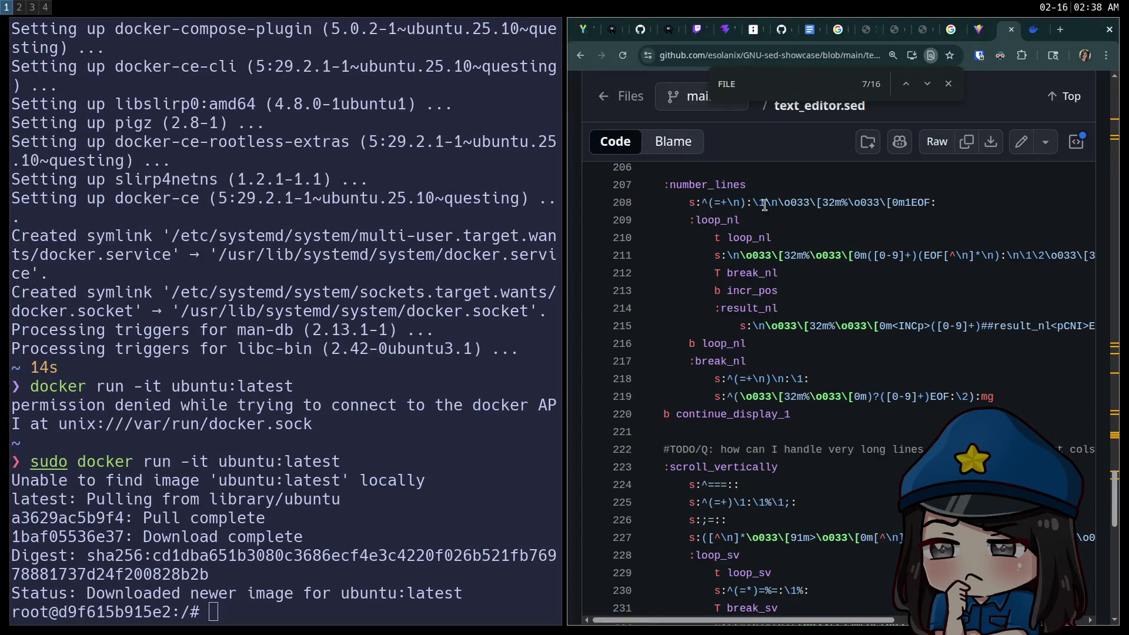
scroll(764, 205, "up", 5)
left_click(934, 146)
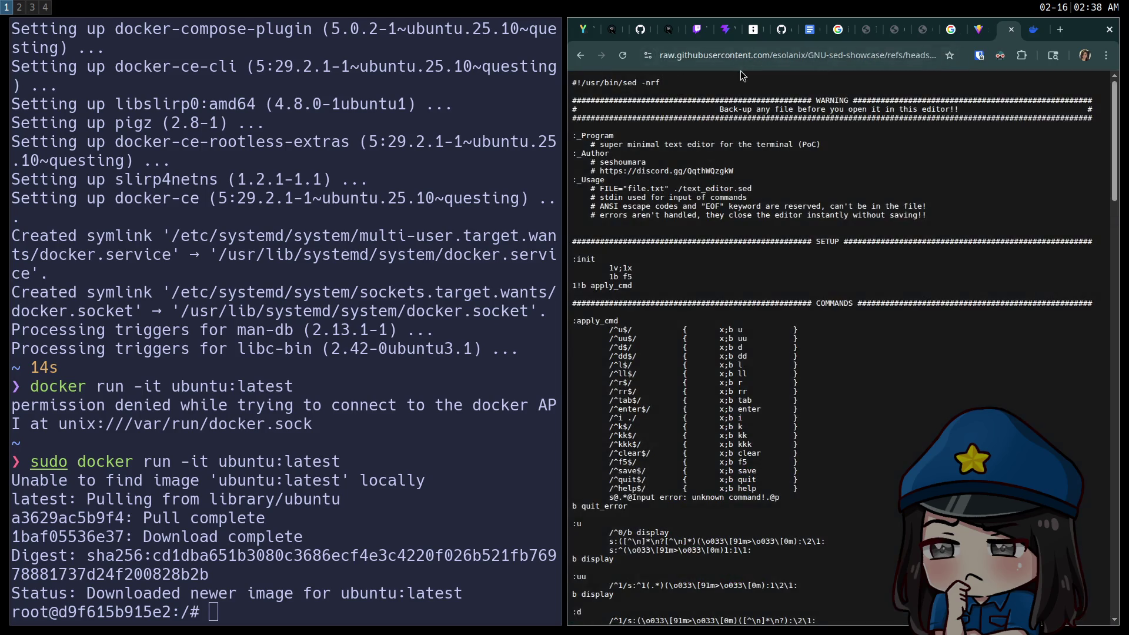
left_click(582, 55)
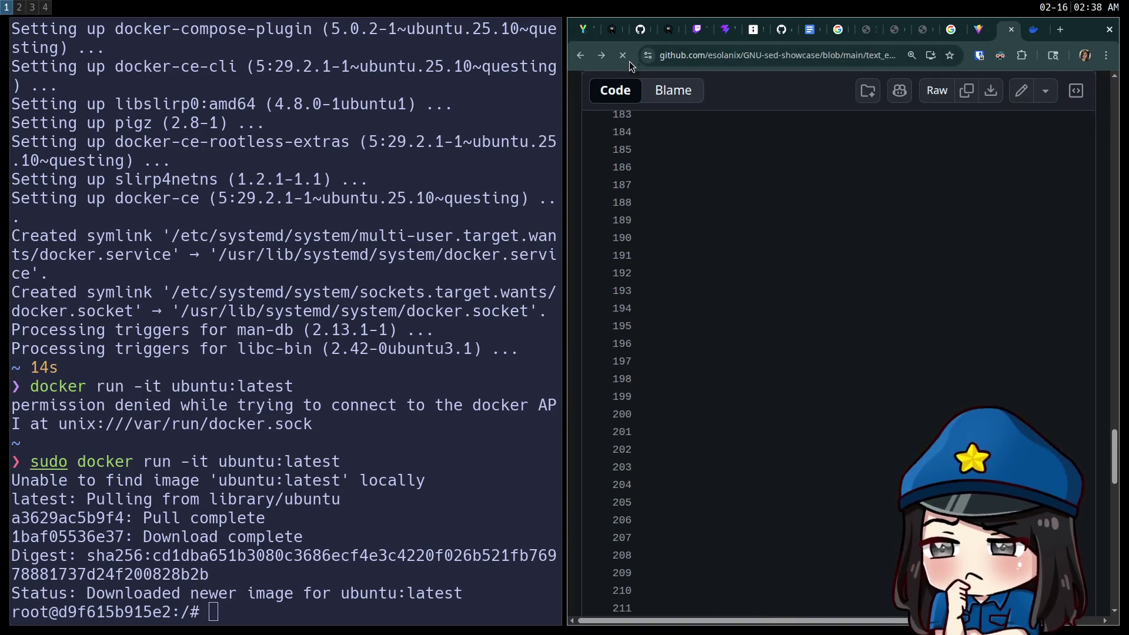
scroll(787, 224, "up", 20)
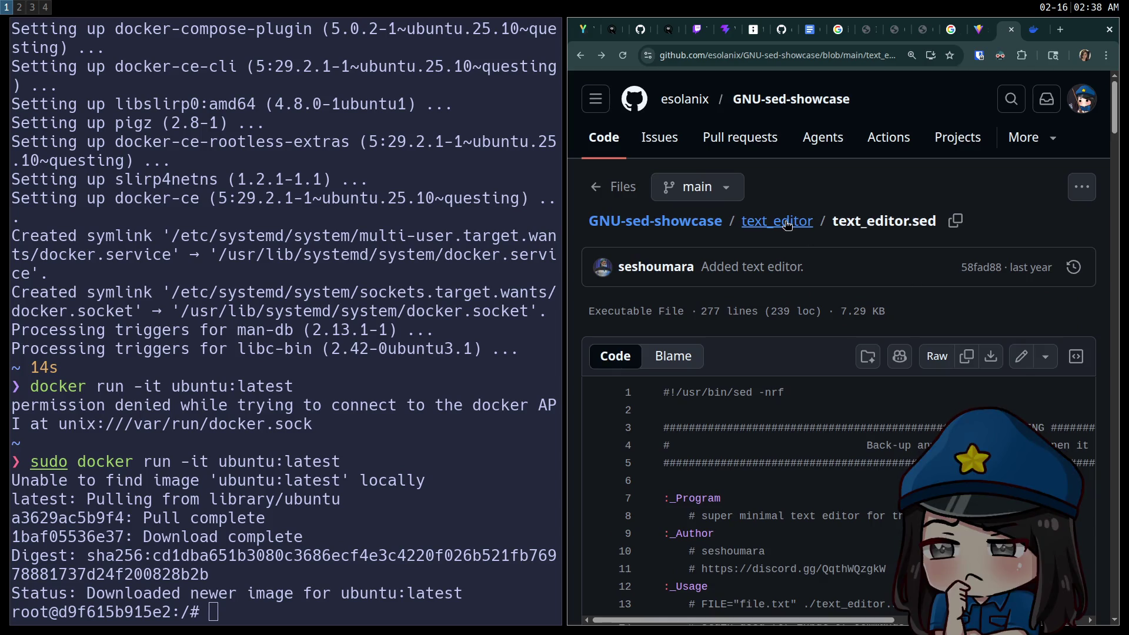
left_click(787, 224)
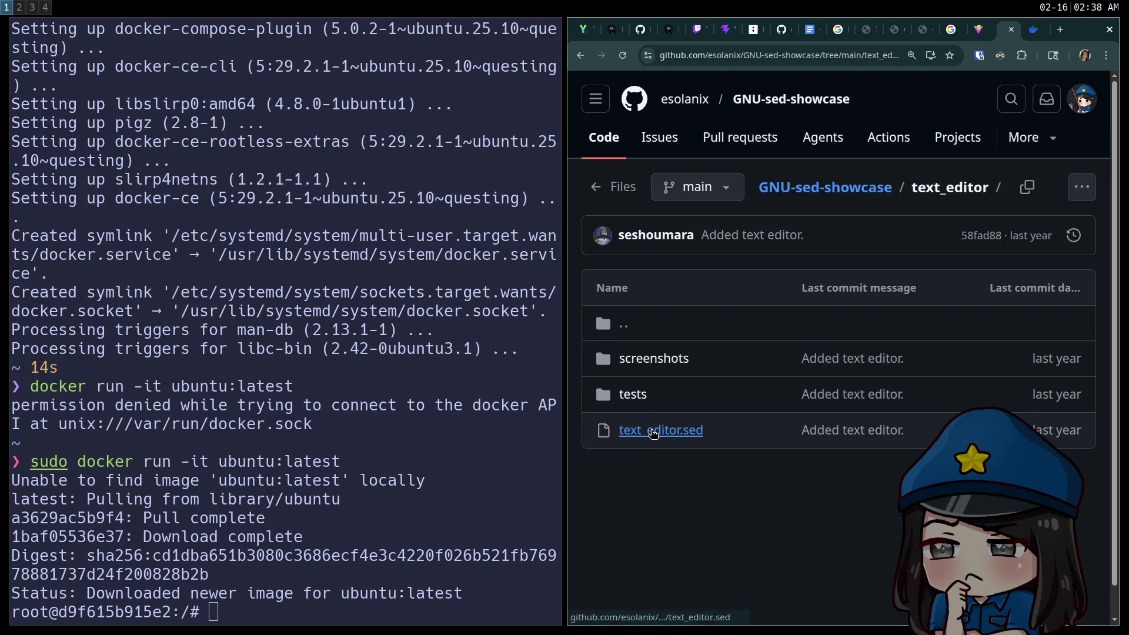
left_click(661, 430)
Load the raw plain-text version of text_editor.sed in the browser
left_click(684, 59)
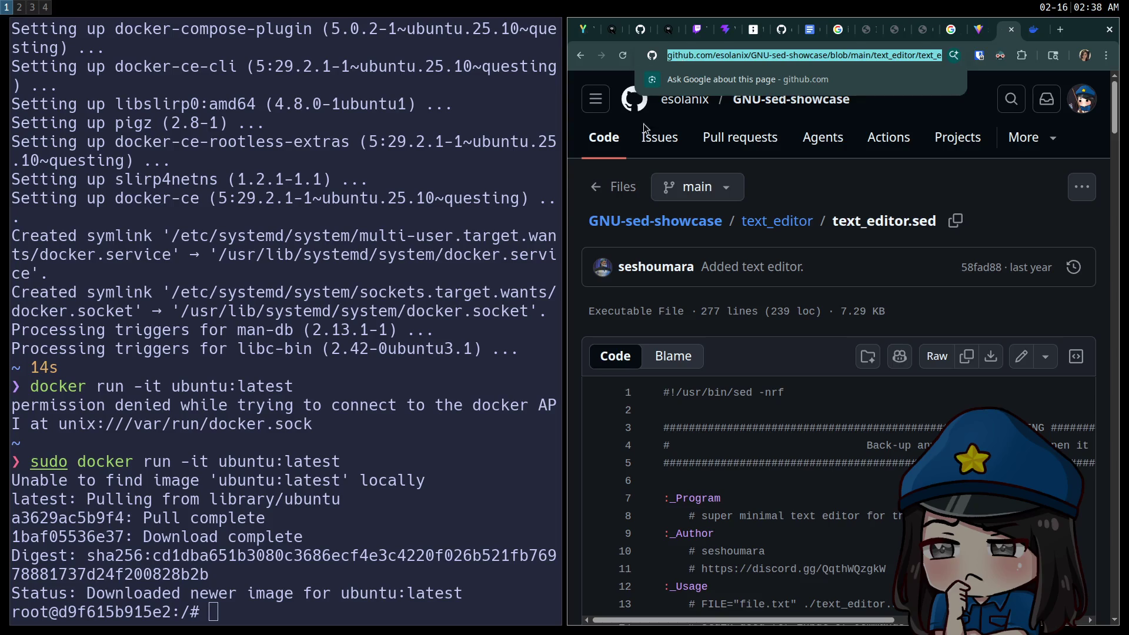
left_click(316, 350)
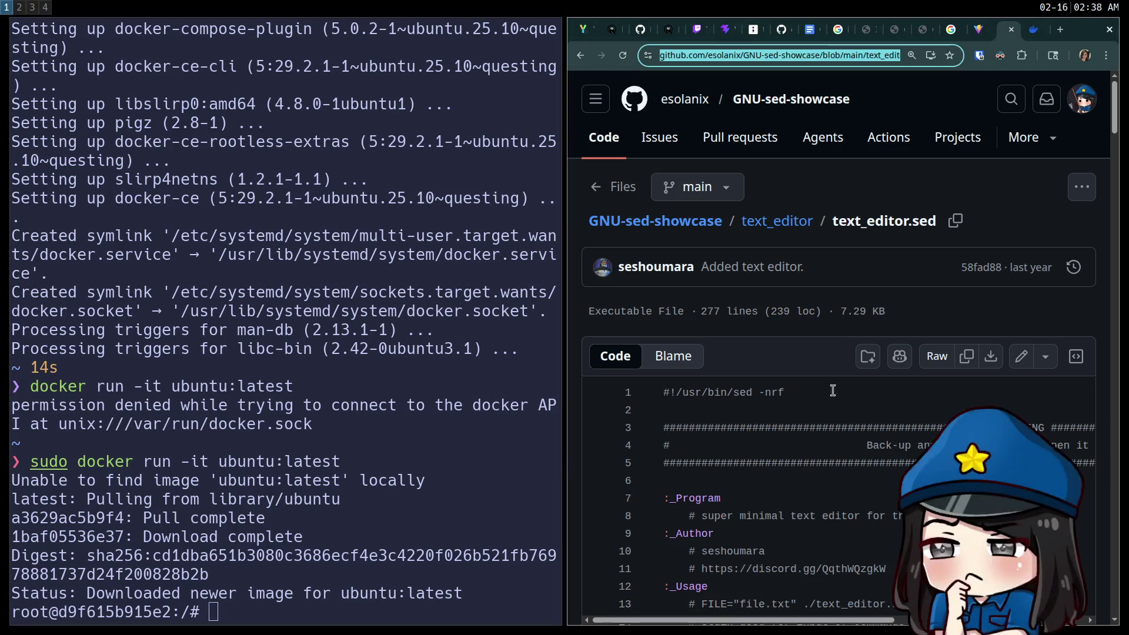
left_click(717, 58)
key("Return")
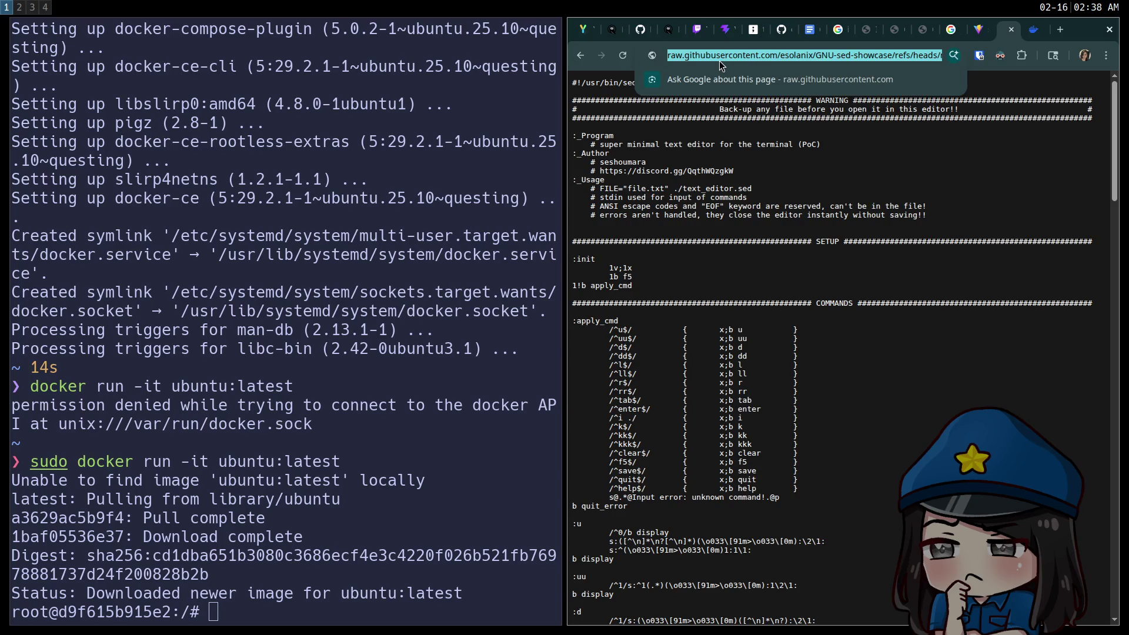
left_click(344, 396)
Confirm wget is missing in the container and retry apt-get without the sudo prefix
type("wget")
key("Return")
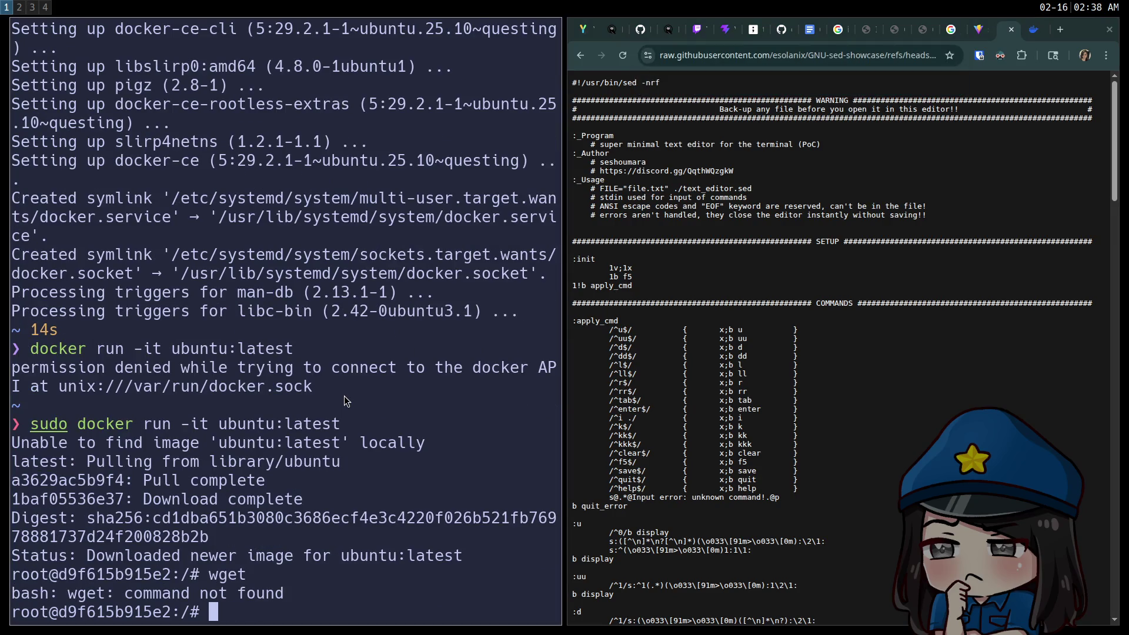
type("sudo apt-g")
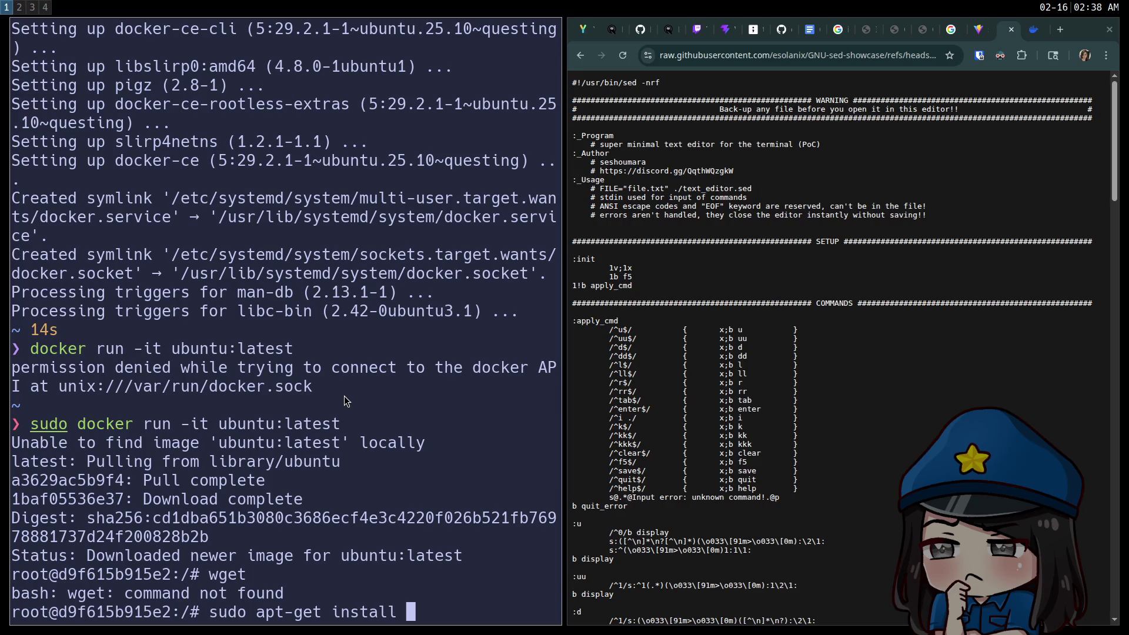
type("et")
key("Return")
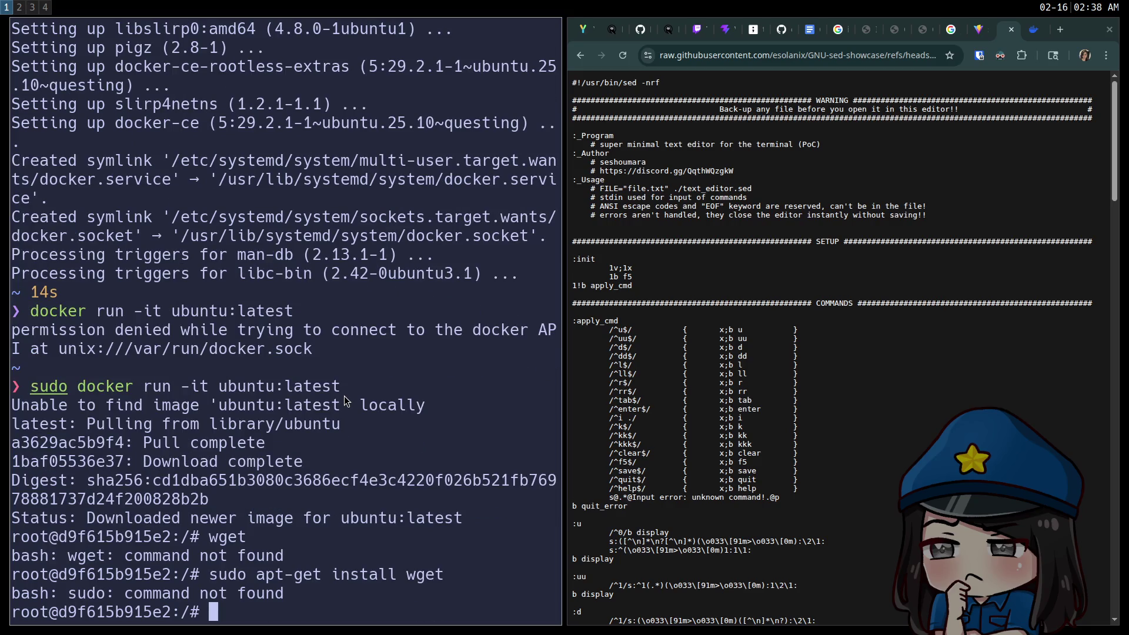
key("Up")
key("Home")
key("Delete")
key("Delete")
key("Delete")
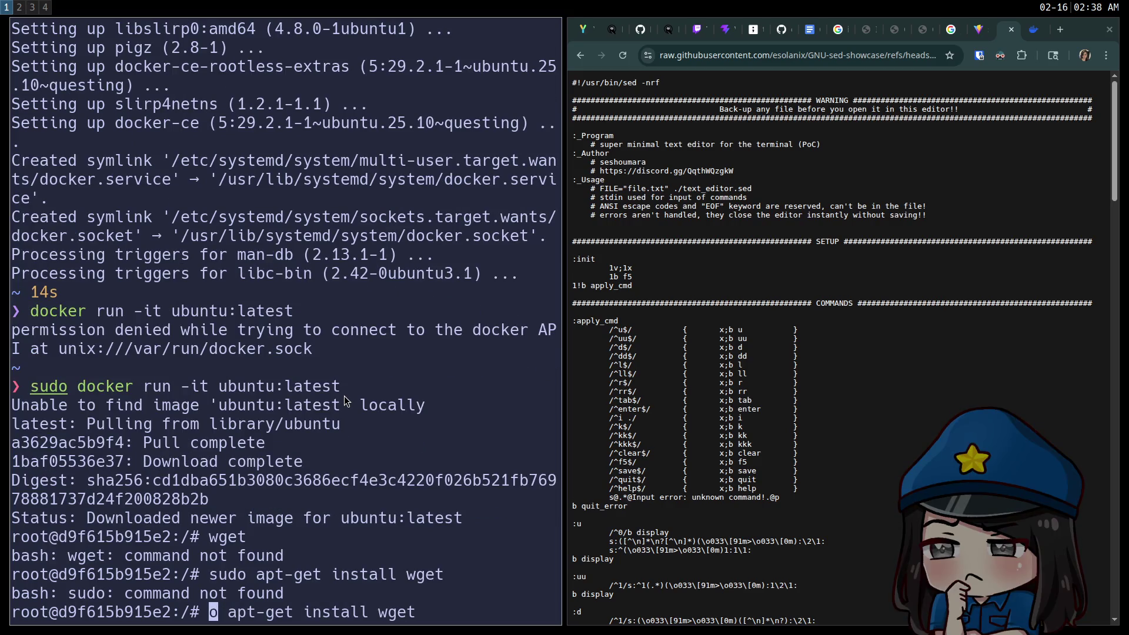
key("Delete")
key("Delete")
key("Return")
type("apt")
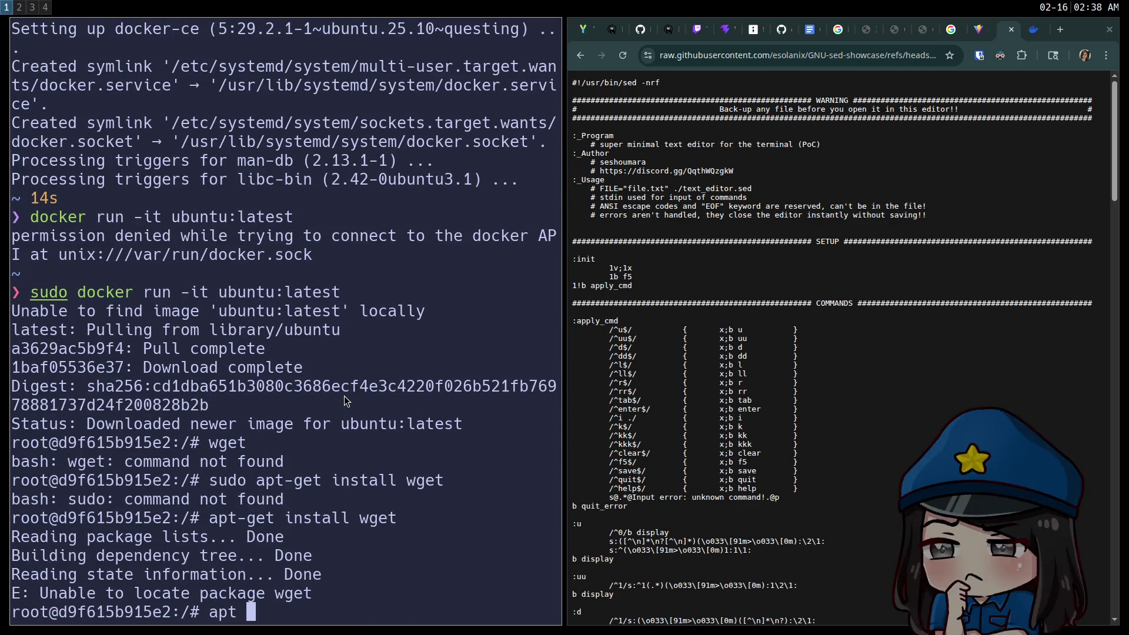
Refresh the container's package lists with apt update
type("install cur")
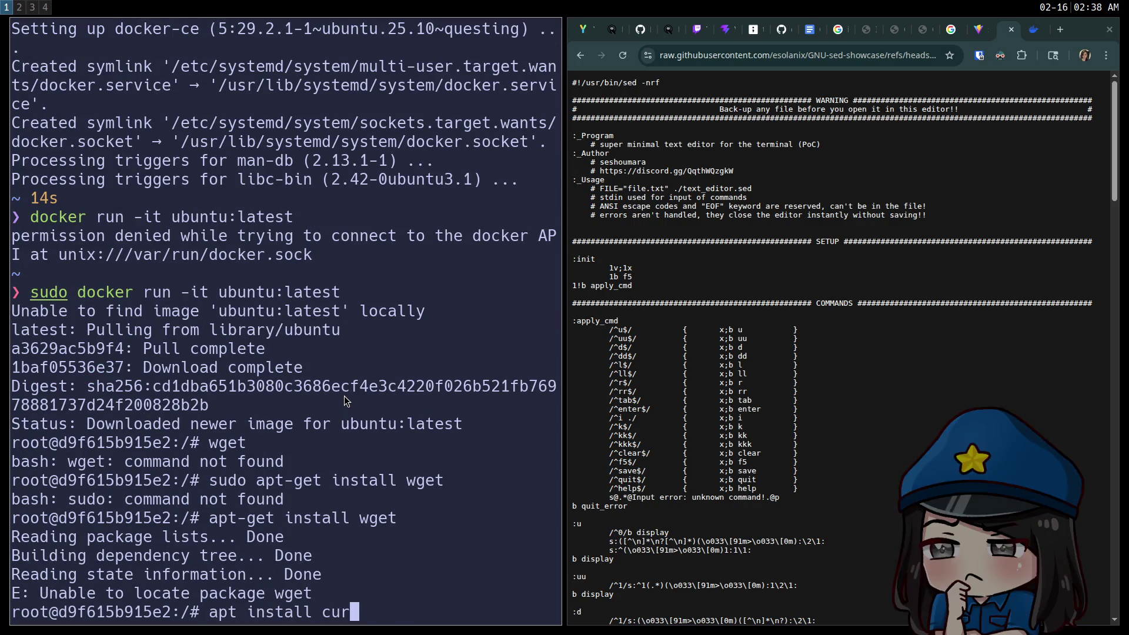
key("ctrl+u")
type("apt update")
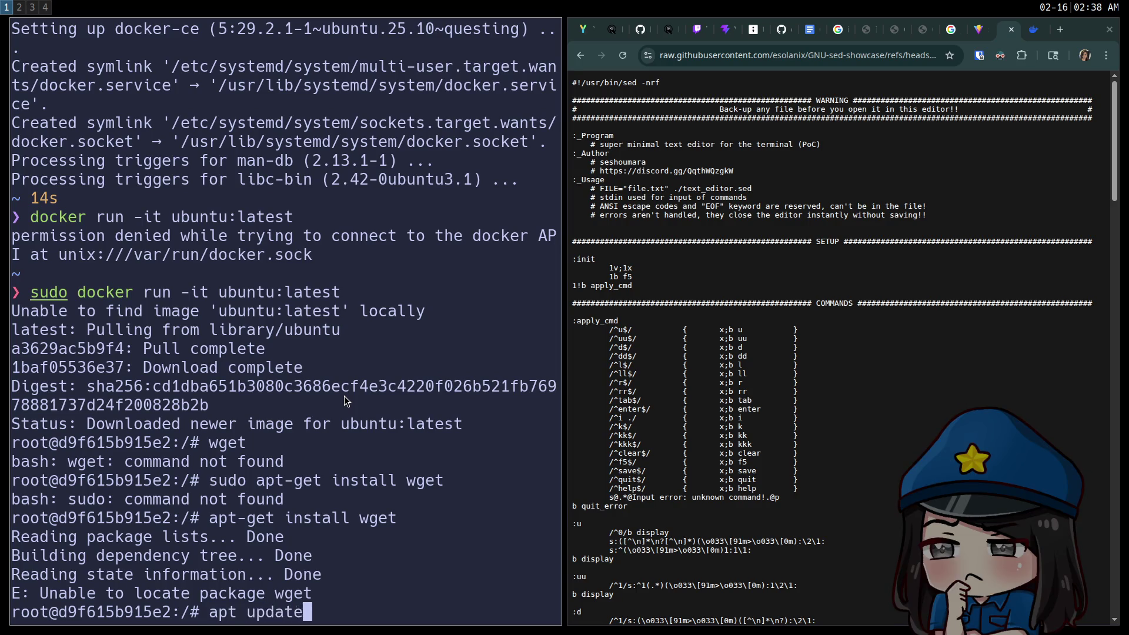
key("Return")
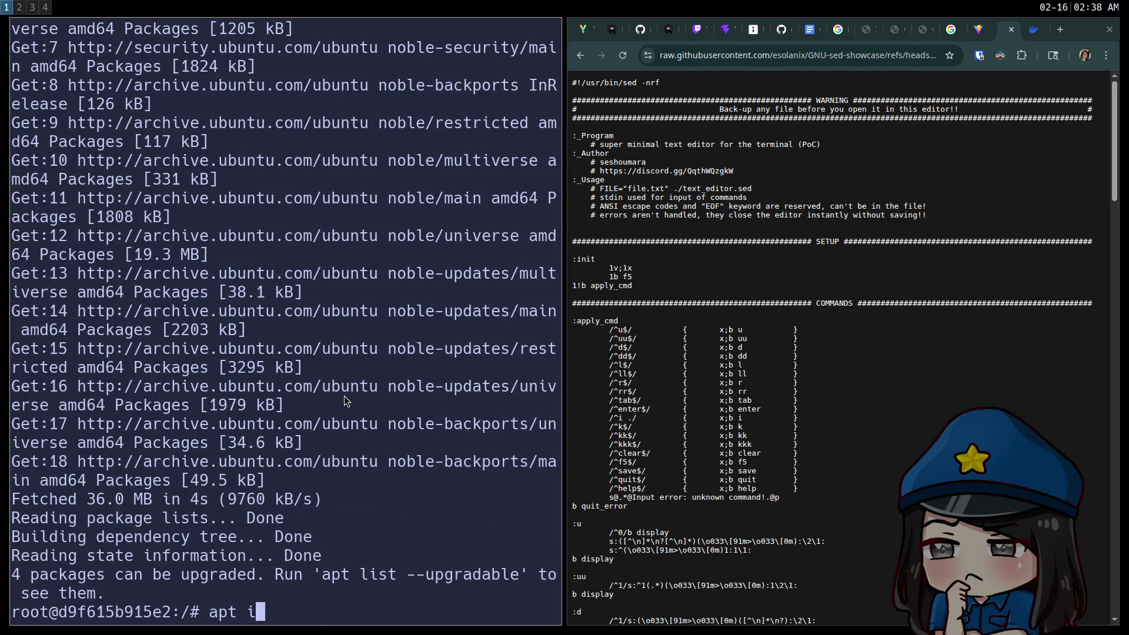
Install wget with apt install wget, confirming with y
type("l wget")
key("Return")
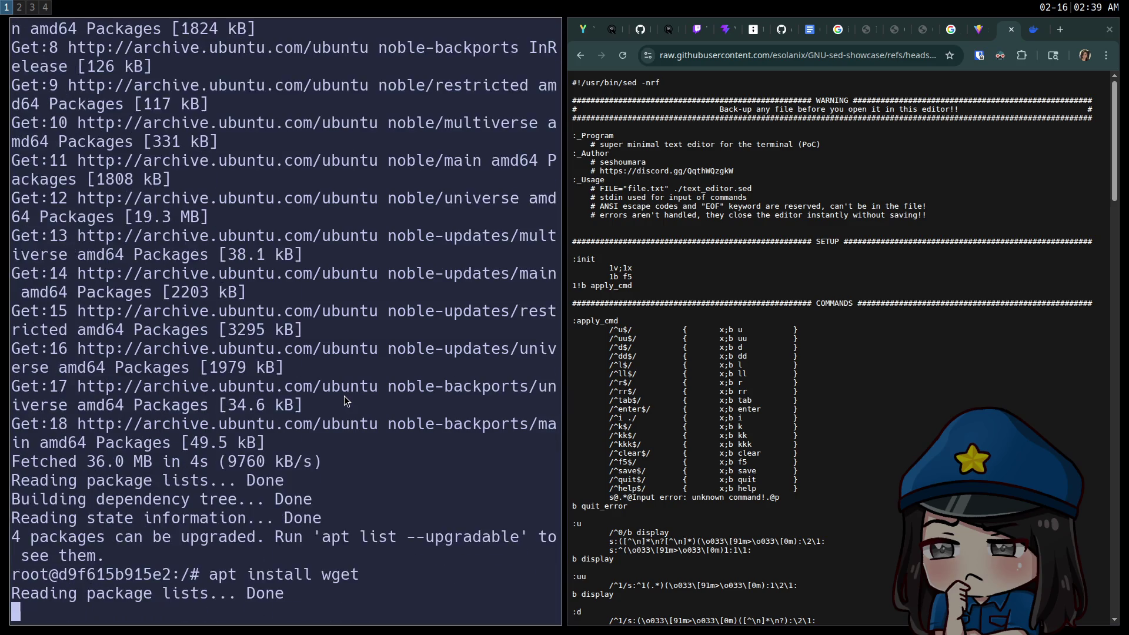
type("y")
key("Return")
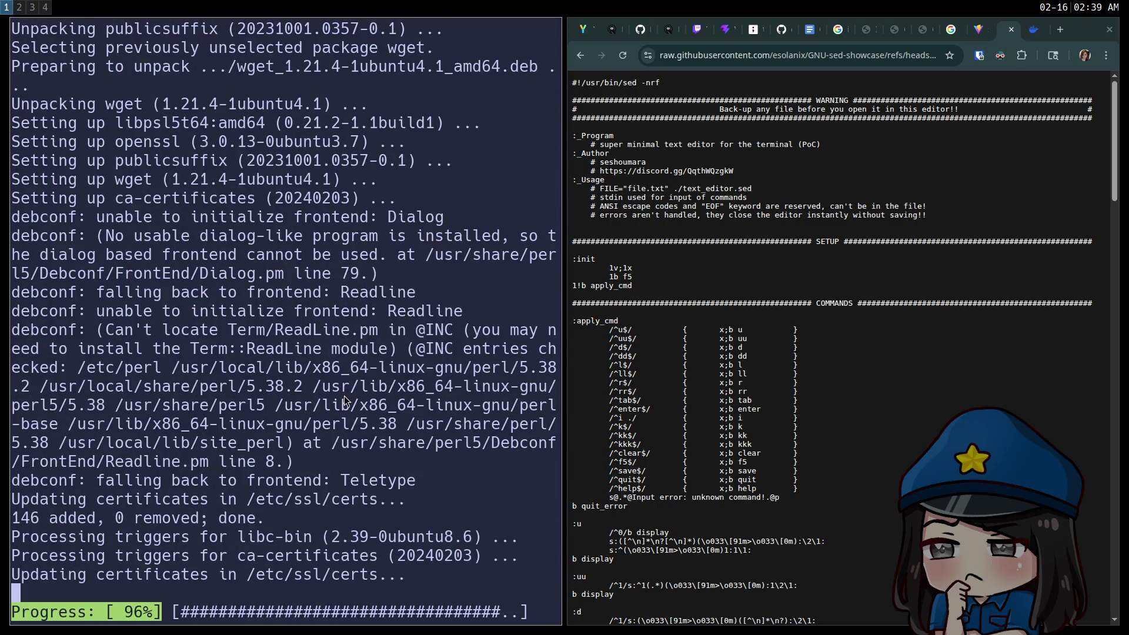
Download text_editor.sed into the container with wget and list the folder's files
type("wgethttps://raw.githubusercontent.com/esolanix/GNU-sed-showcase/refs/heads/main/text_editor/text_editor.sed")
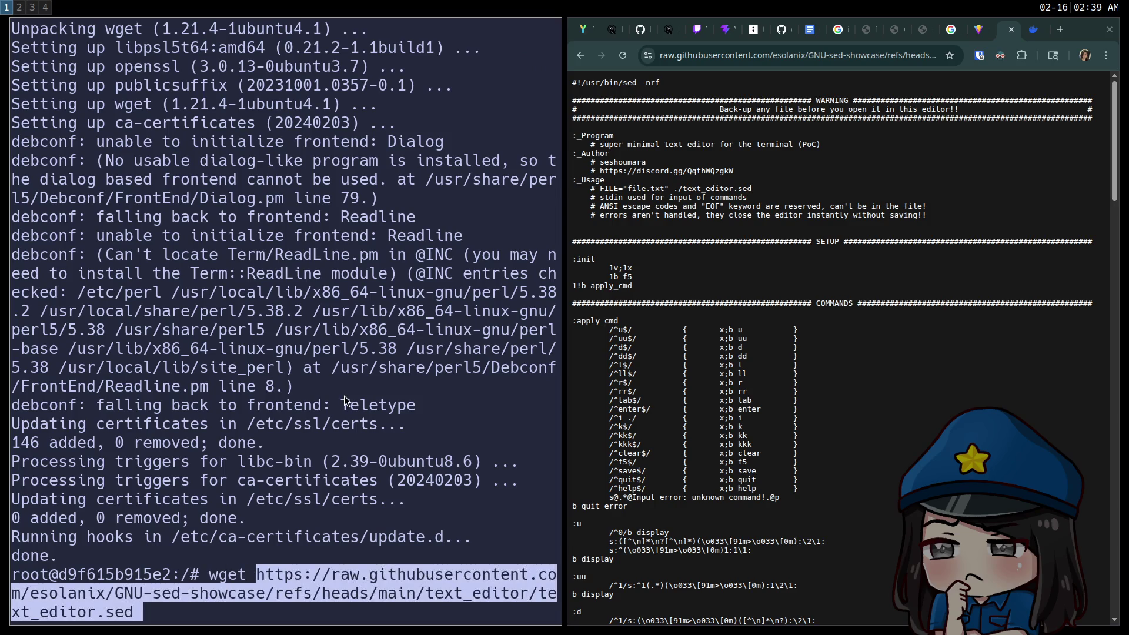
key("Return")
type("ls")
key("Return")
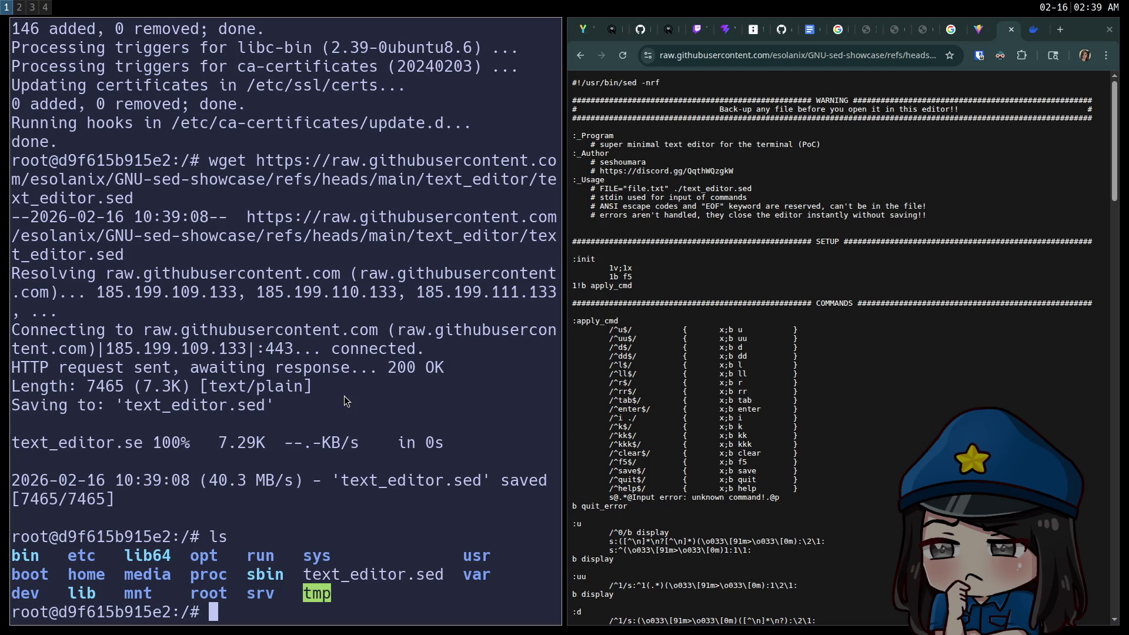
Copy text_editor.sed to a backup named text_editor.sed2
type("cp text_ed")
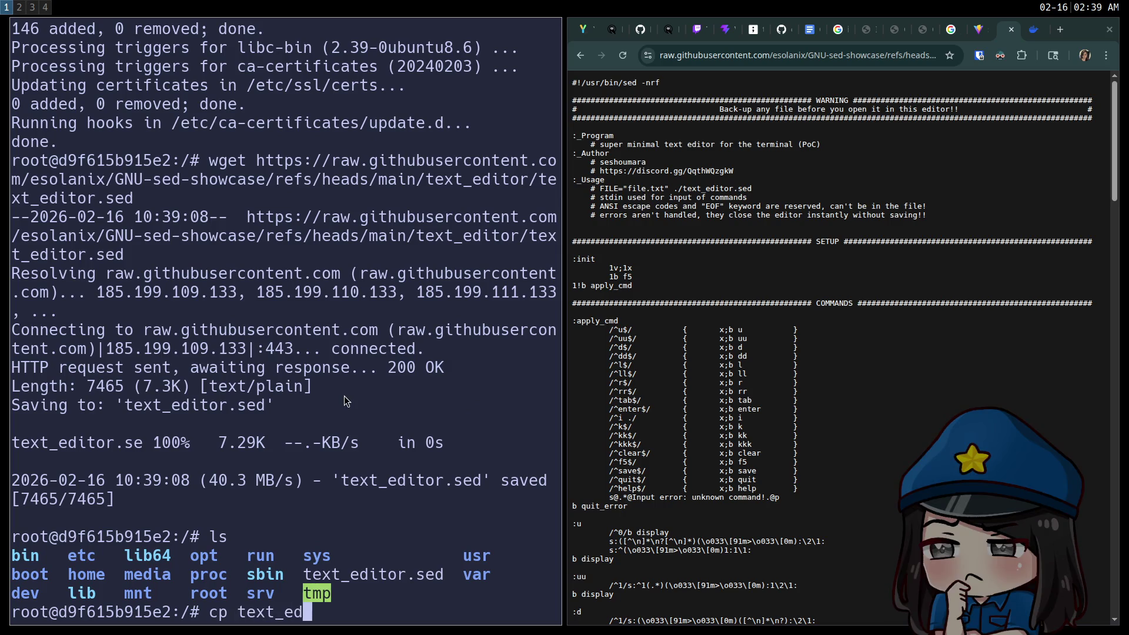
type("itor.sed")
type("2")
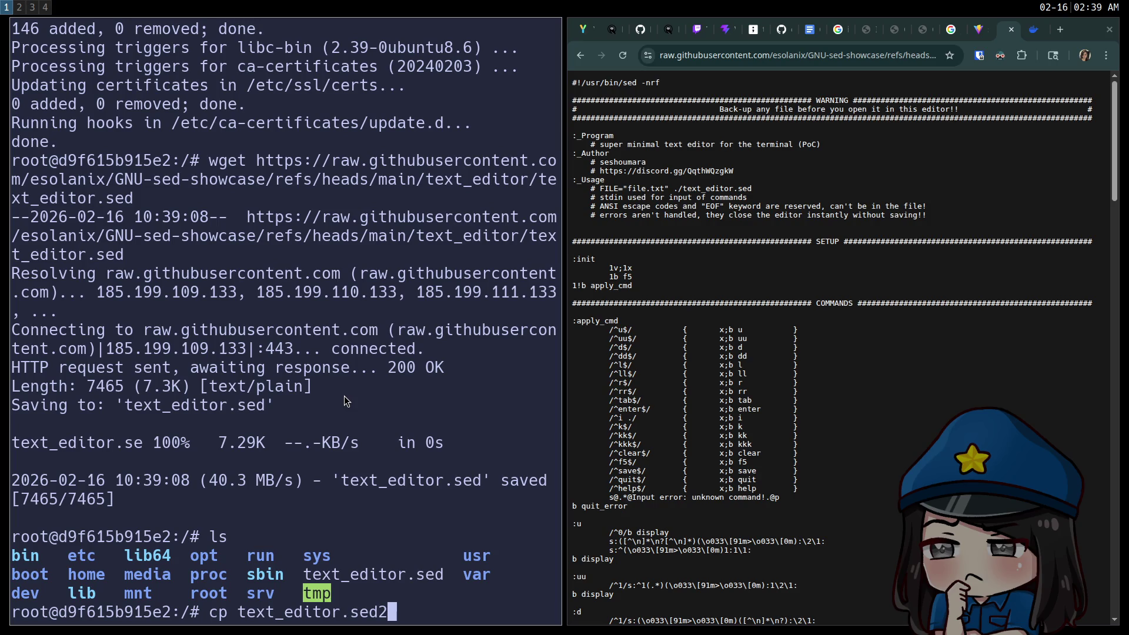
key("BackSpace")
type("text_editor.sed2")
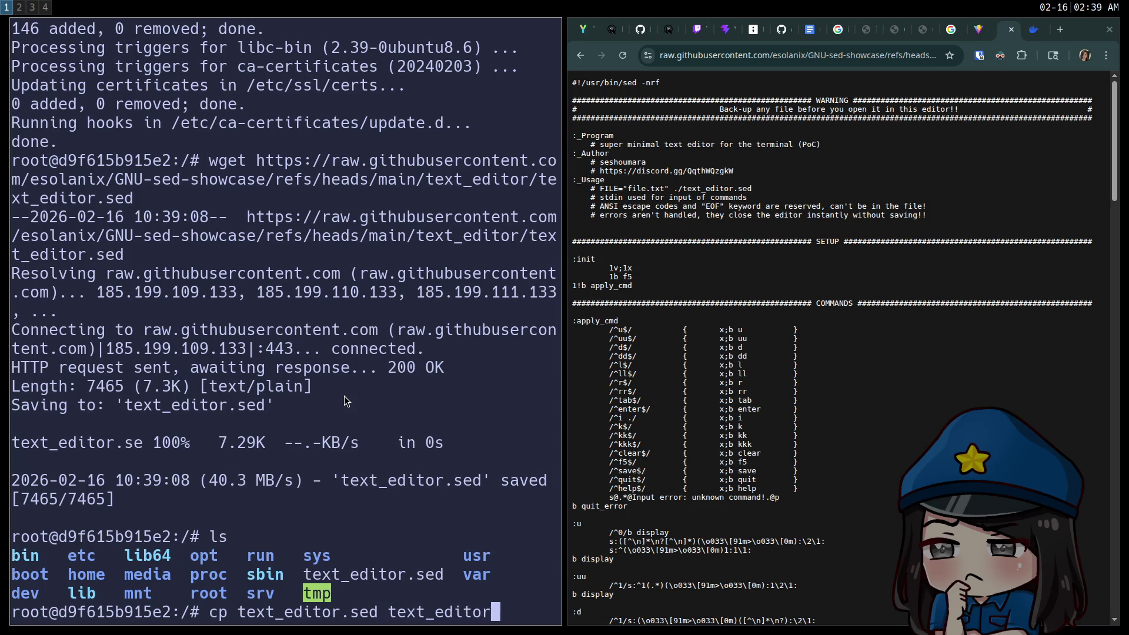
key("Return")
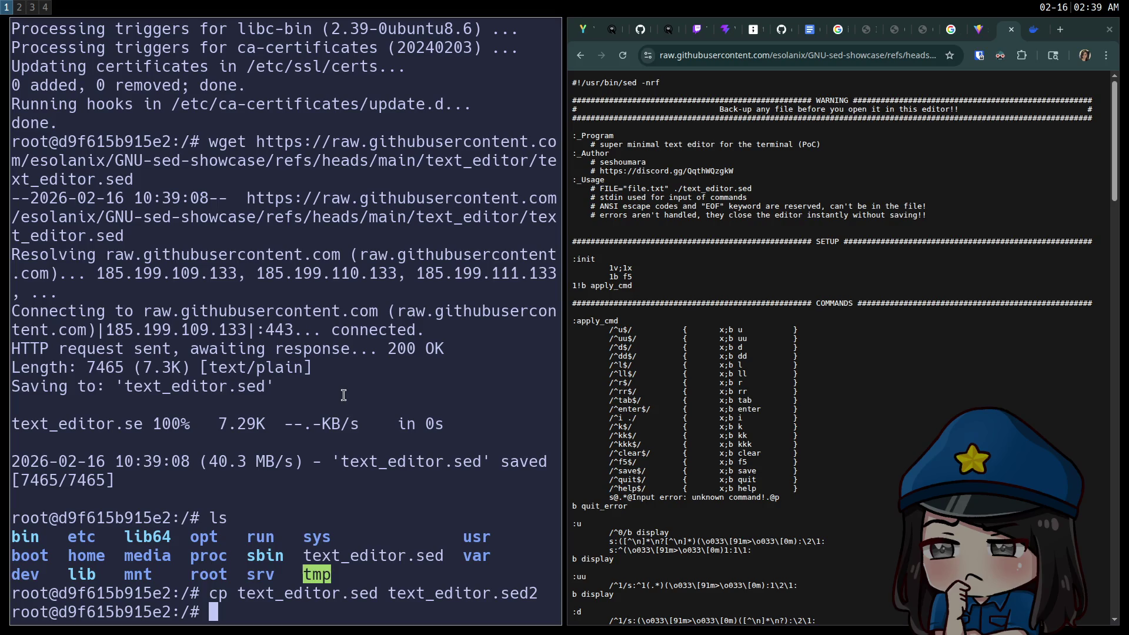
Start a command line with FILE=text_editor.sed2
type("FILE=text_e")
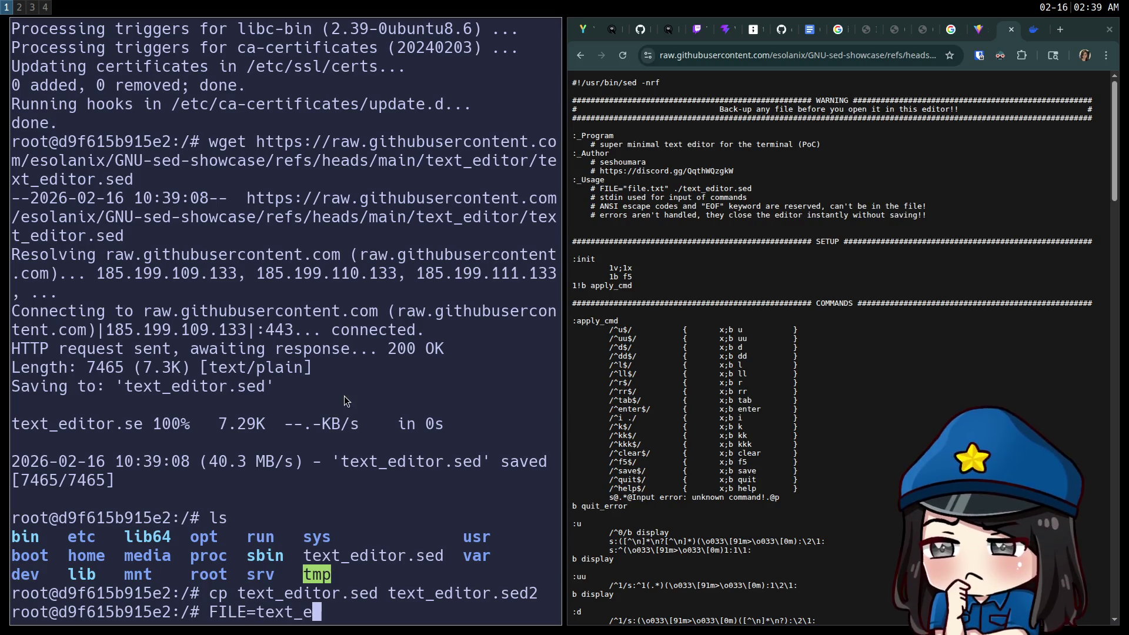
type("ditor2.se")
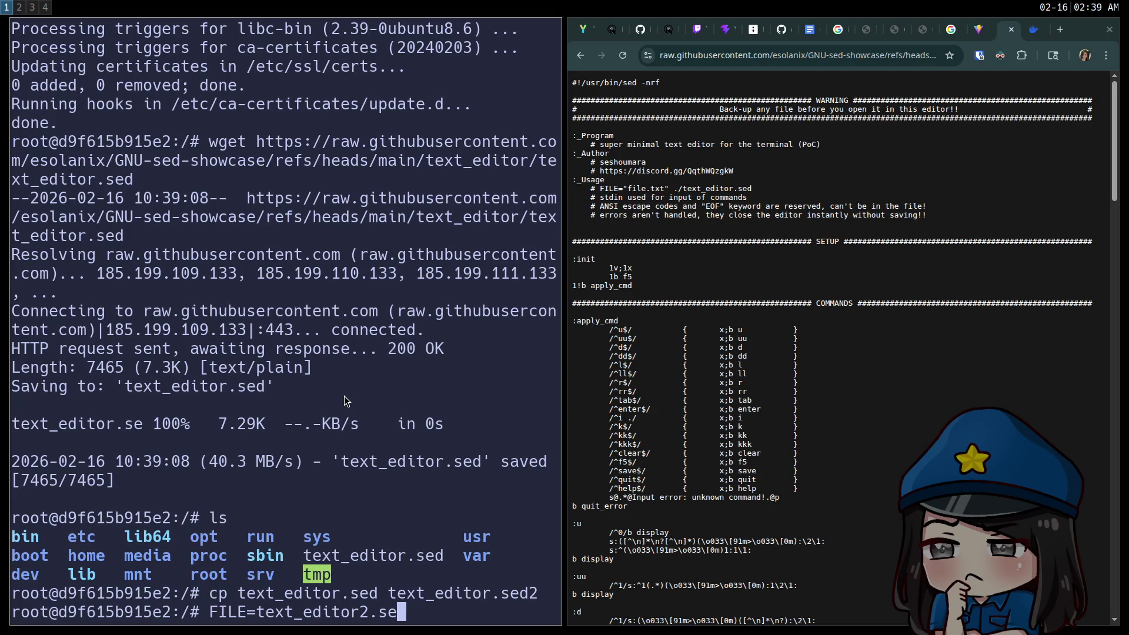
key("BackSpace")
key("BackSpace")
key("BackSpace")
type(".sed2 t")
key("BackSpace")
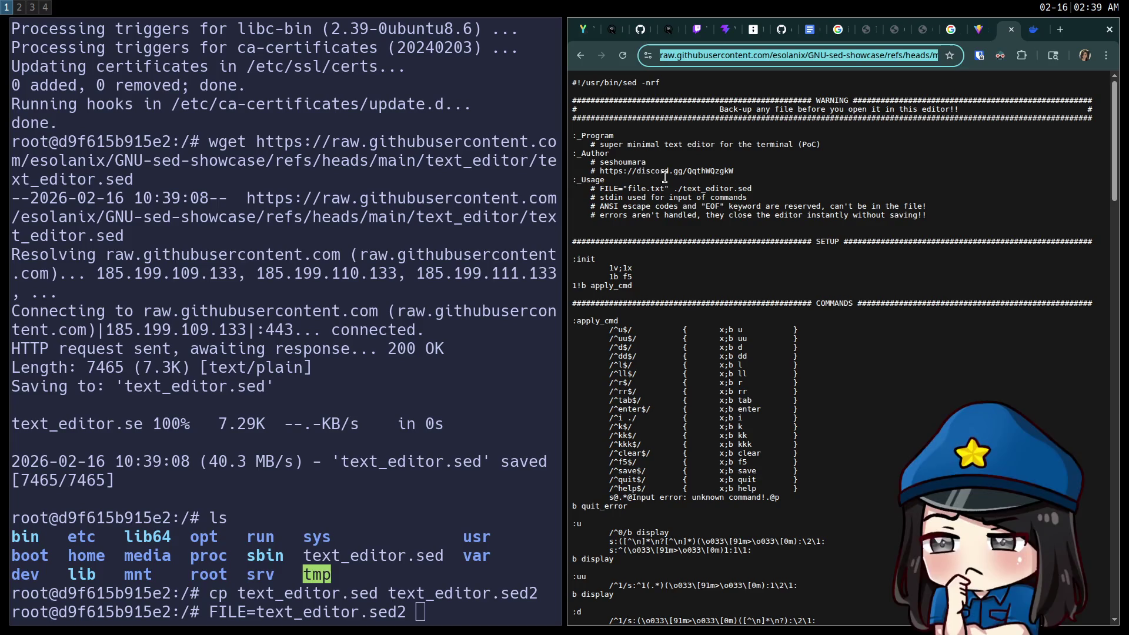
Search the script's web page for uses of the FILE= variable
key("ctrl+f")
type("FILE=")
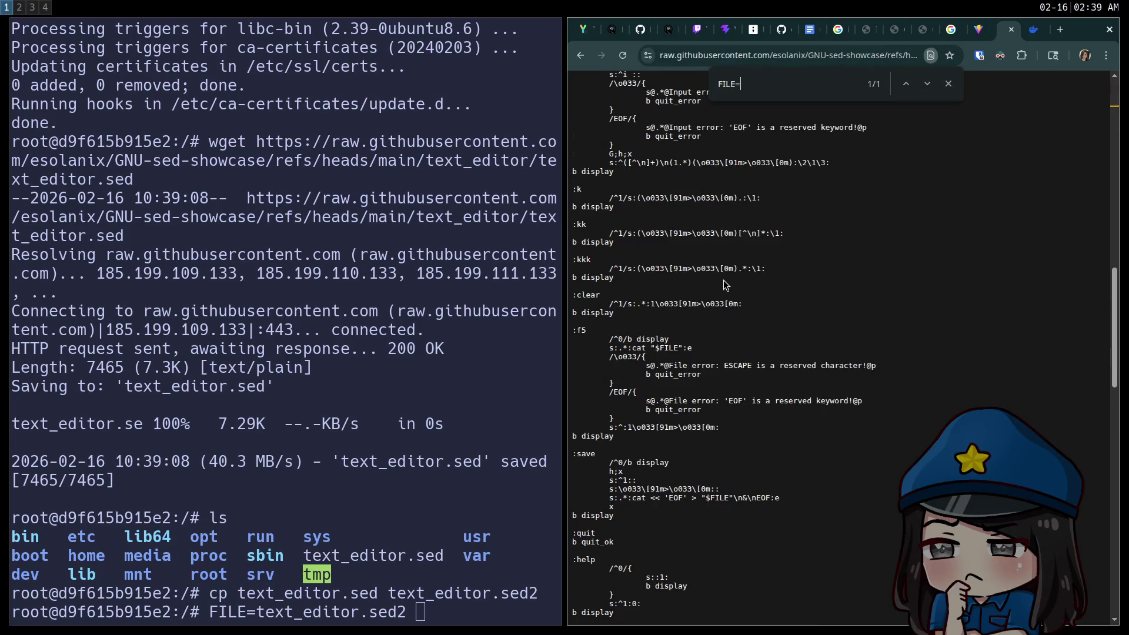
key("BackSpace")
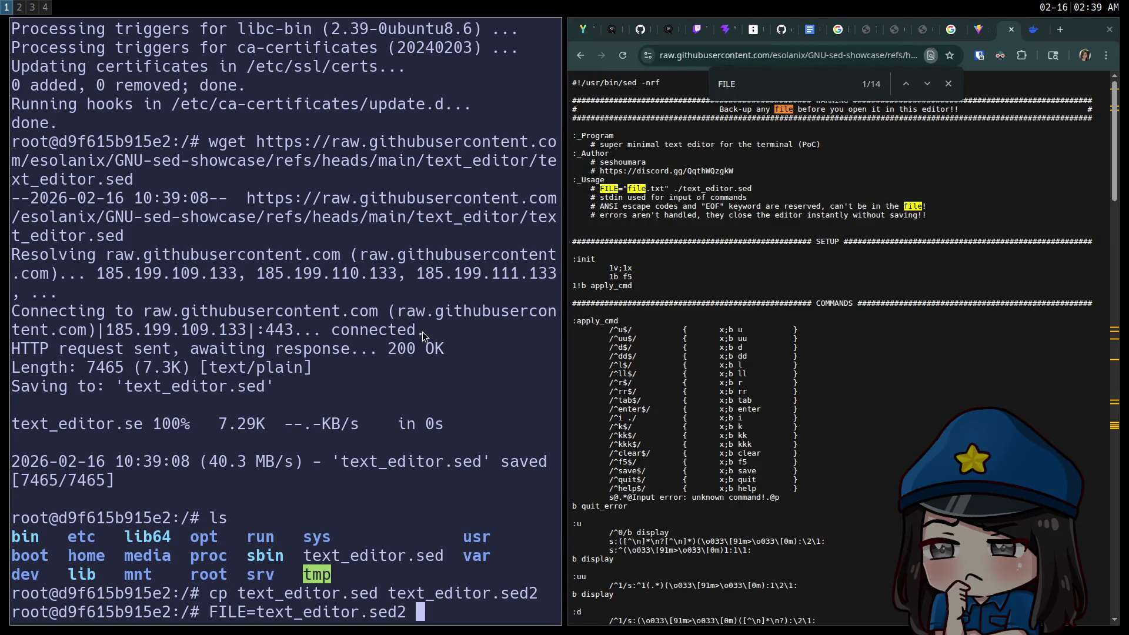
Run ./text_editor.sed on text_editor.sed2, make it executable with chmod +x, and rerun it
type("./text_")
type("editor.sed")
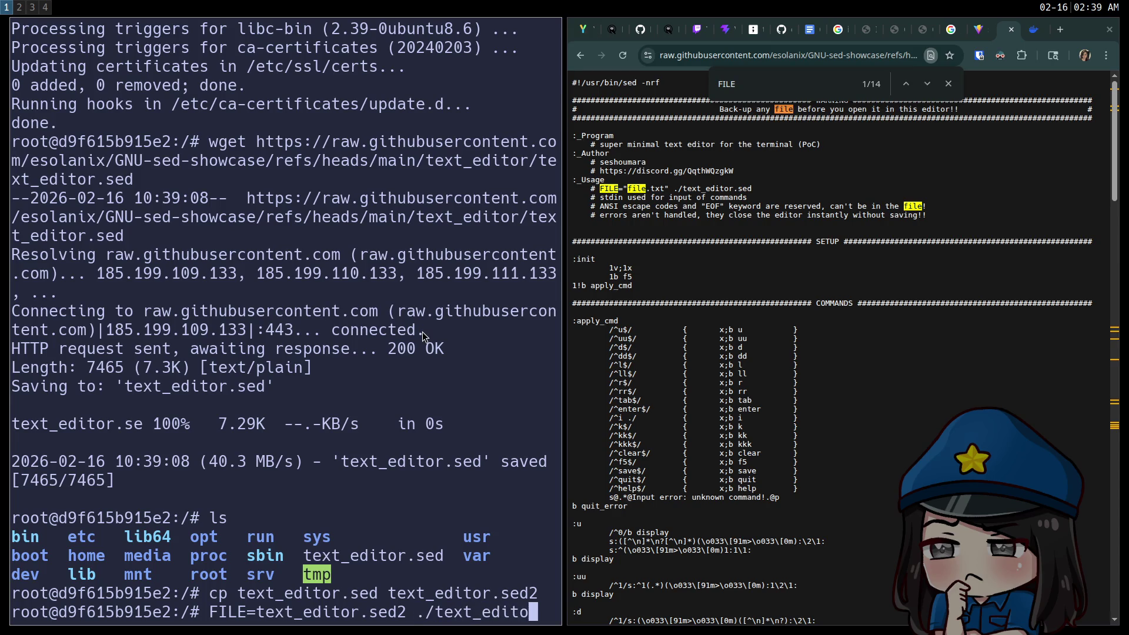
key("Return")
type("chmod +x ")
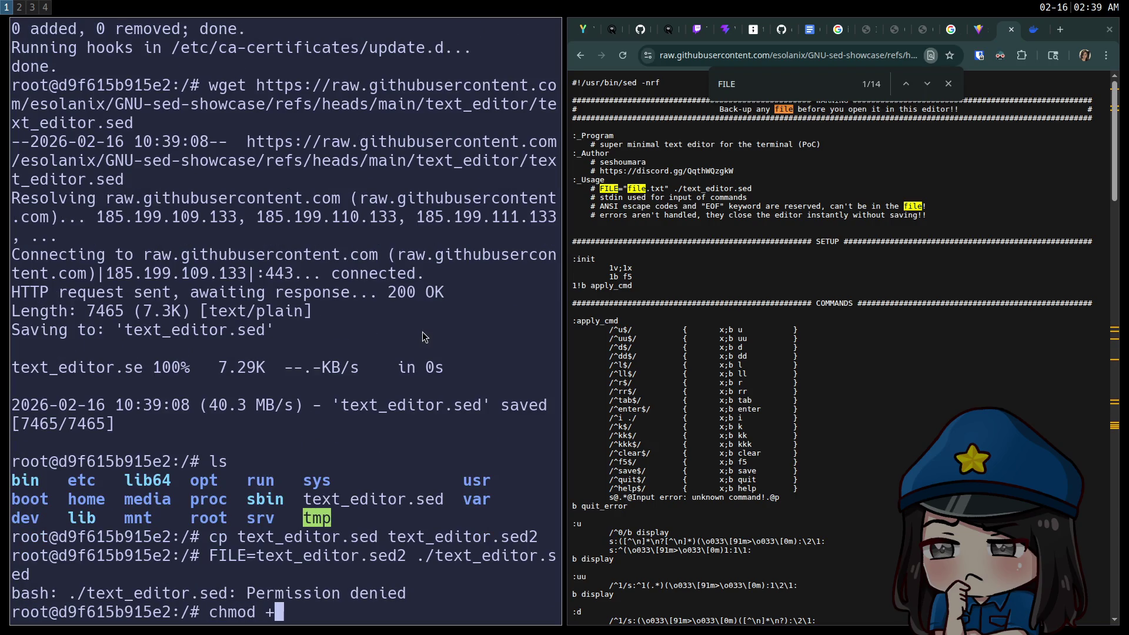
type("text_editor.sed")
key("Return")
key("Up")
key("Up")
key("Return")
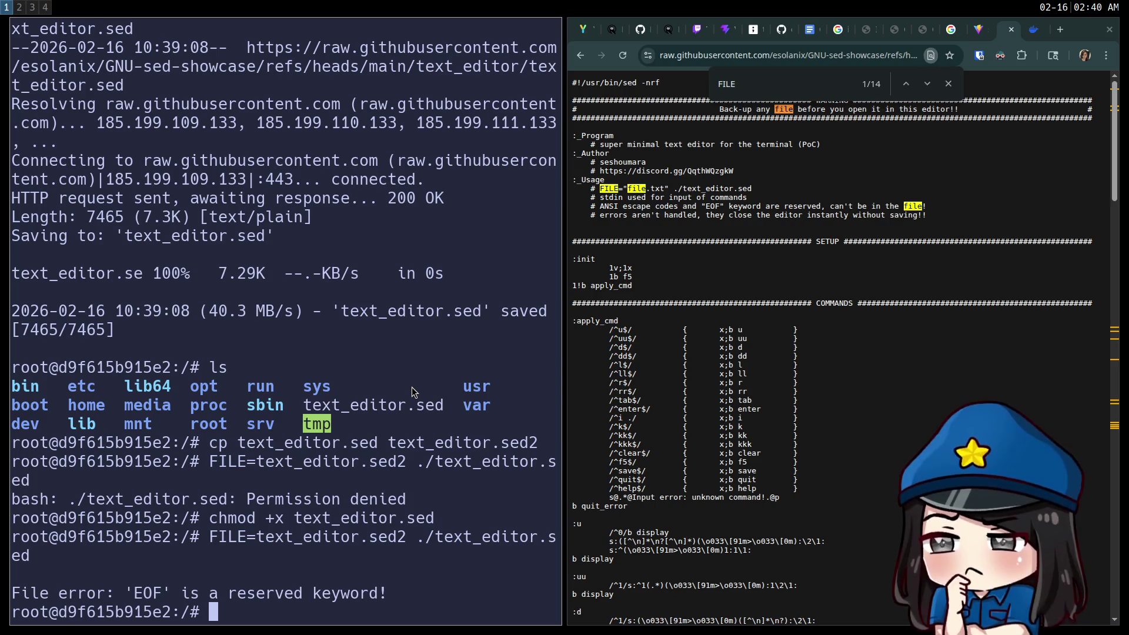
Create my_file holding the numbers 1 to 20 with seq 20 > my_file
key("Up")
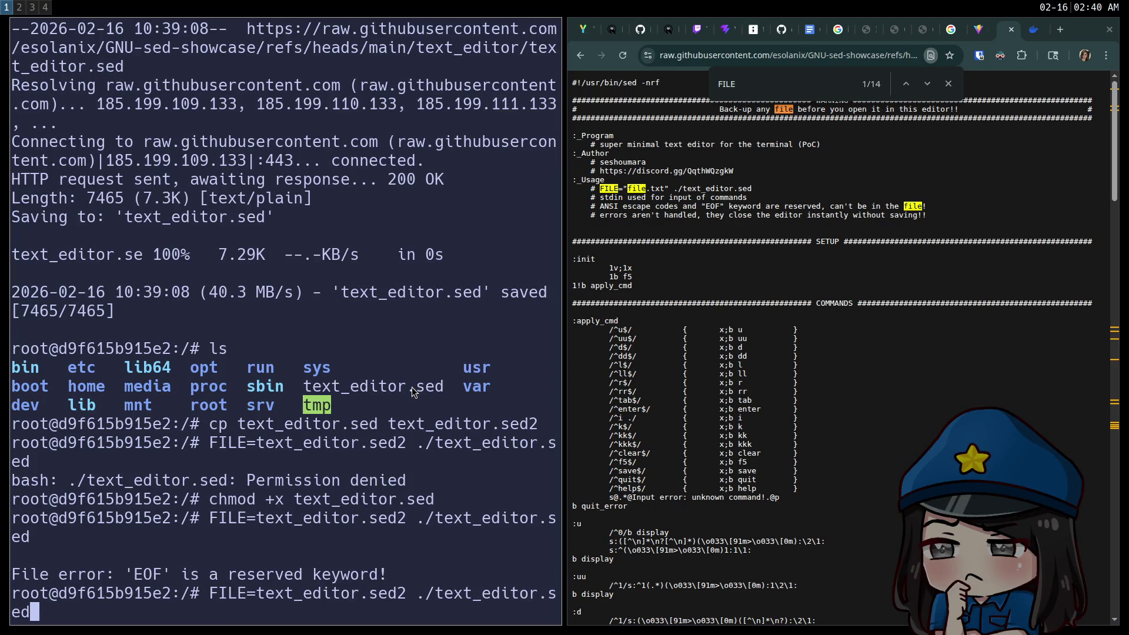
key("Left")
key("Left")
key("Left")
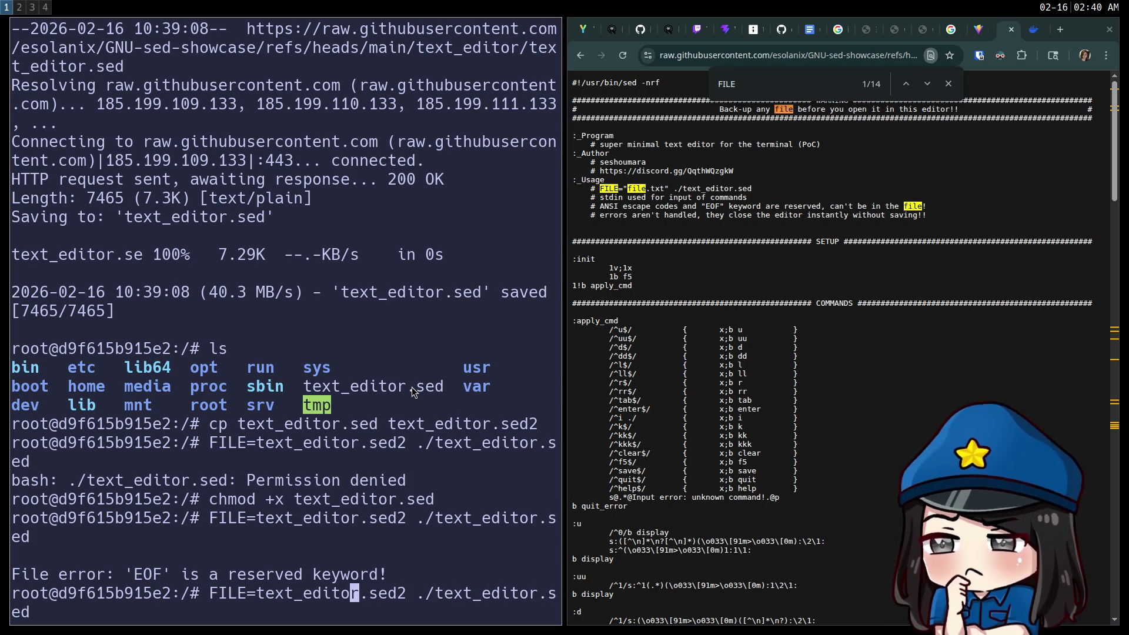
key("Right")
key("Right")
key("Right")
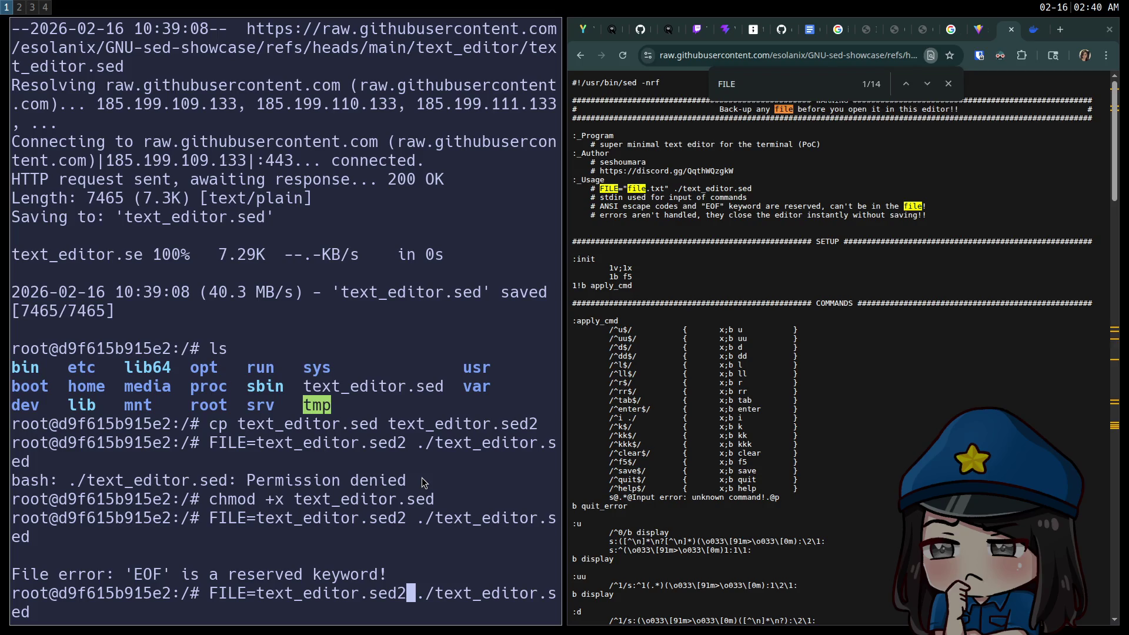
key("ctrl+e")
key("ctrl+u")
type("seq ")
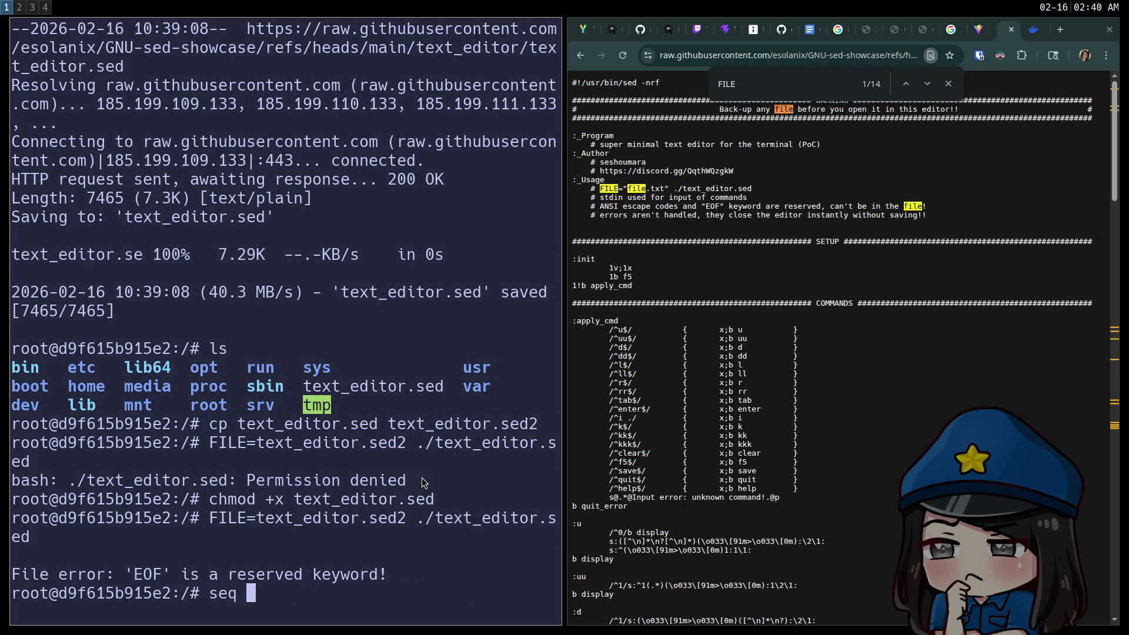
type("20 > ")
type("my_file")
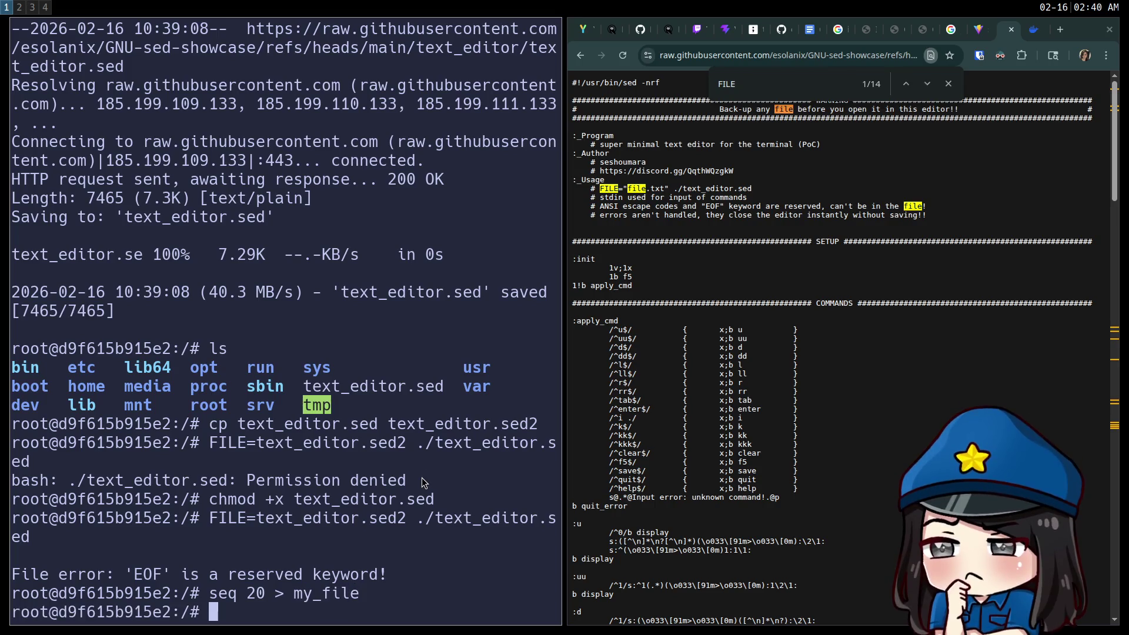
key("Return")
Launch the sed editor with FILE=my_file in place of text_editor.sed2
key("ctrl+y")
key("ctrl+a")
key("Right")
key("Right")
key("Right")
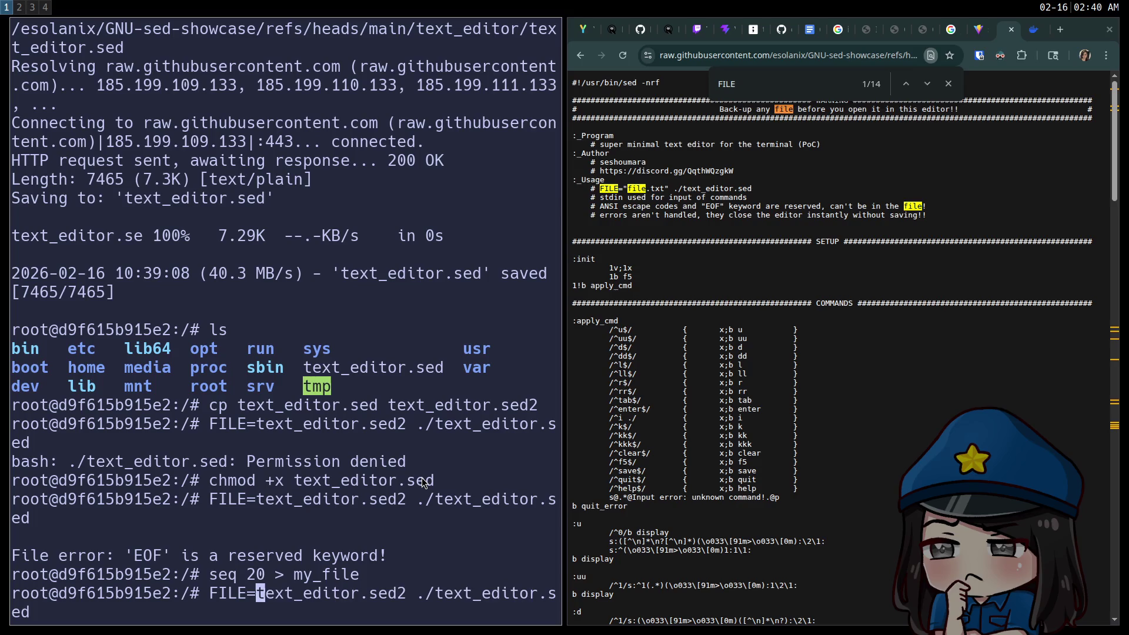
key("Delete")
key("Delete")
key("Delete")
key("Delete")
key("Delete")
key("Delete")
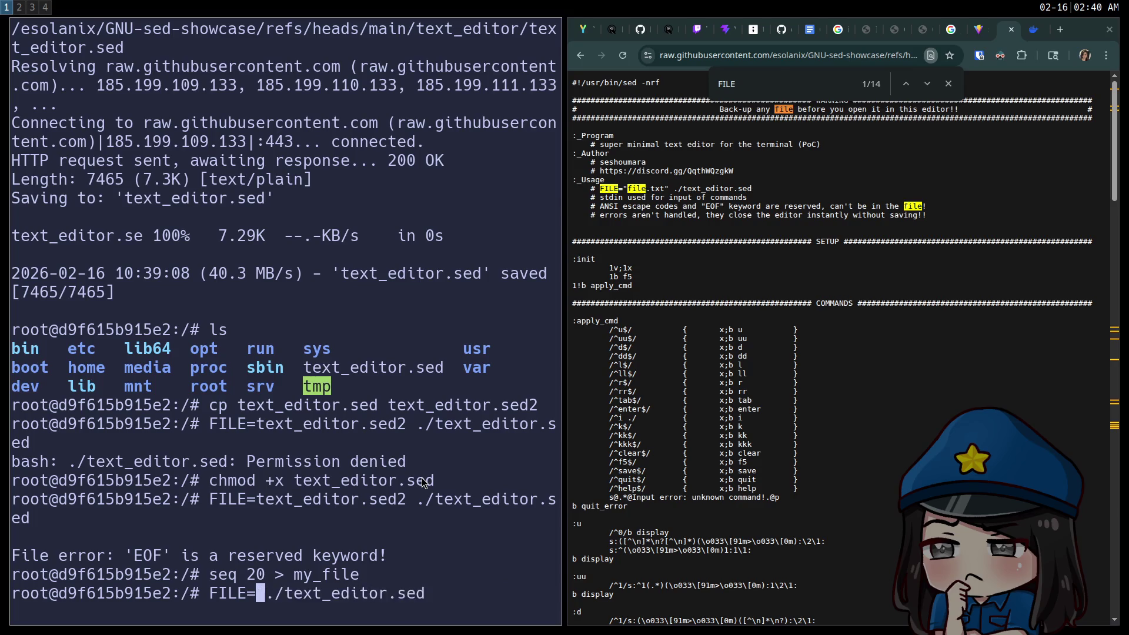
type("my_fil")
type("e")
key("Return")
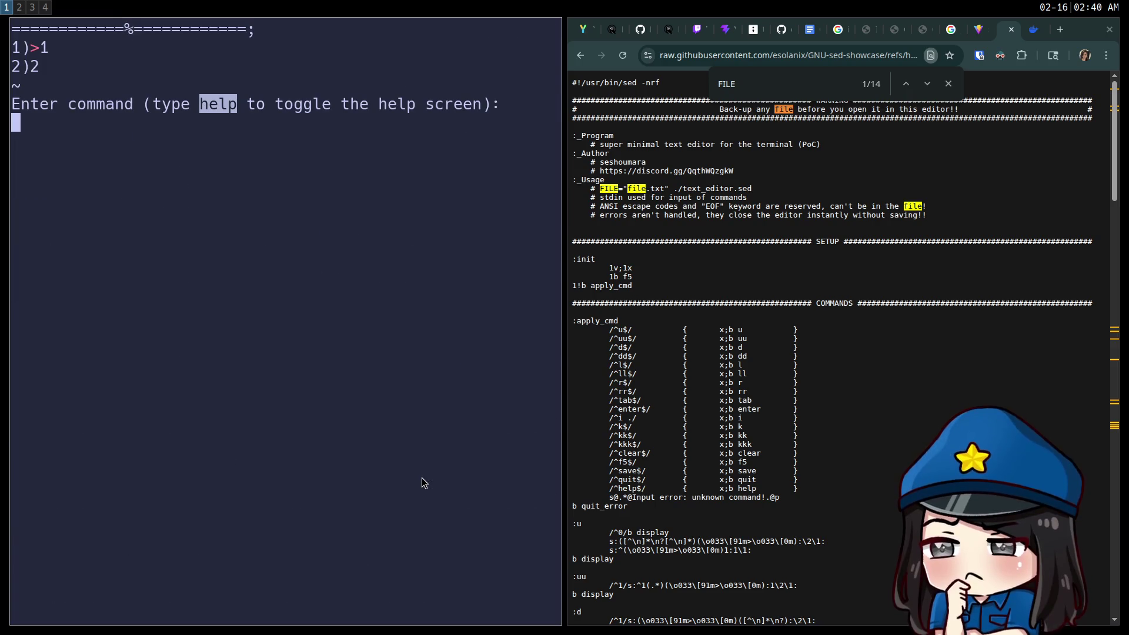
key("Down")
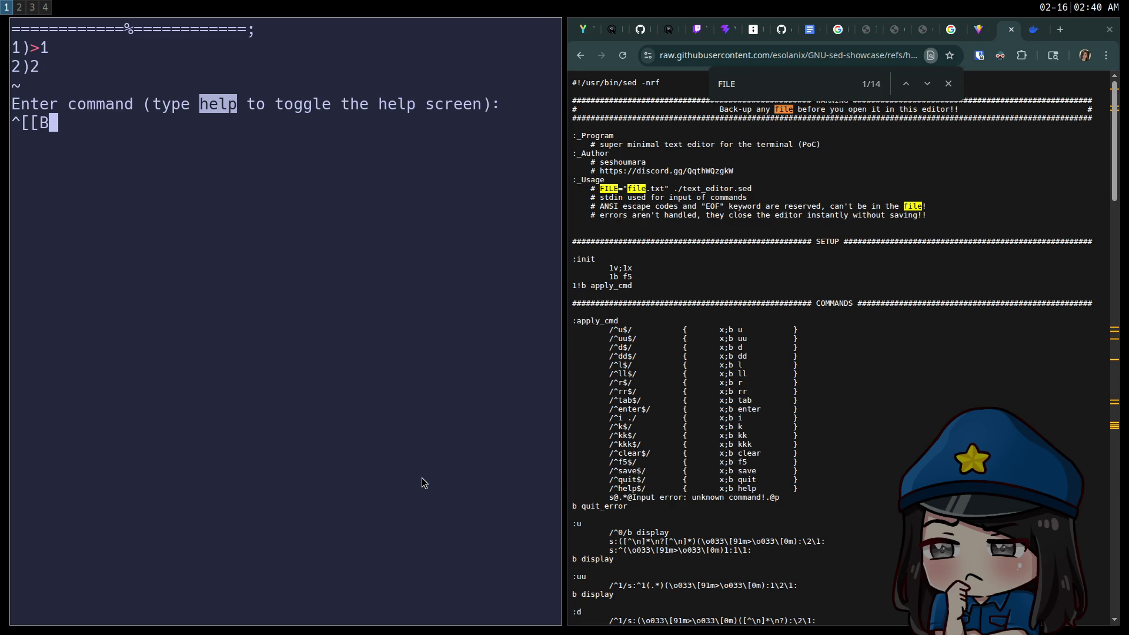
key("BackSpace")
key("BackSpace")
key("BackSpace")
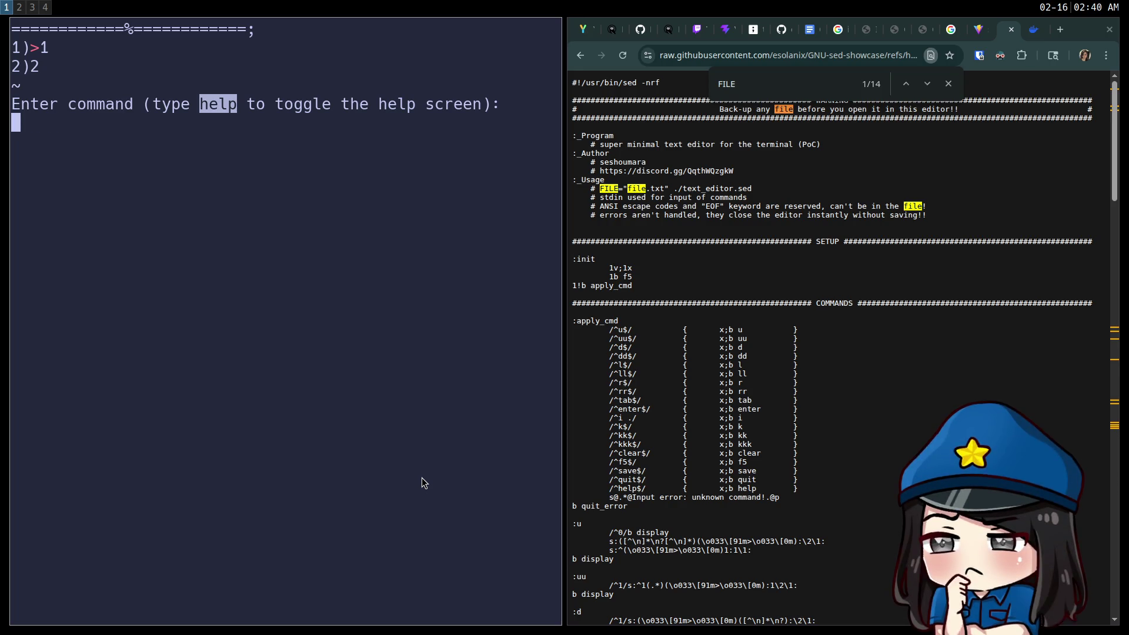
Show the sed editor's help listing, shrinking the terminal font to read it
type("help")
key("Return")
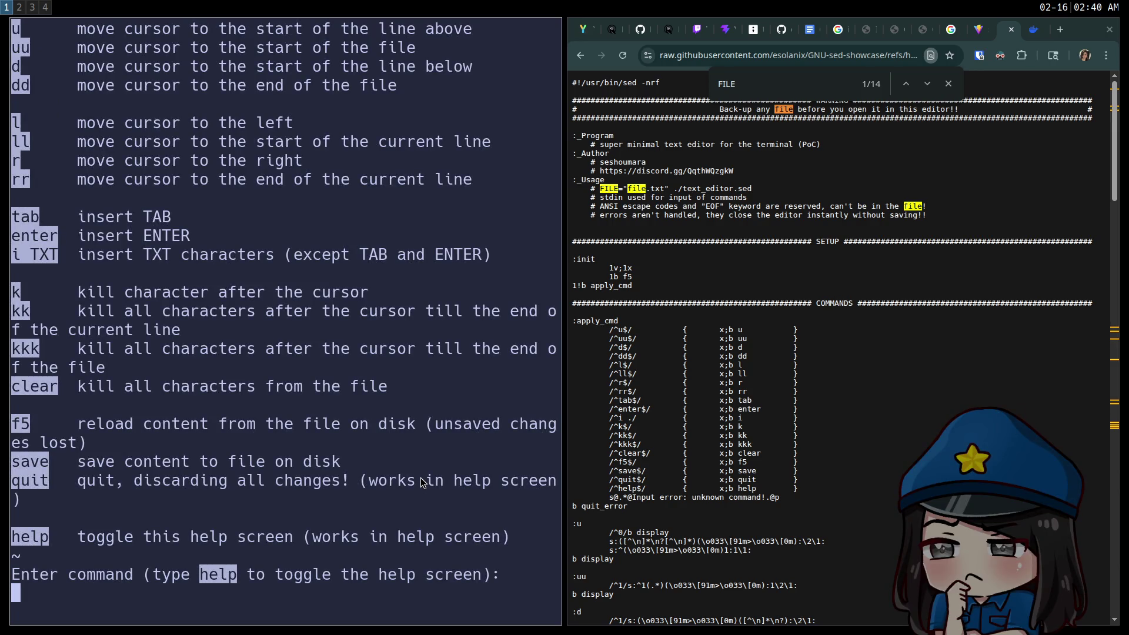
key("ctrl+minus")
key("ctrl+minus")
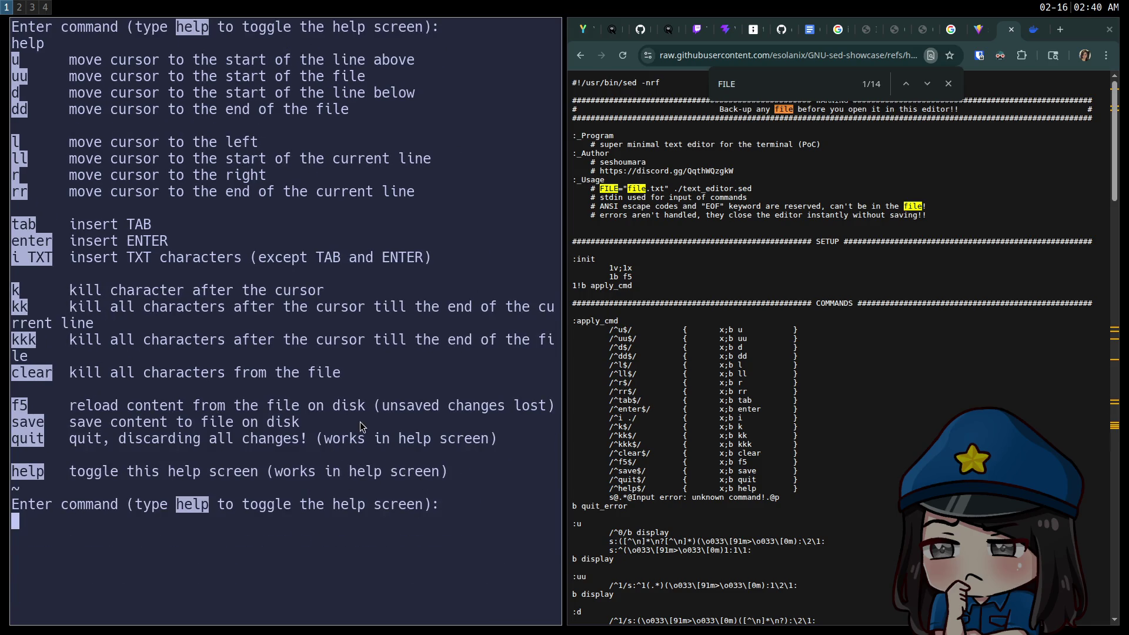
scroll(360, 422, "up", 2)
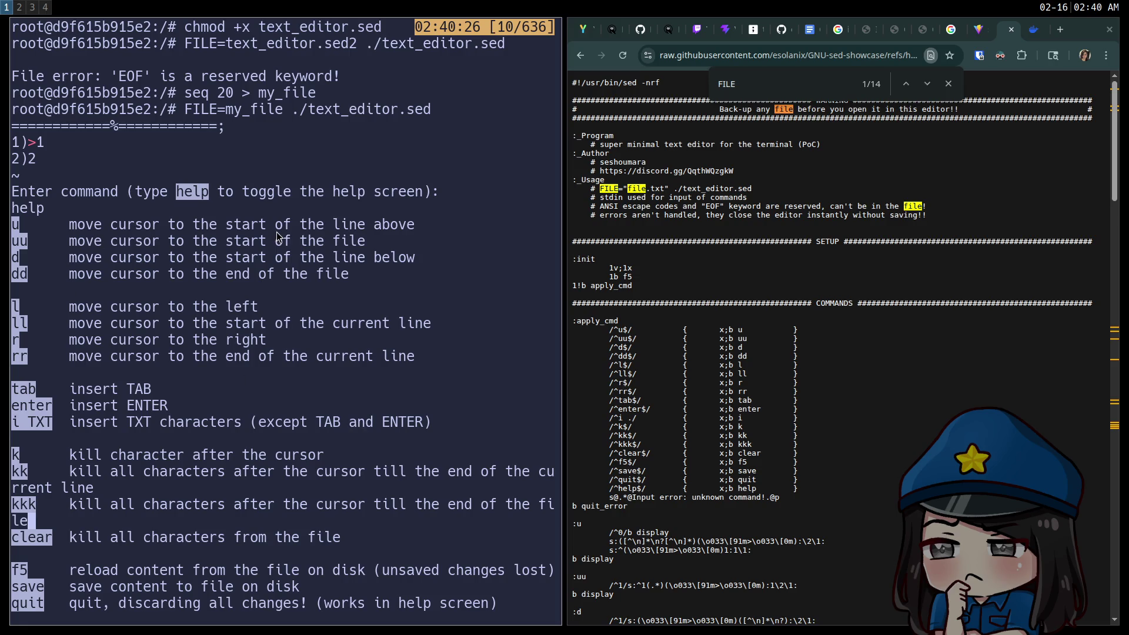
scroll(210, 255, "down", 2)
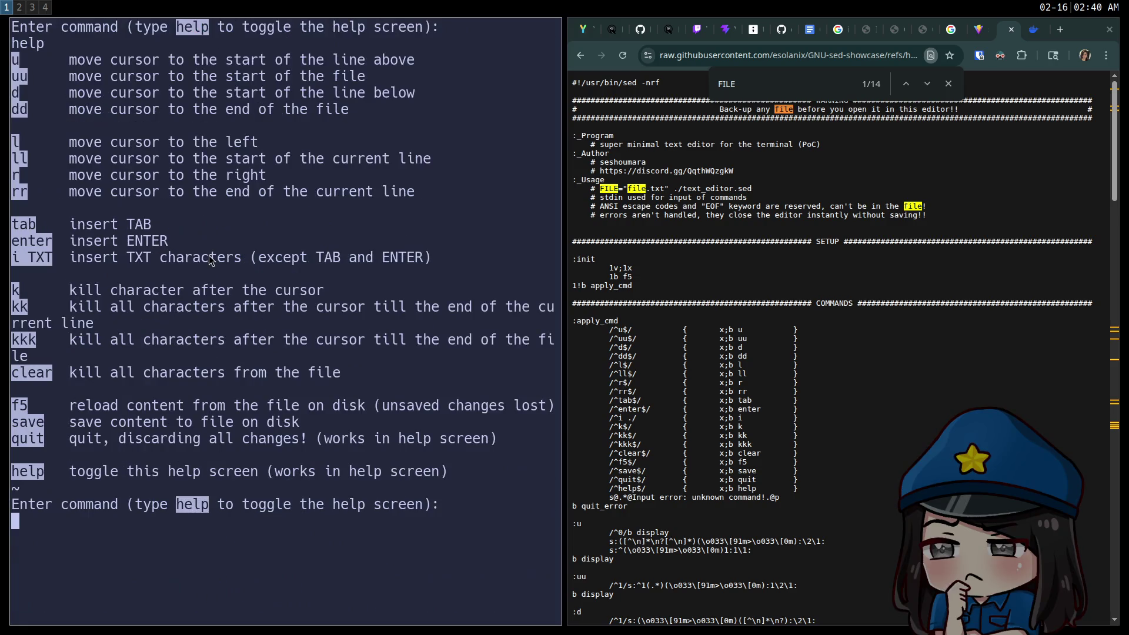
key("Return")
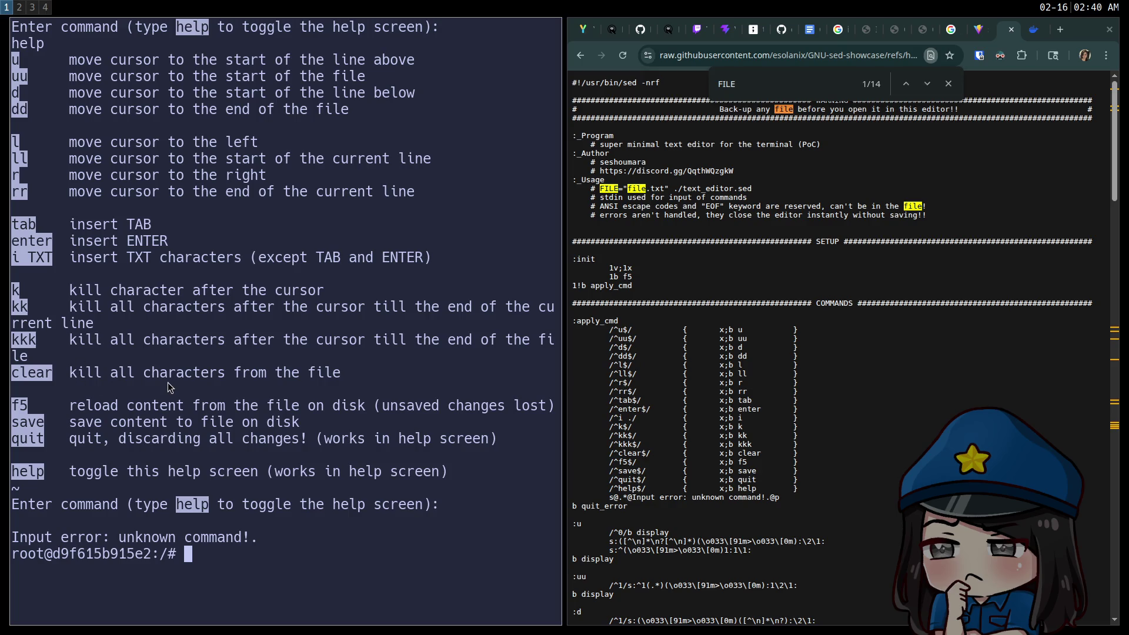
scroll(151, 303, "up", 2)
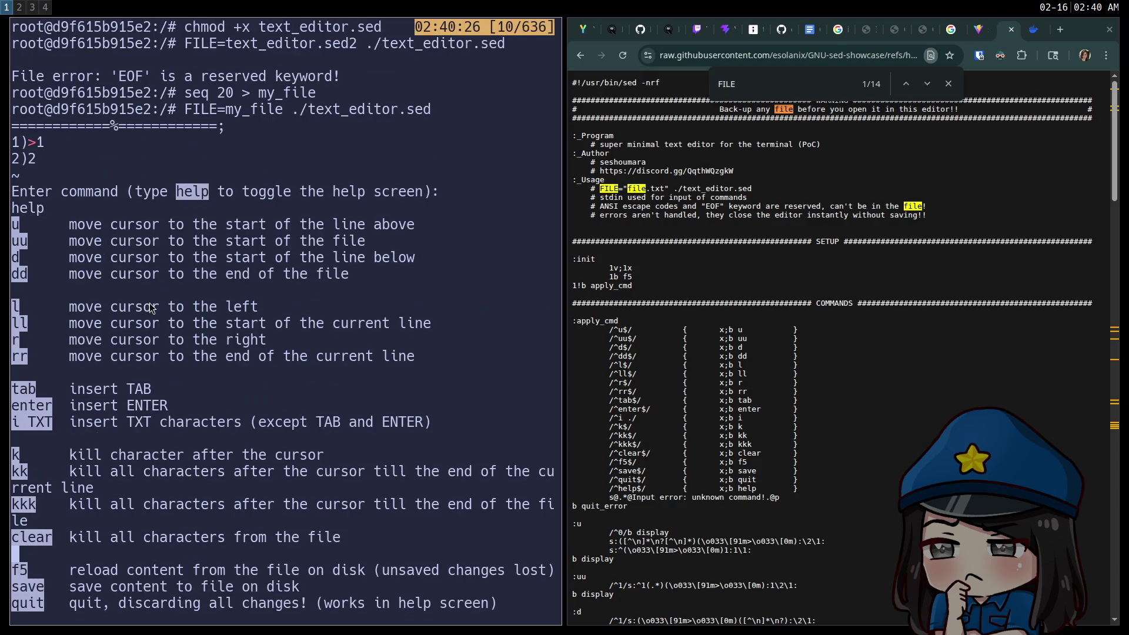
scroll(153, 306, "down", 2)
scroll(154, 306, "up", 2)
scroll(145, 314, "down", 2)
Relaunch the editor with FILE=my_file ./text_editor.sed after it exits
type("d")
key("Return")
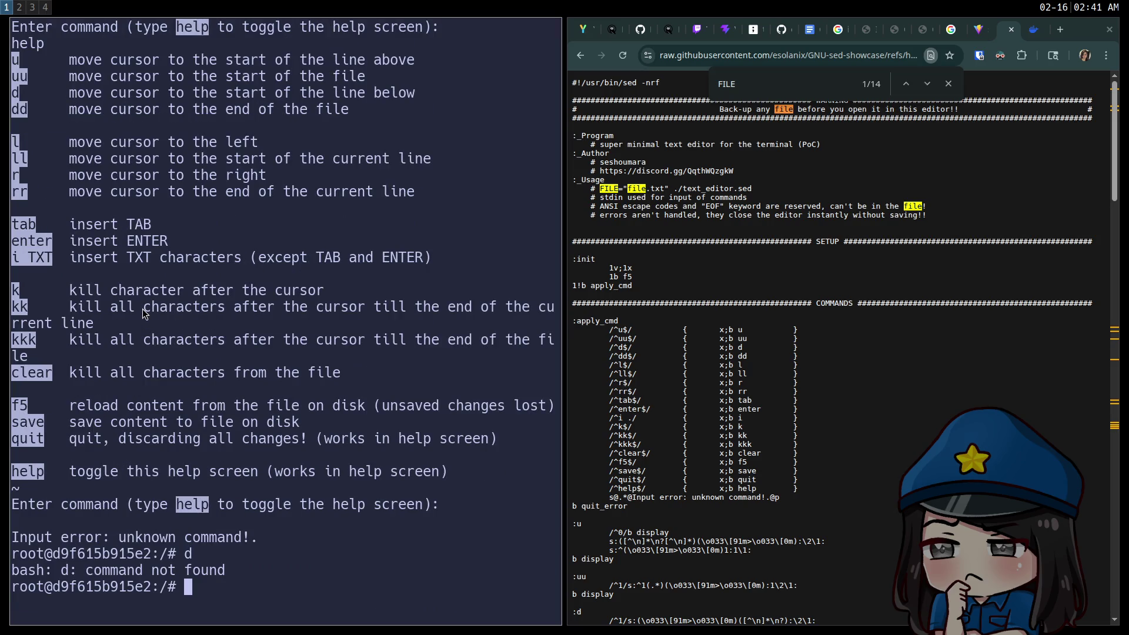
type("FILE=my_file ./text_editor.sed")
key("Return")
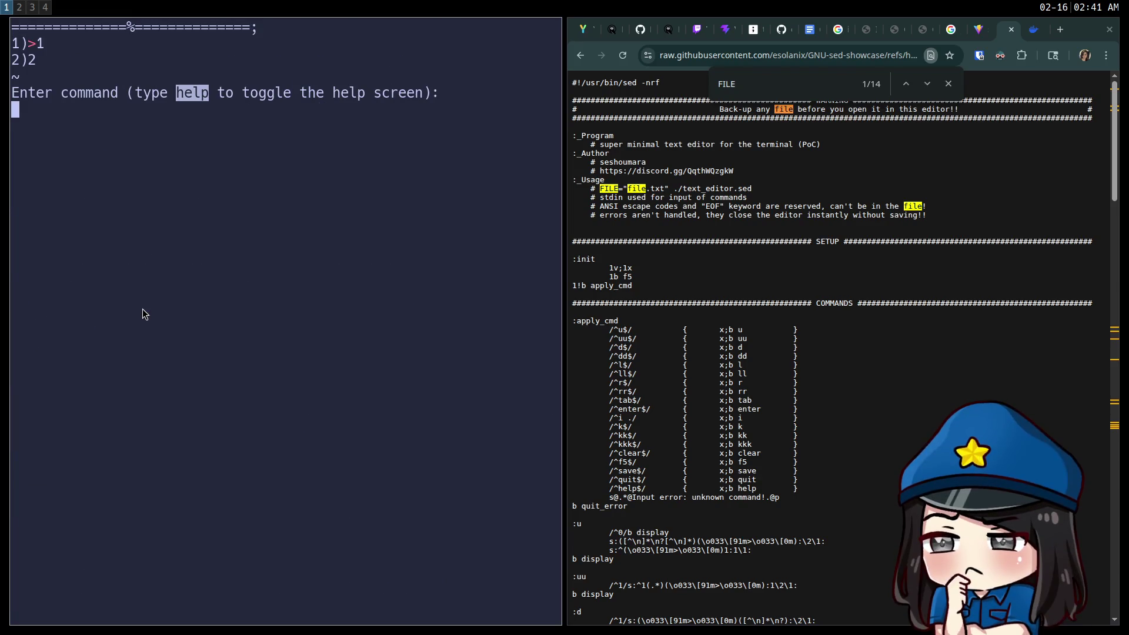
Move the line marker from line 1 down to line 6 with five d commands
type("d")
key("Return")
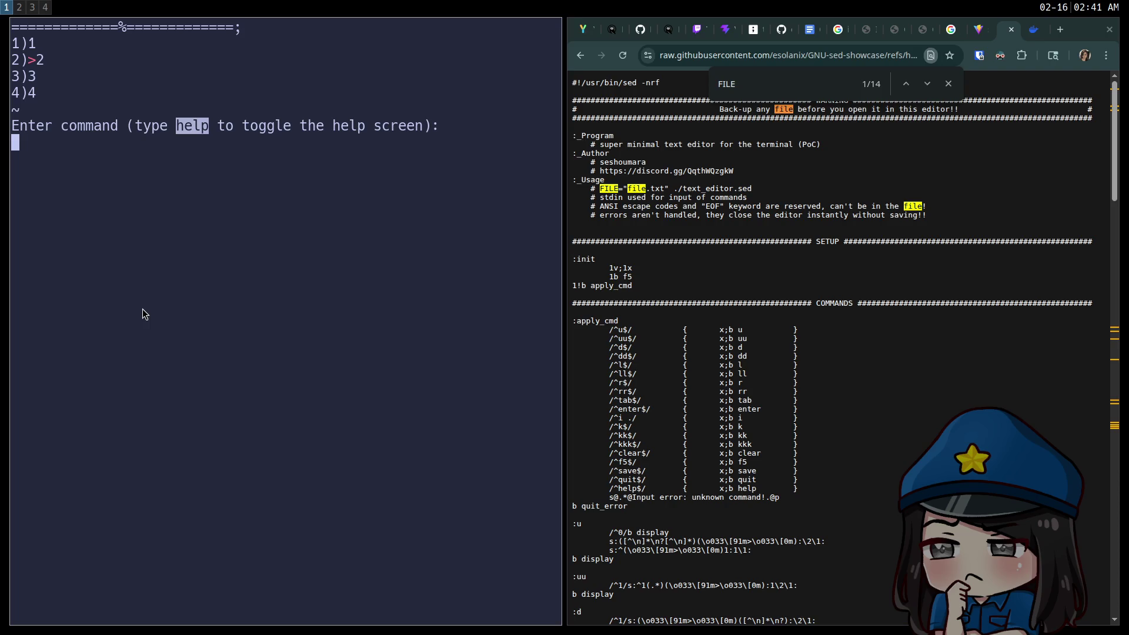
type("d")
key("Return")
type("d")
key("Return")
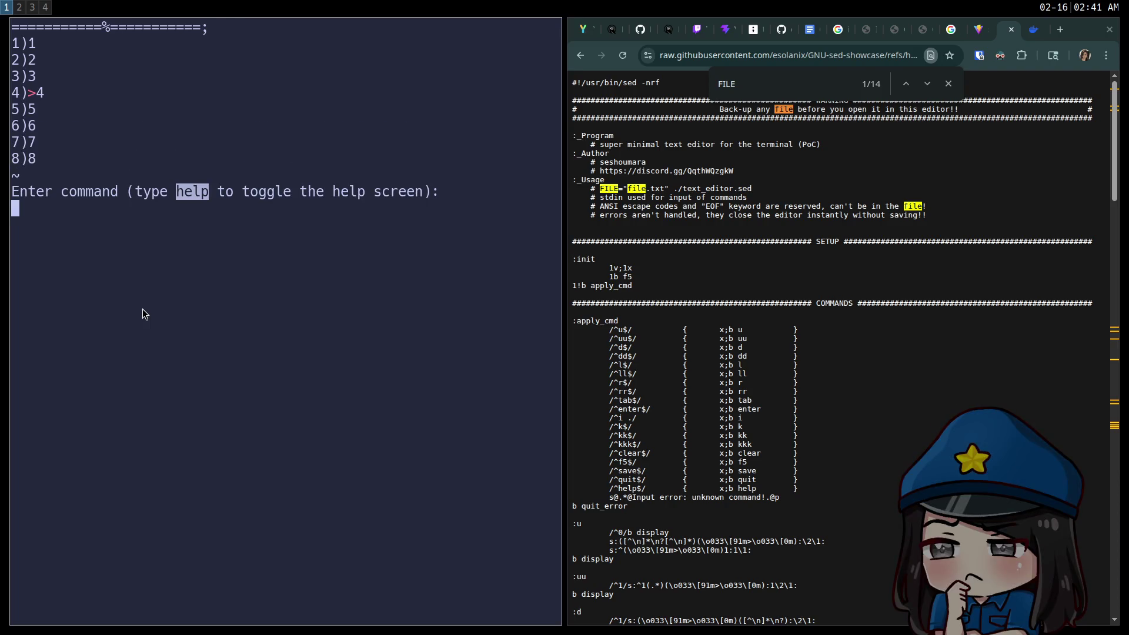
type("d")
key("Return")
type("d")
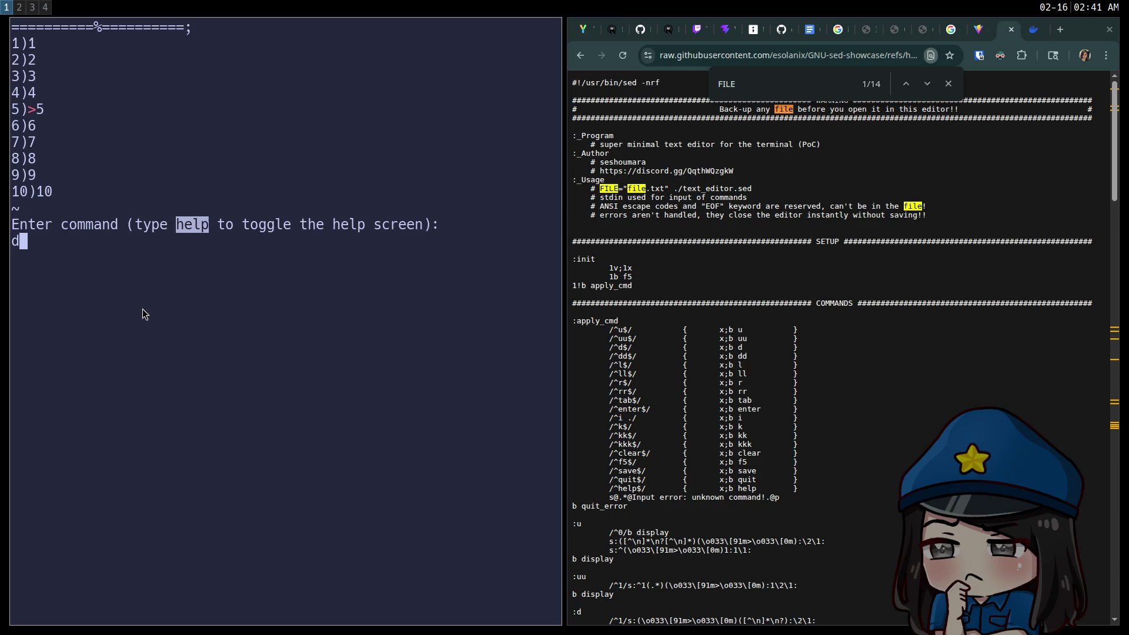
key("Return")
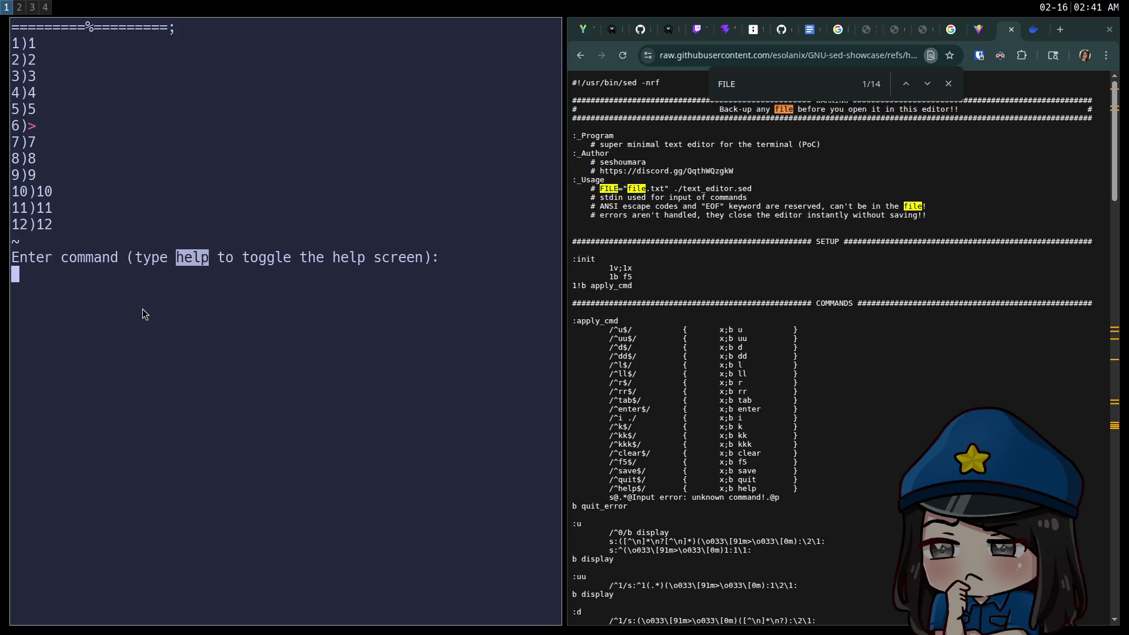
Submit an empty insert on line 6, then relaunch the sed editor on my_file
type("i")
key("Return")
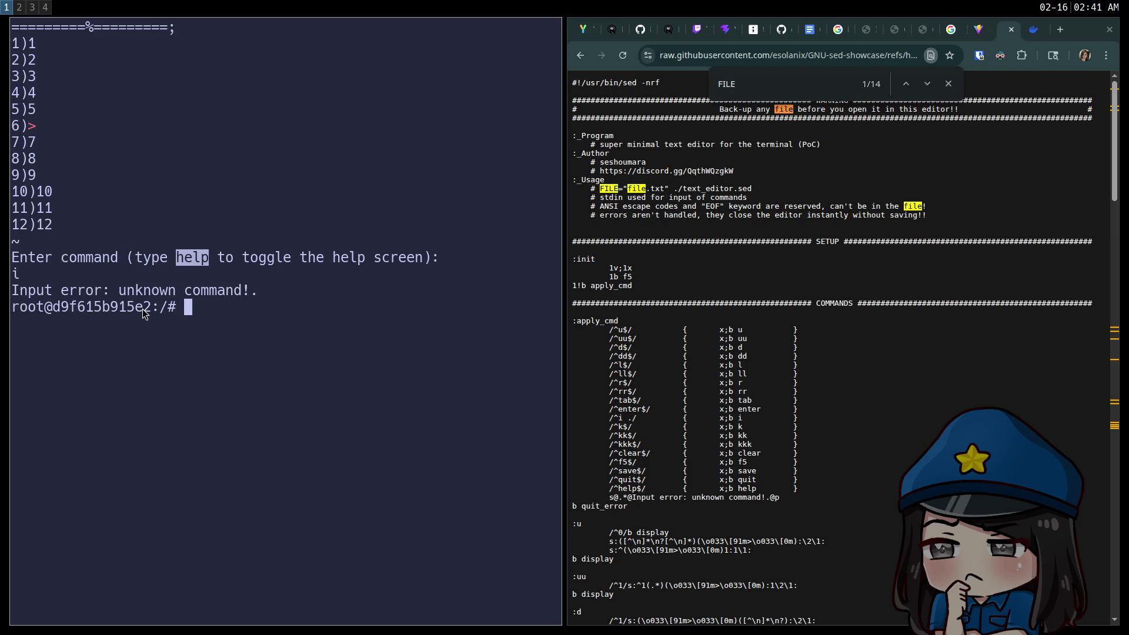
key("Up")
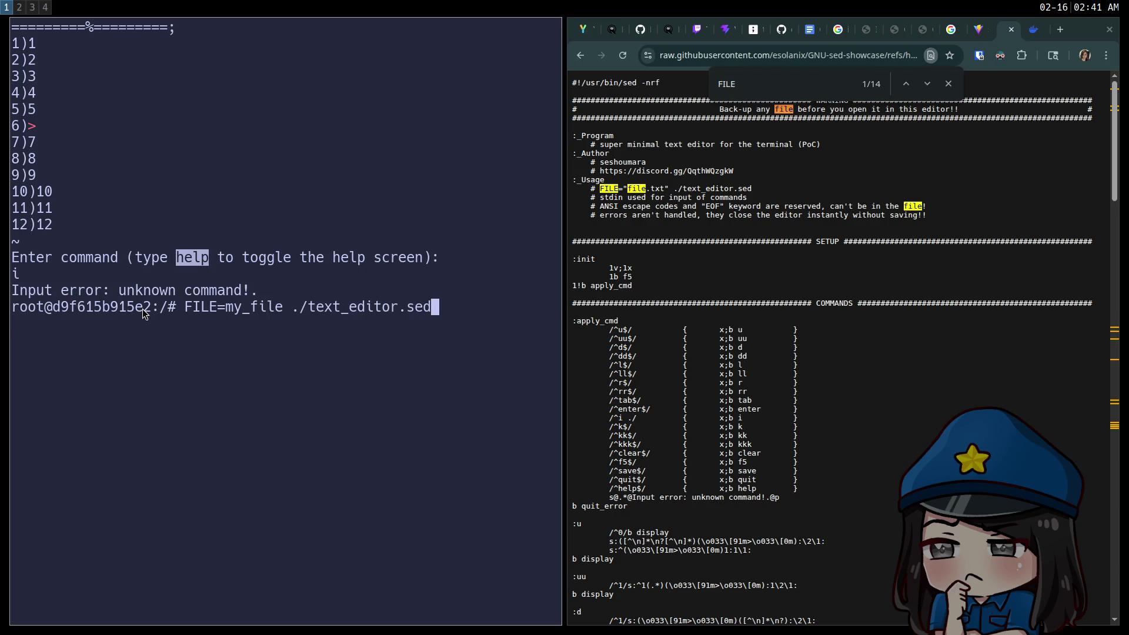
key("Return")
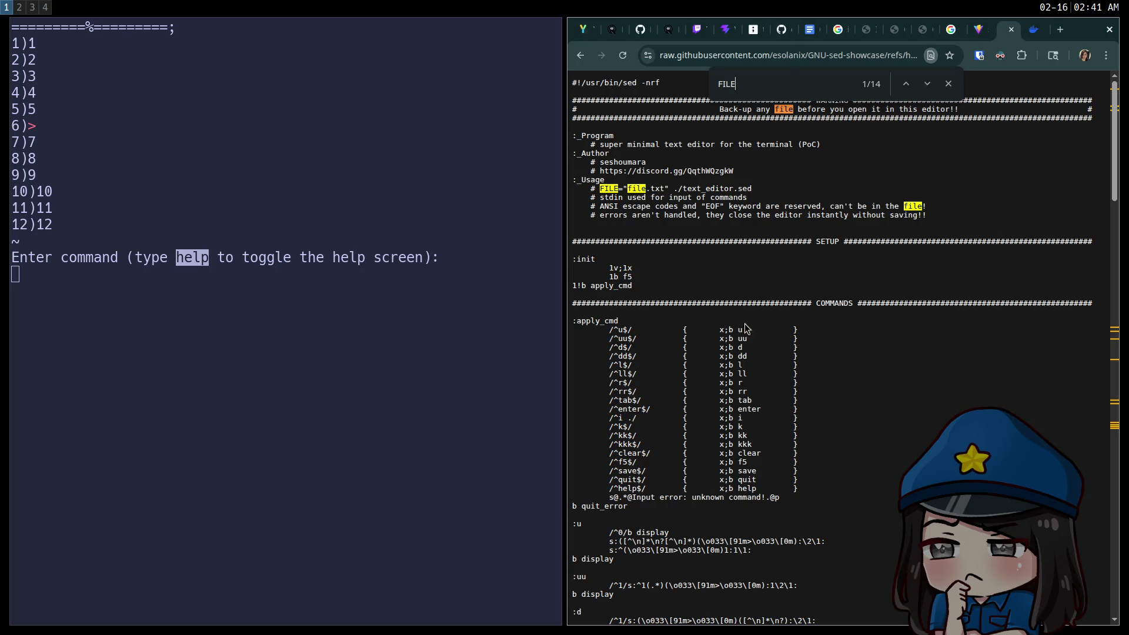
Look up the insert command in the script, then set line 6 to 'six' with i six
type("insert")
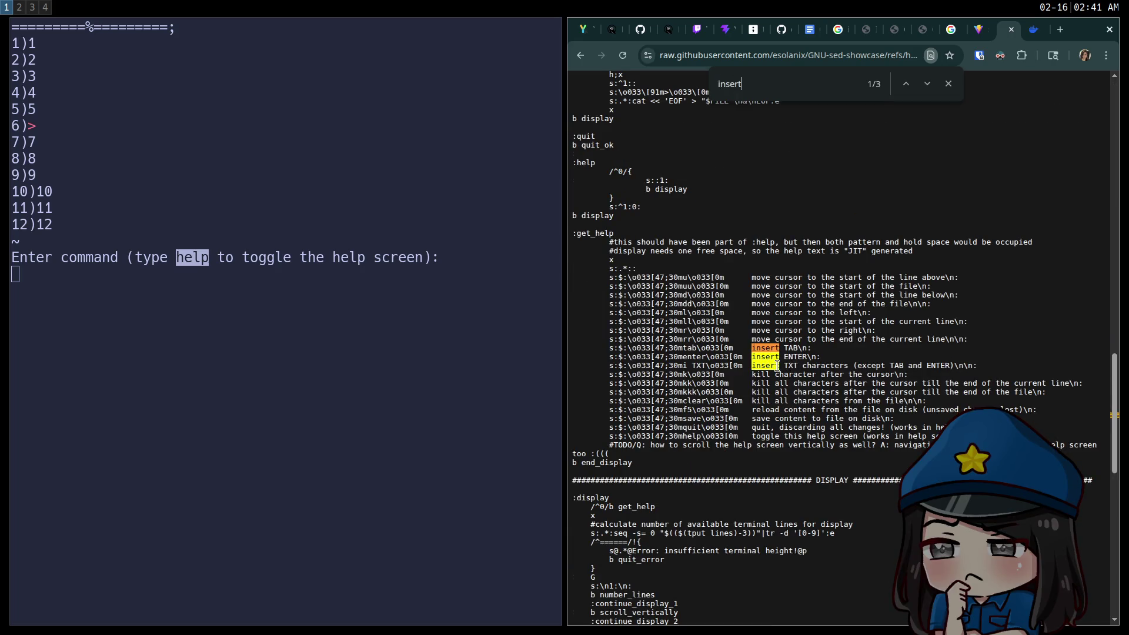
key("Return")
key("Return")
key("Return")
left_click(283, 446)
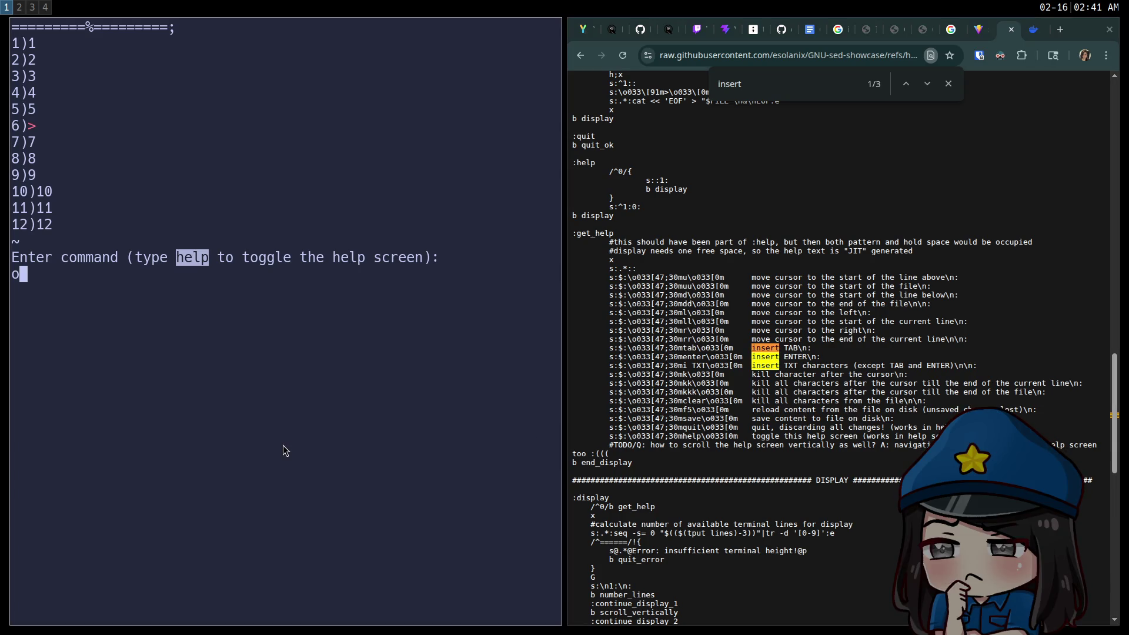
type("i ")
type("h")
key("BackSpace")
type("six")
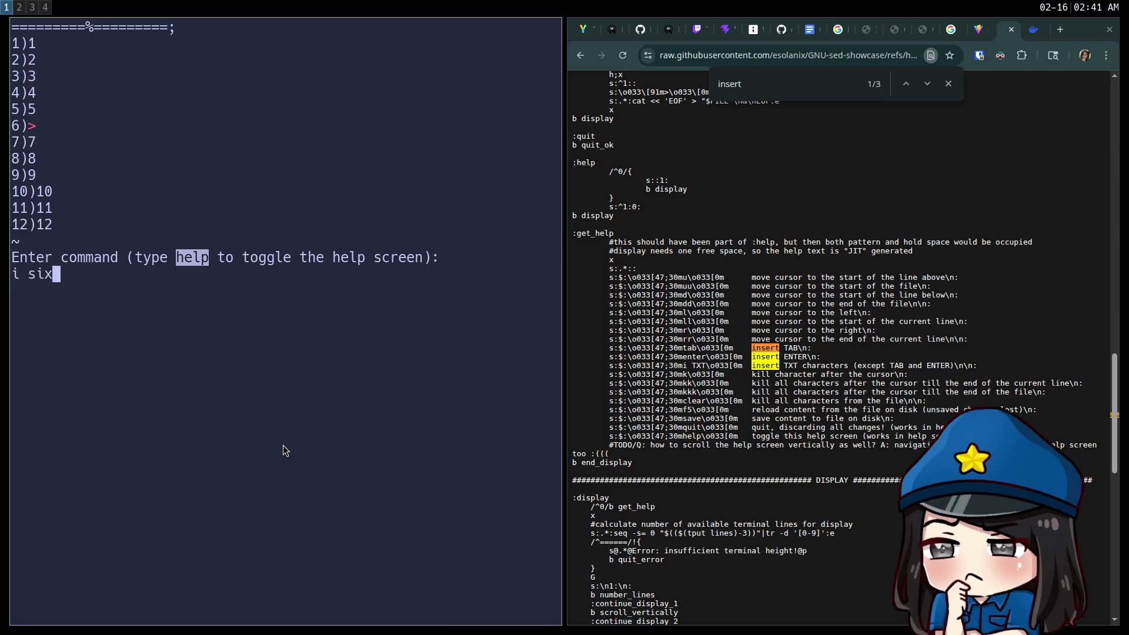
key("Return")
Move down to line 7, save my_file, and exit the editor with Ctrl+D
type("md")
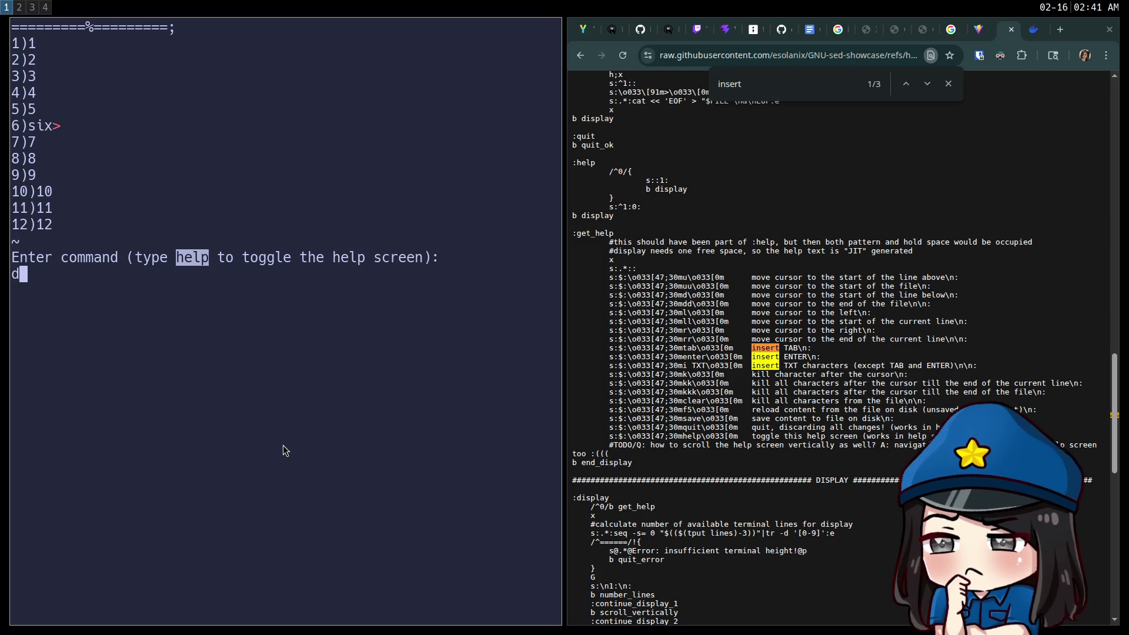
key("Return")
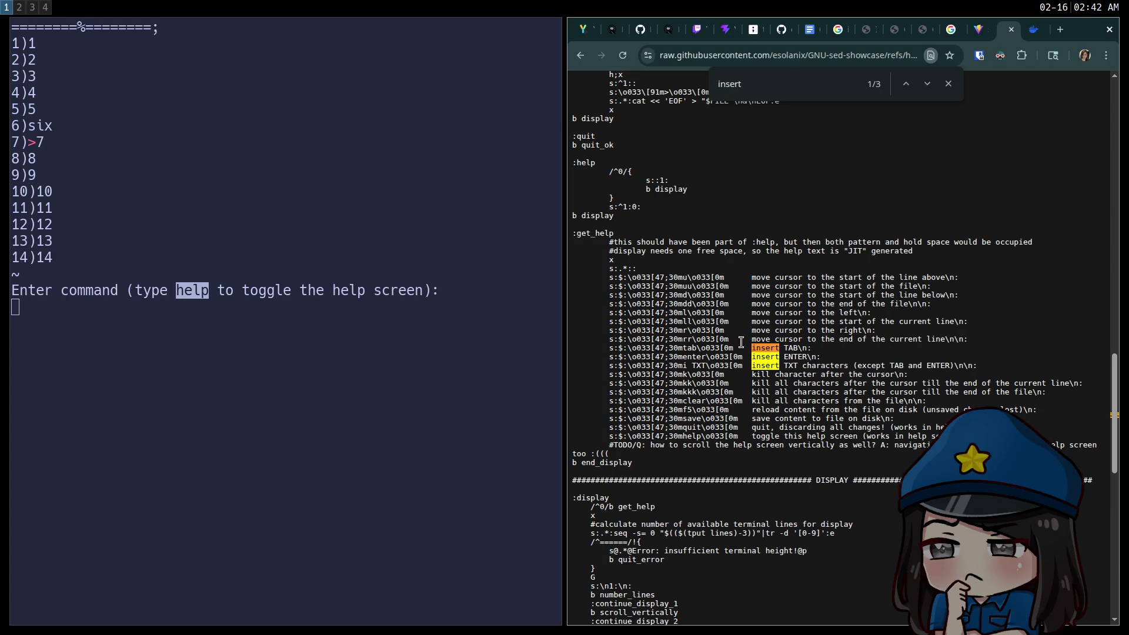
scroll(750, 380, "down", 3)
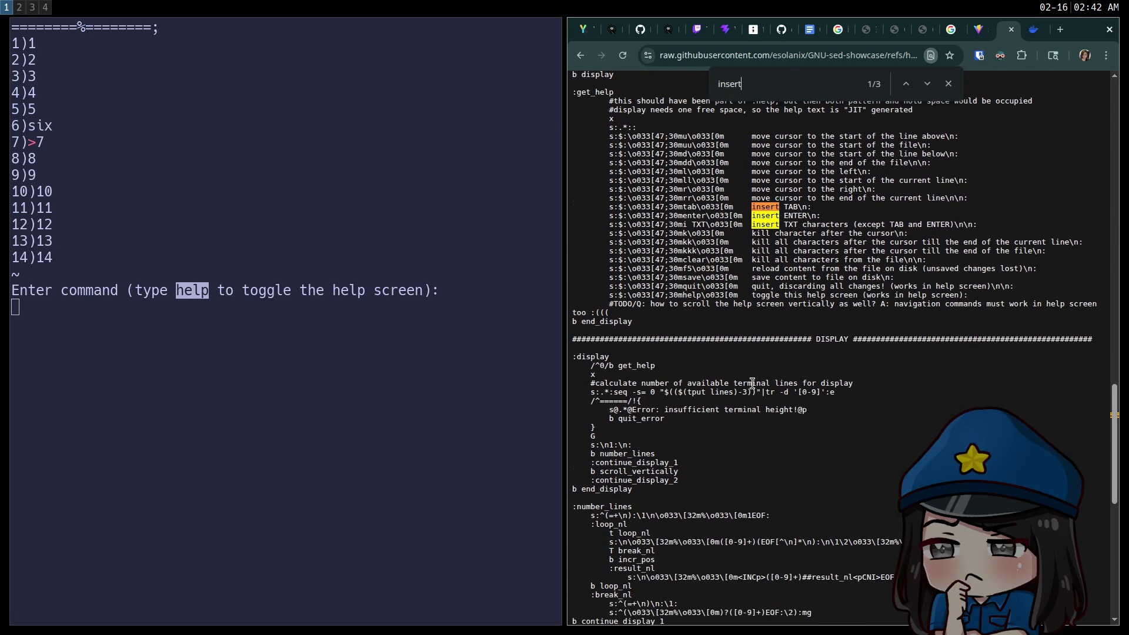
scroll(751, 383, "up", 1)
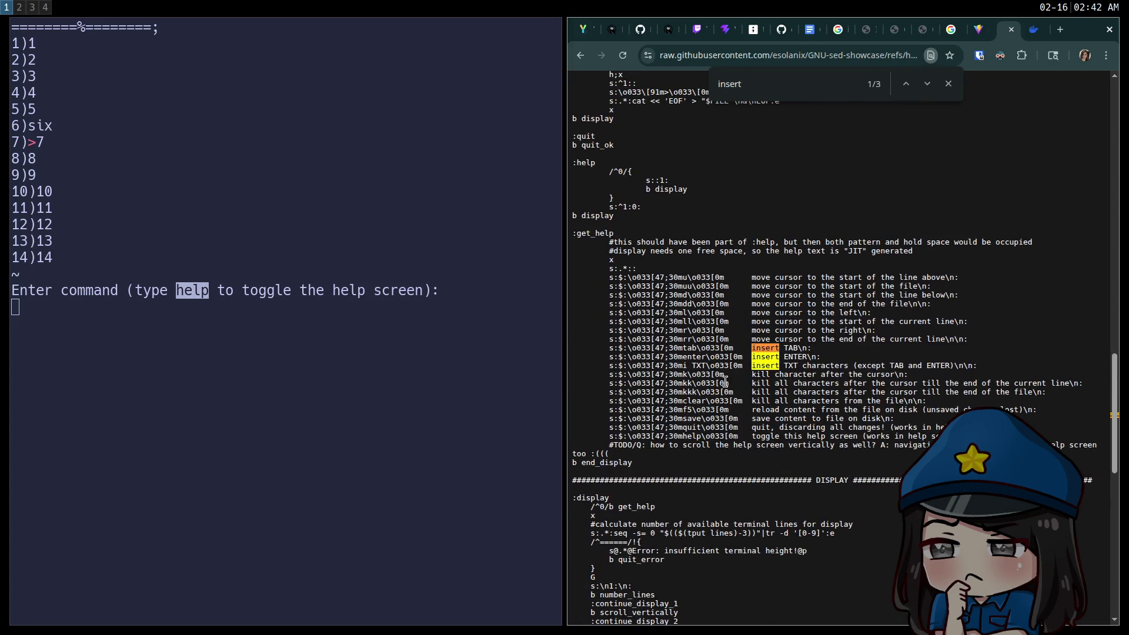
scroll(732, 388, "up", 4)
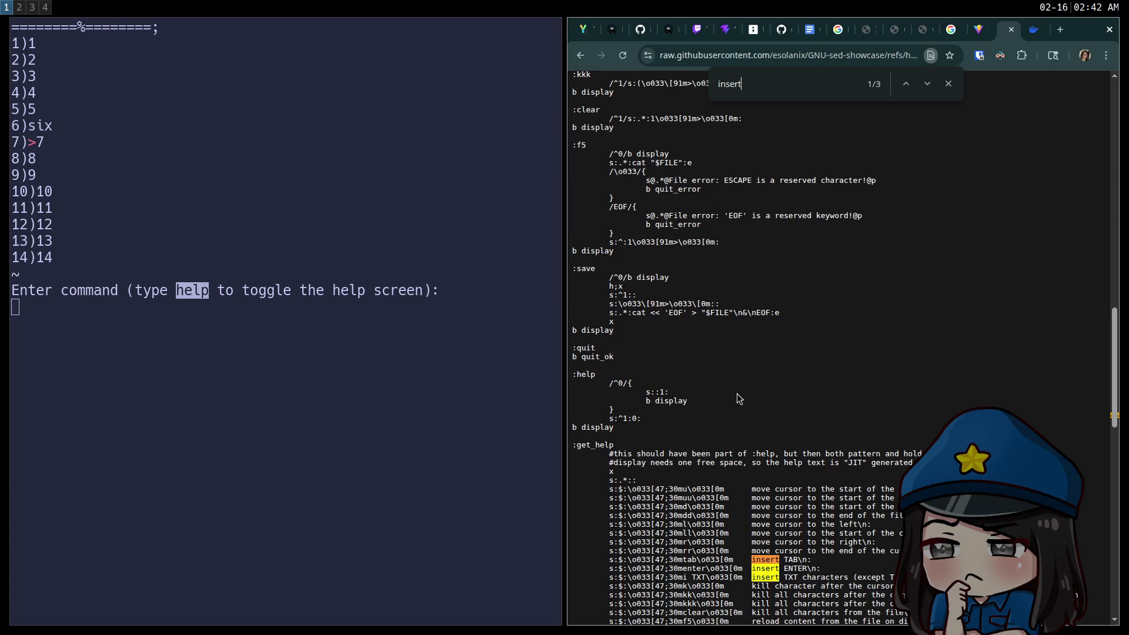
scroll(740, 398, "up", 1)
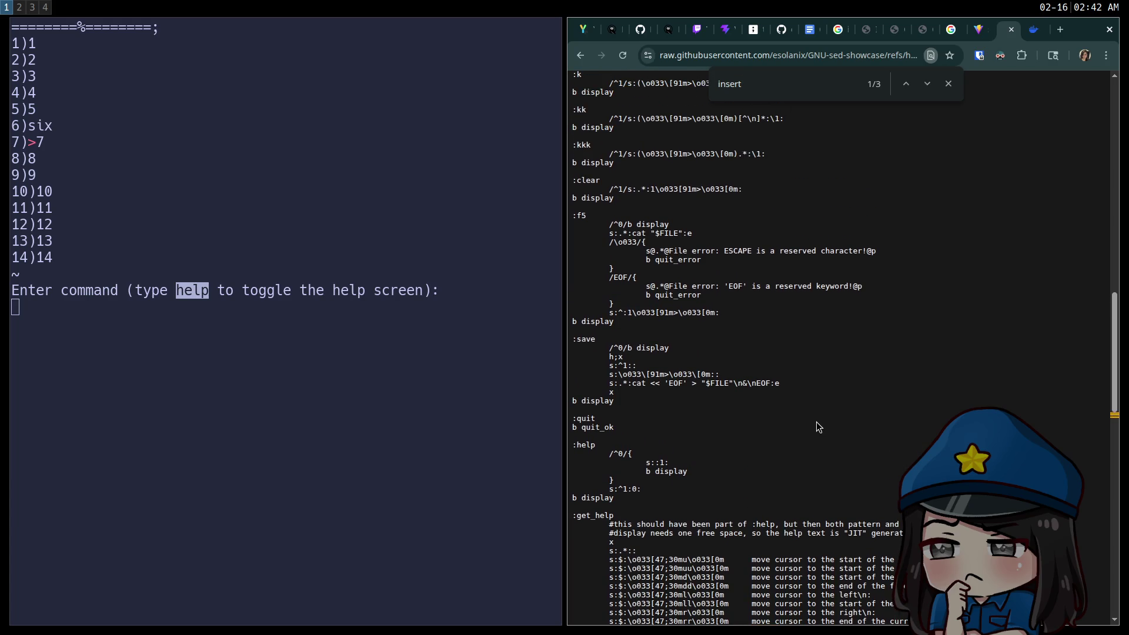
type("sav")
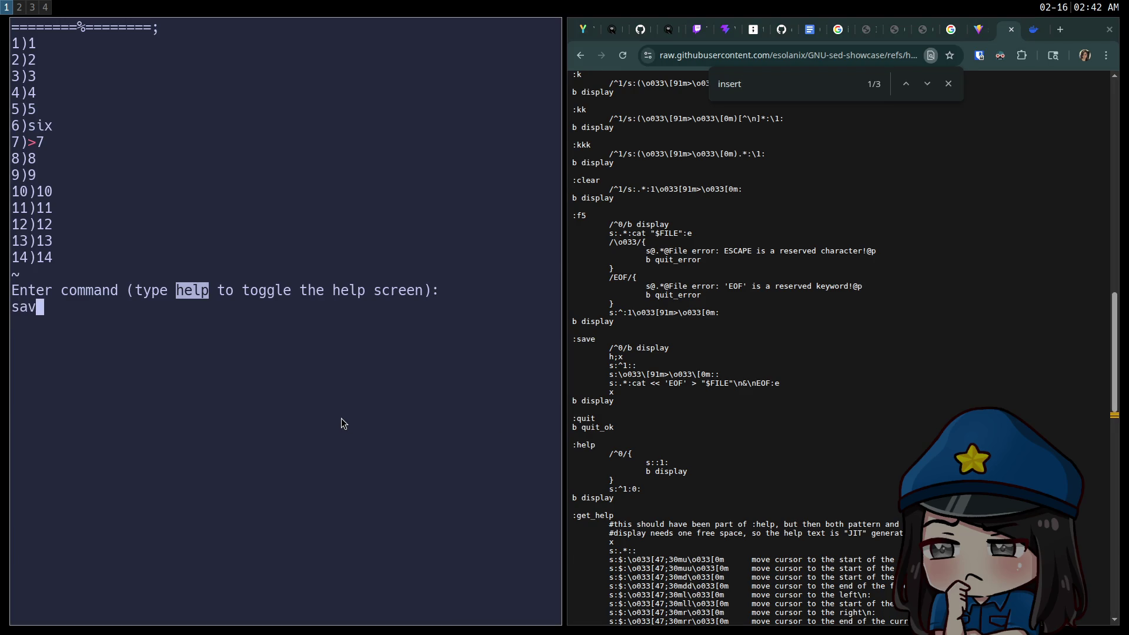
type("e")
key("Return")
key("ctrl+d")
Print my_file with cat to confirm line 6 reads six, then try ed my_file
type("cat my_file")
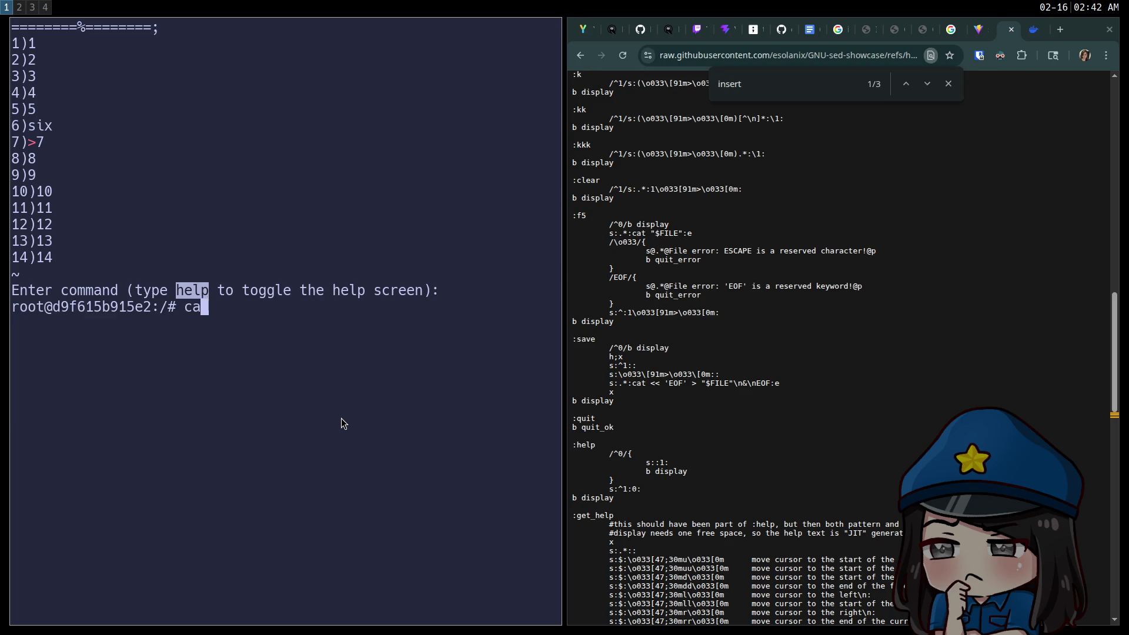
key("Return")
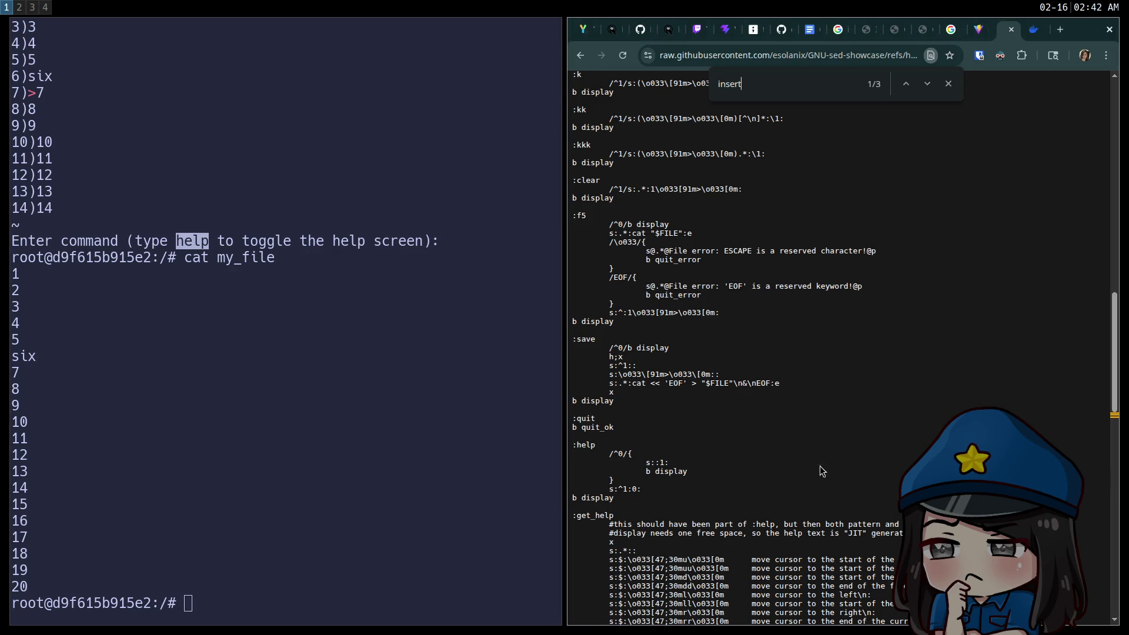
scroll(816, 493, "up", 1)
scroll(789, 446, "up", 8)
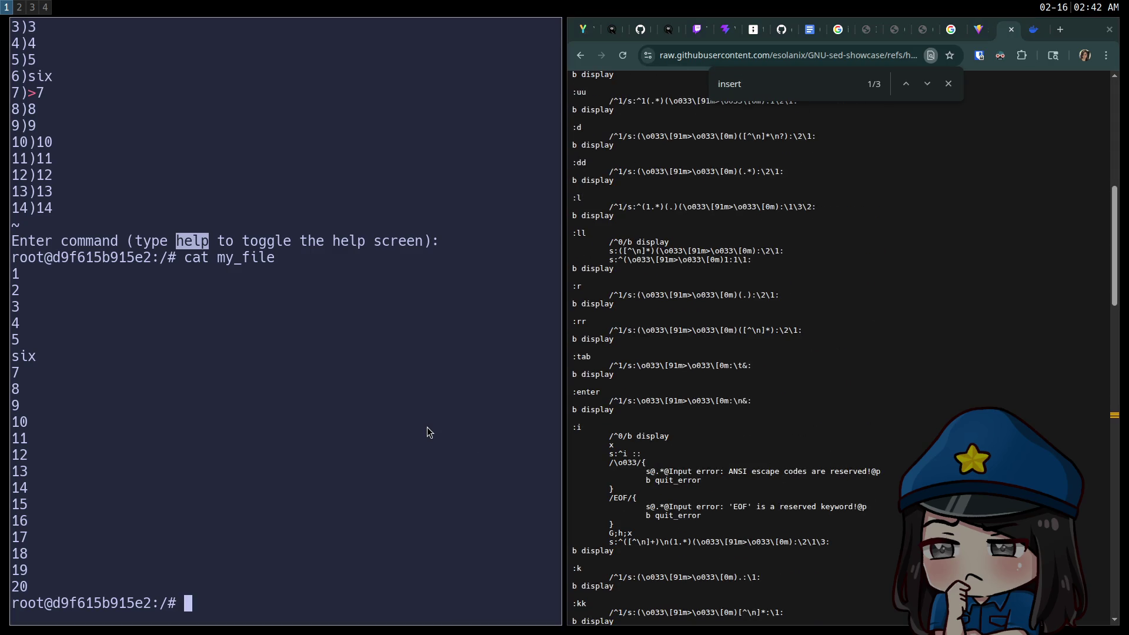
type("ed my")
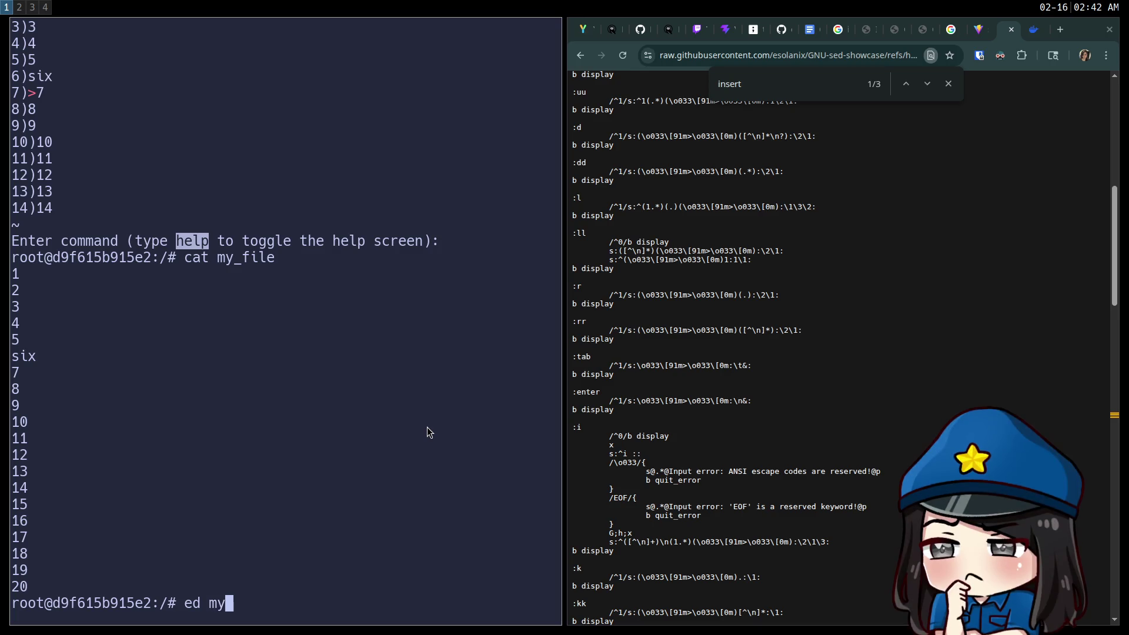
type("_file")
key("Return")
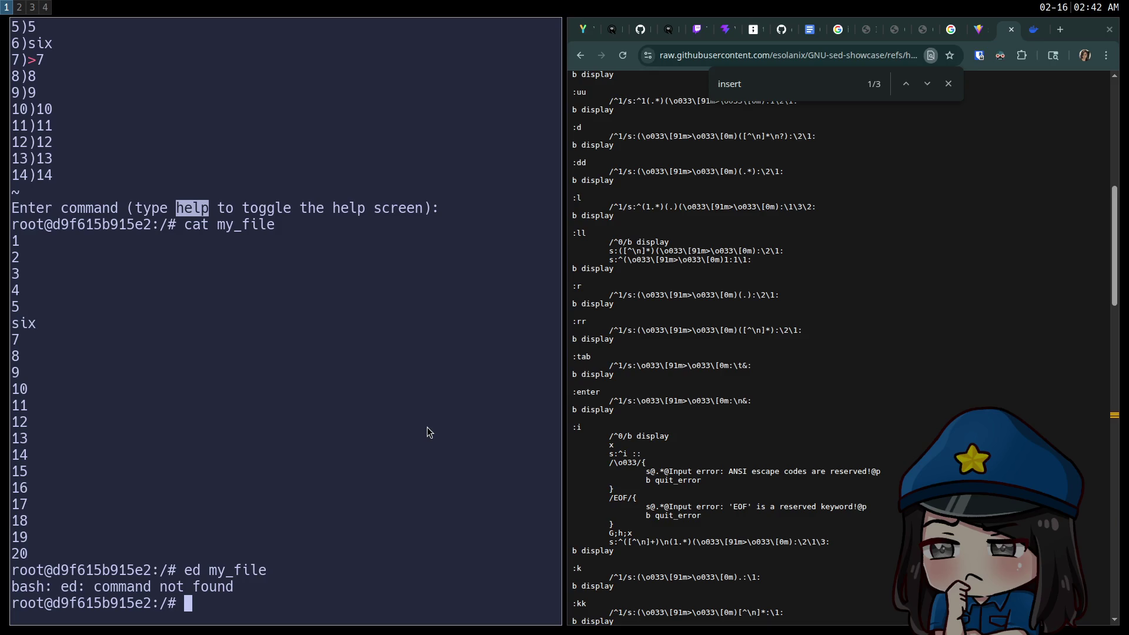
Install the ed package with apt install ed and open my_file in ed
type("sudo apt-get ")
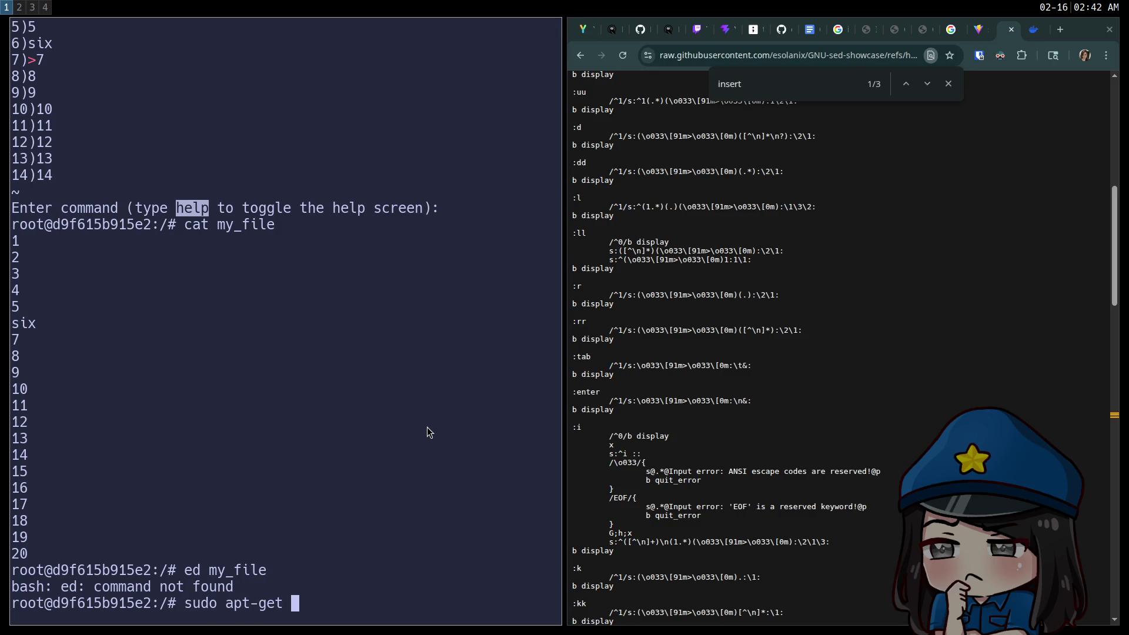
type("install")
key("ctrl+u")
type("apt ins")
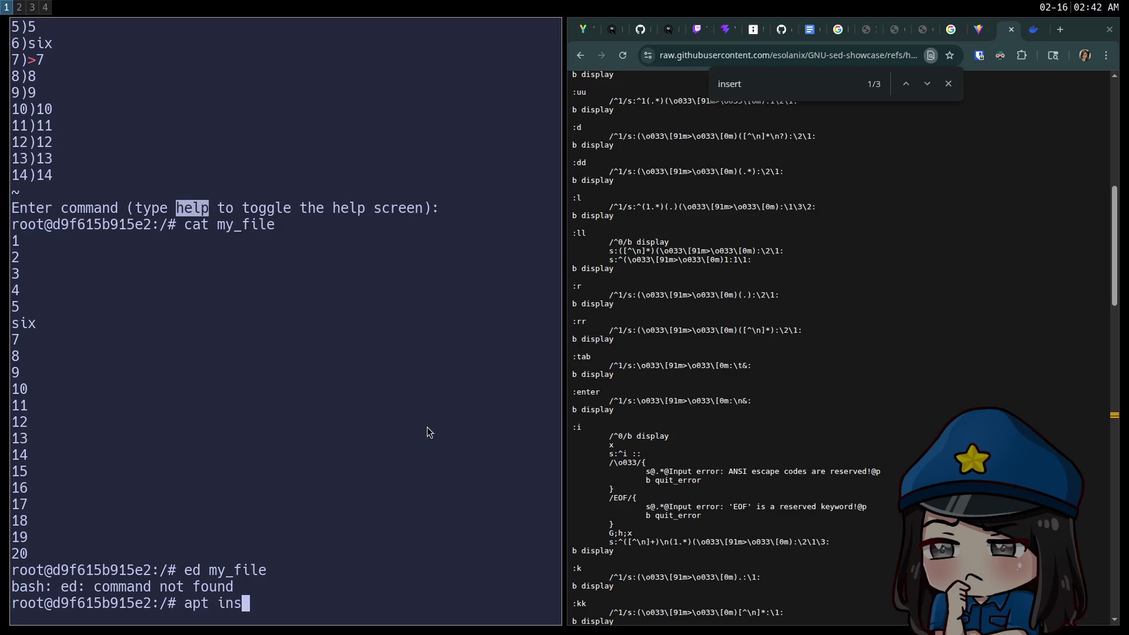
type("tall ed")
key("Return")
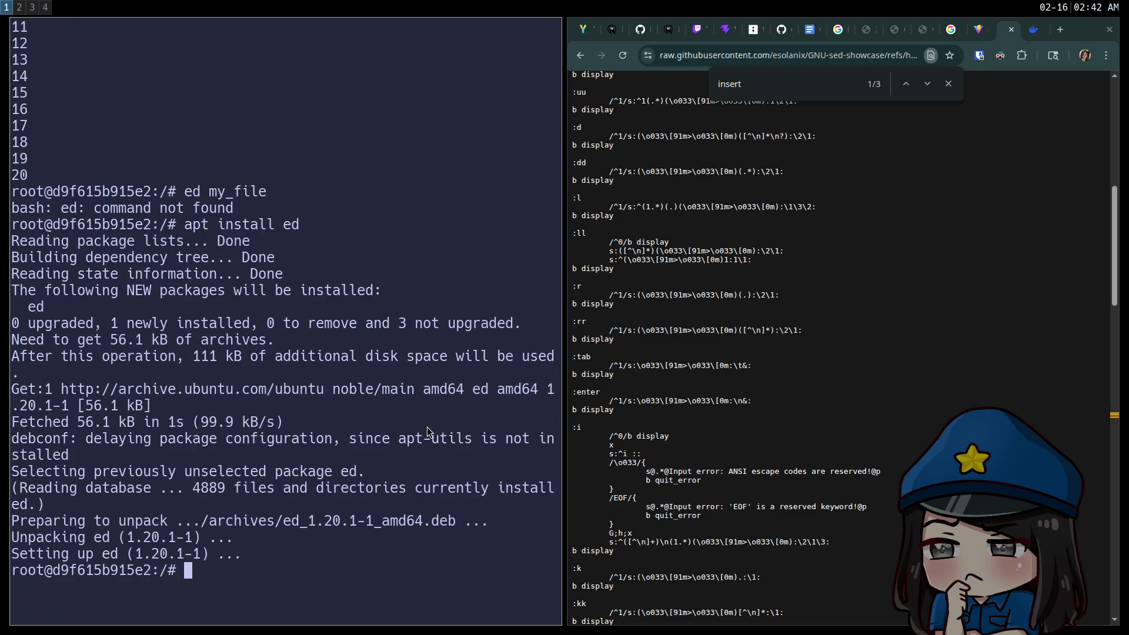
type("ed my_file")
key("Return")
Change line 6 from six to 6 with 6s/six/6/, write, quit, and verify with cat
type("6p")
key("Return")
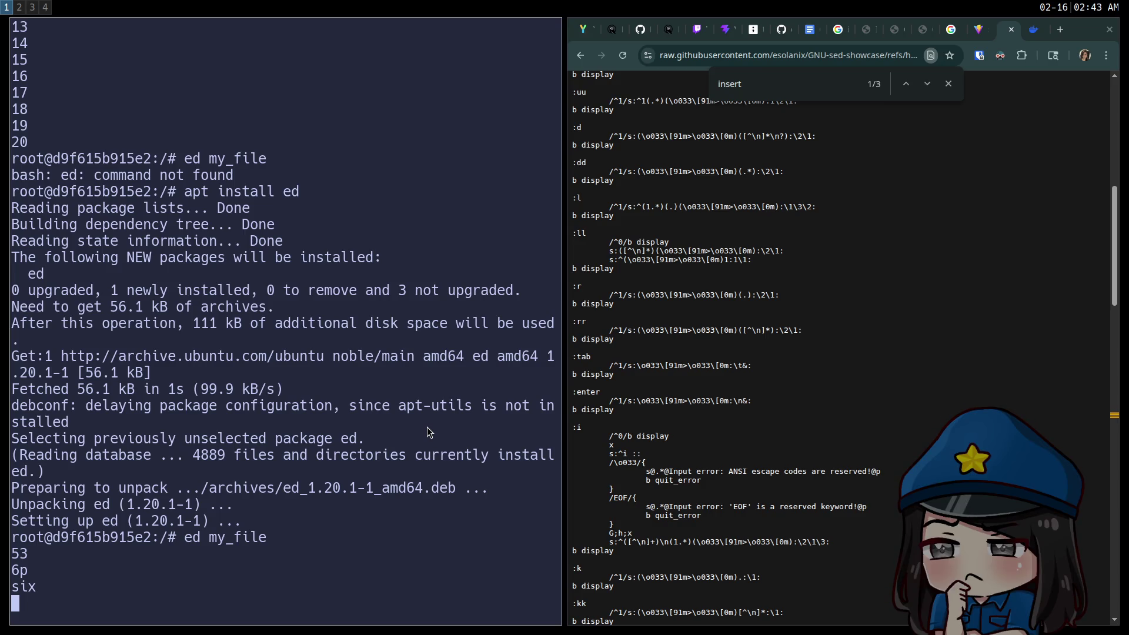
type("6s/")
type("six/6/")
key("Return")
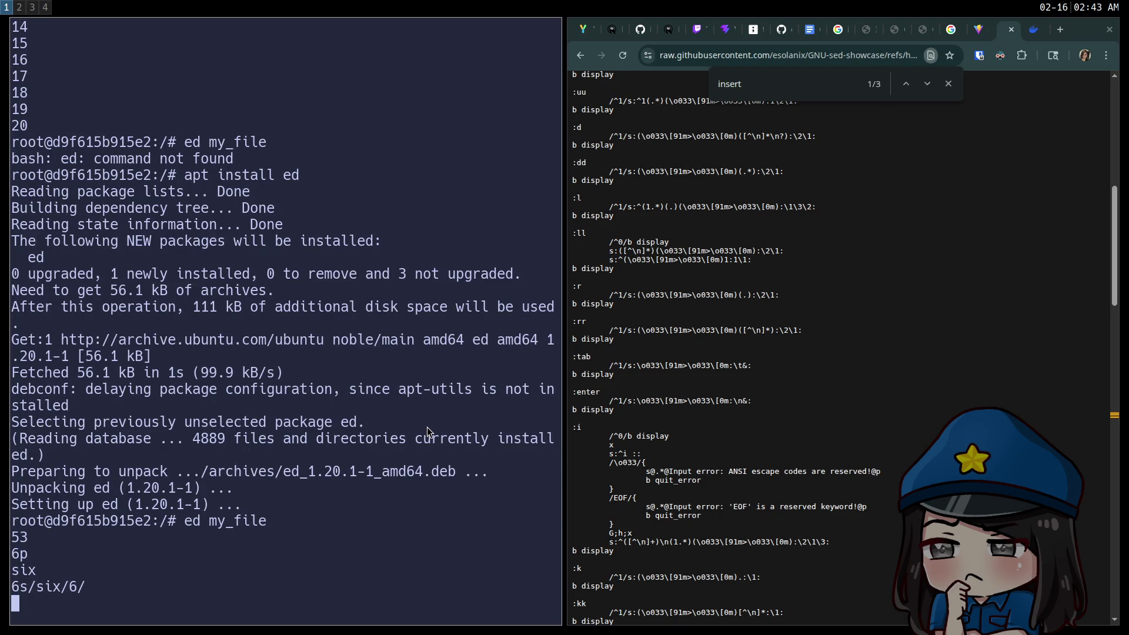
type("6p")
key("Return")
type("w")
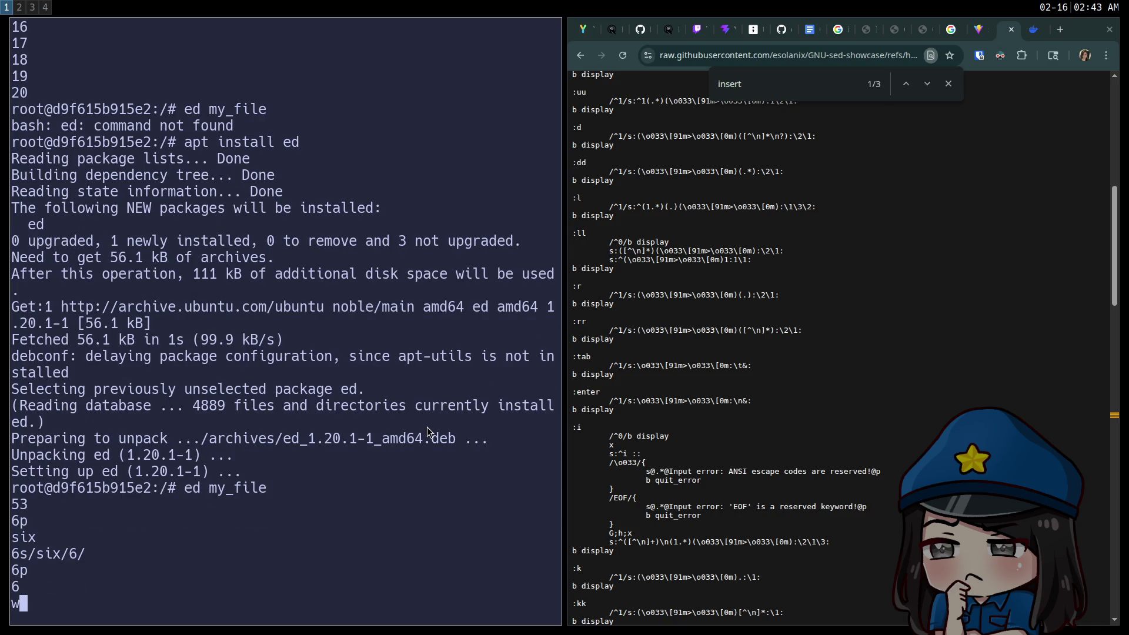
key("Return")
type("q")
key("Return")
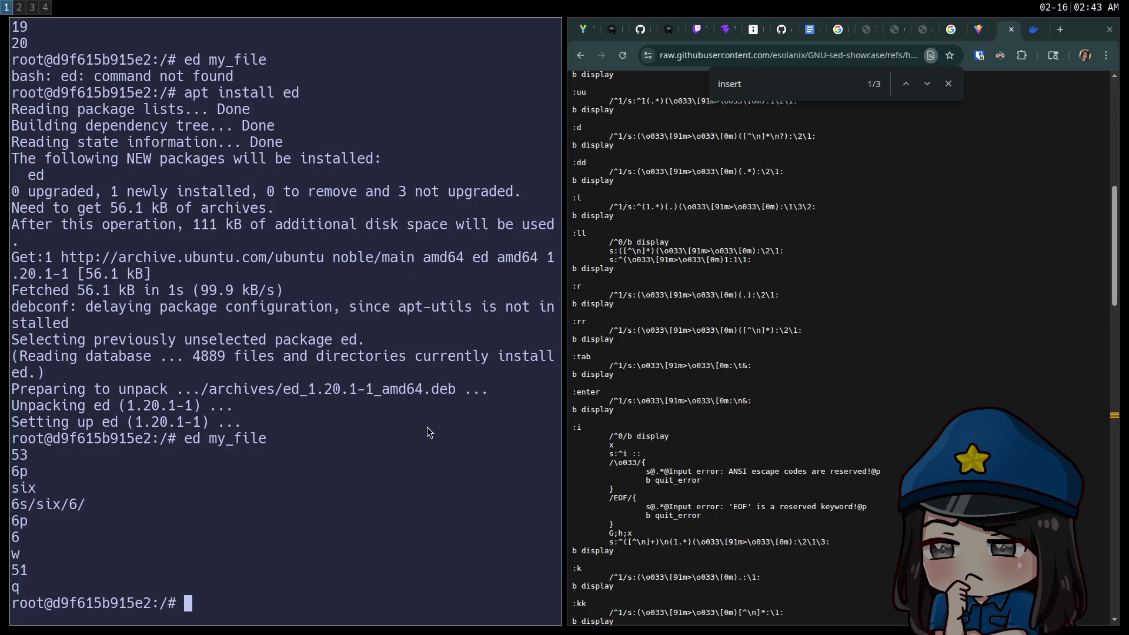
type("cat my_file")
key("Return")
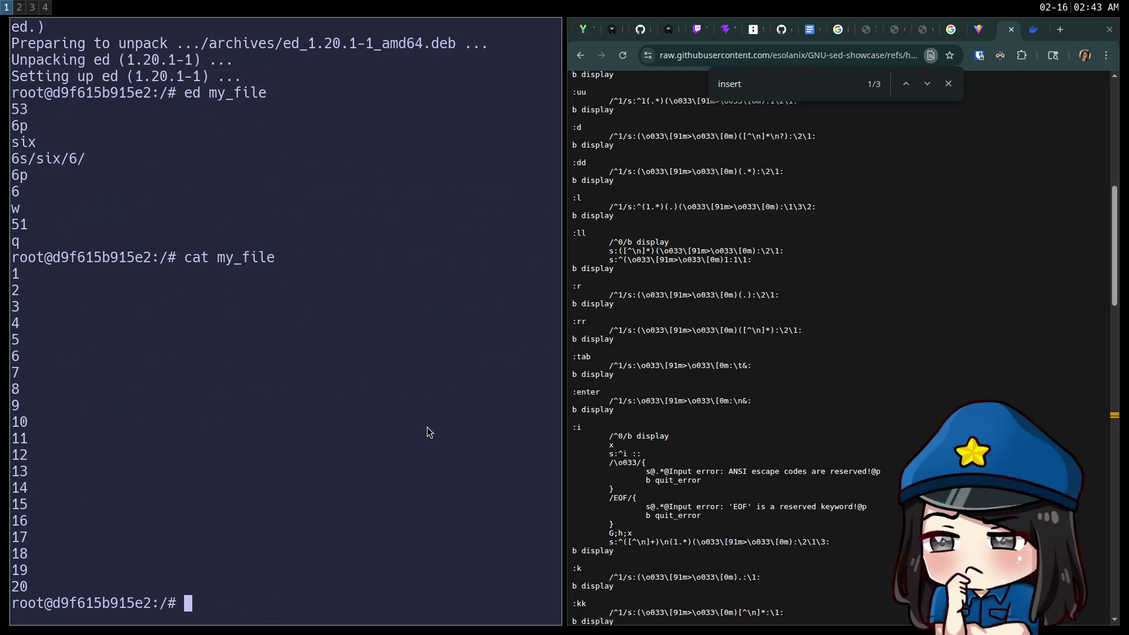